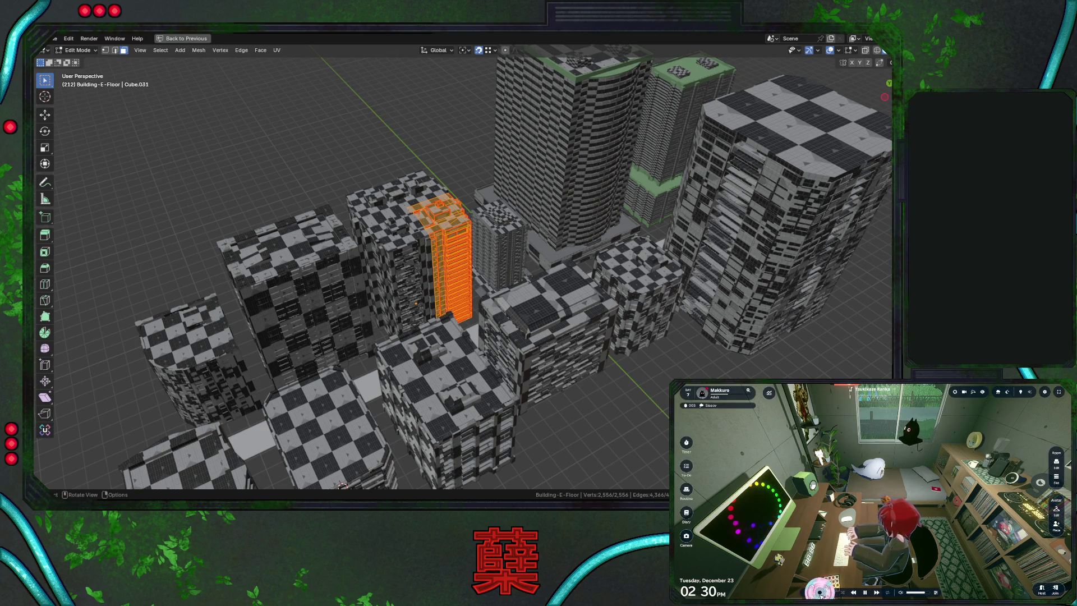
Switch the background music to the SAME - Morning Boost playlist playing Sun Shower and close the player
left_click(822, 594)
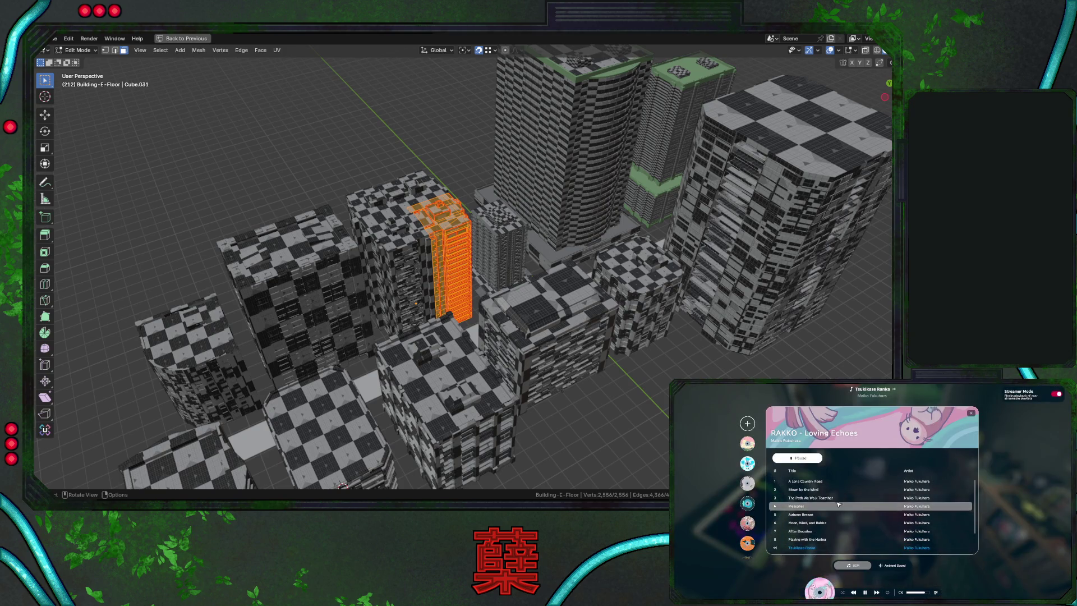
scroll(833, 514, "down", 3)
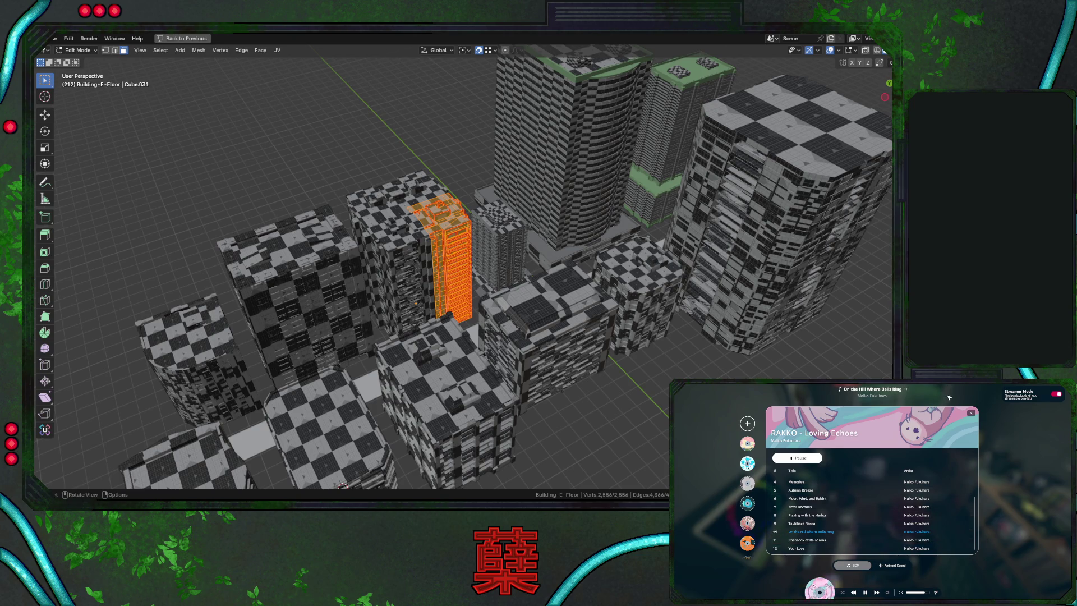
left_click(971, 413)
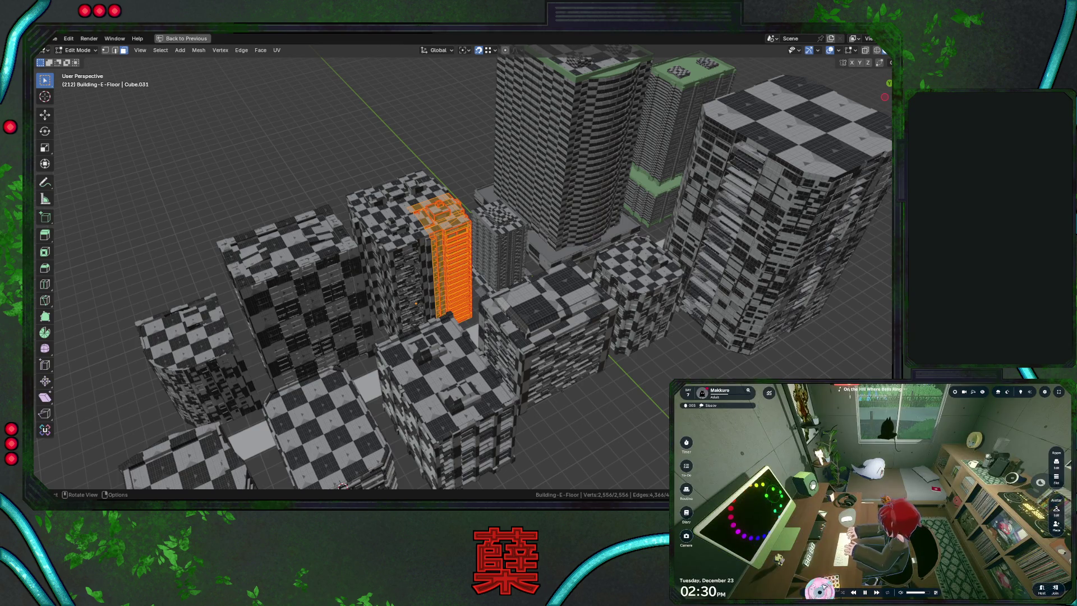
left_click(749, 461)
left_click(750, 443)
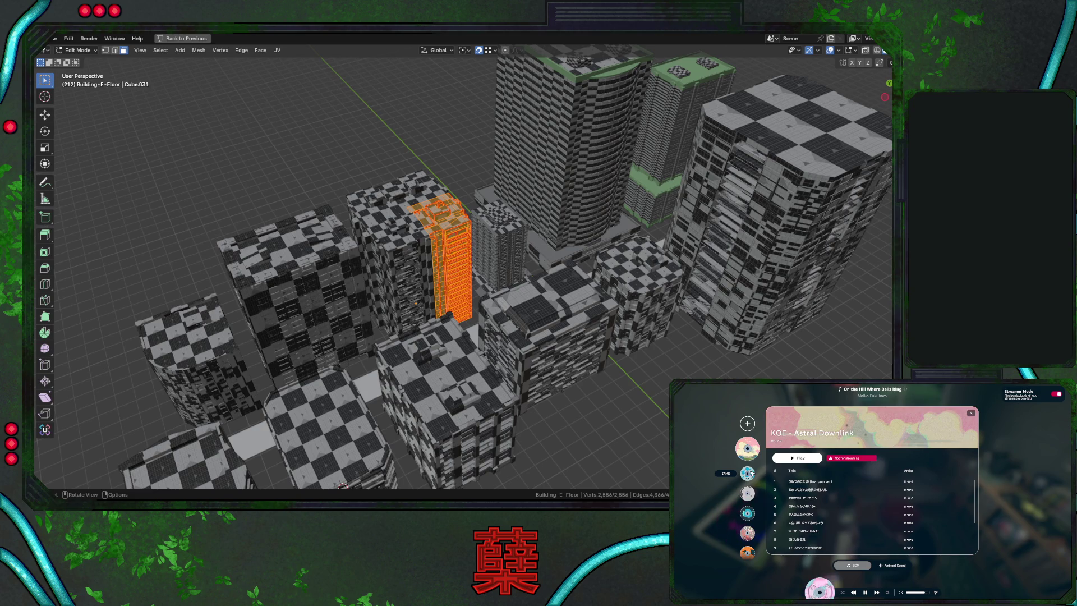
left_click(747, 473)
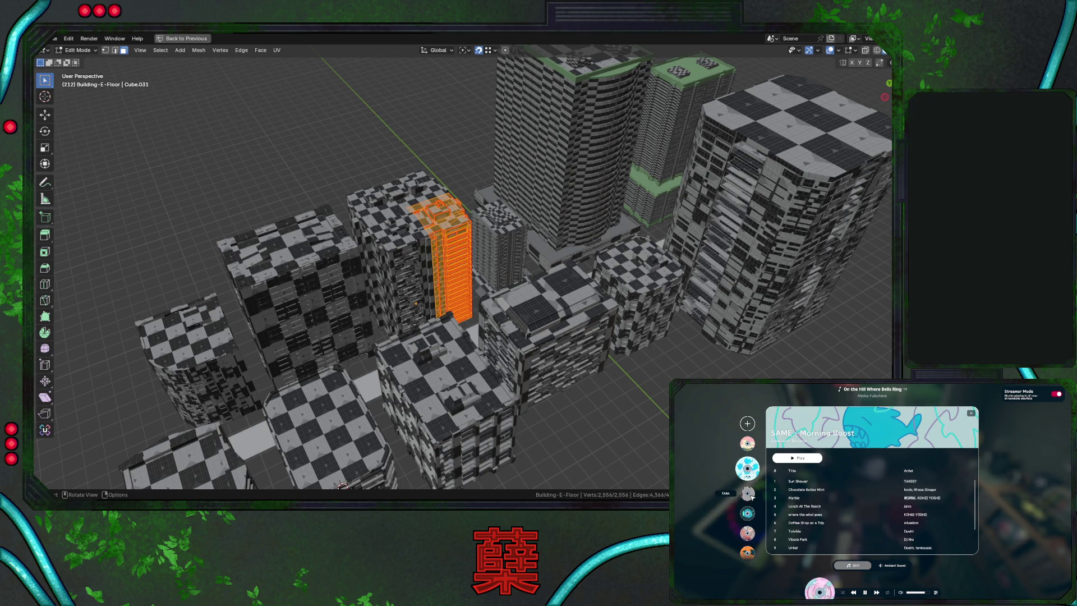
scroll(752, 504, "down", 3)
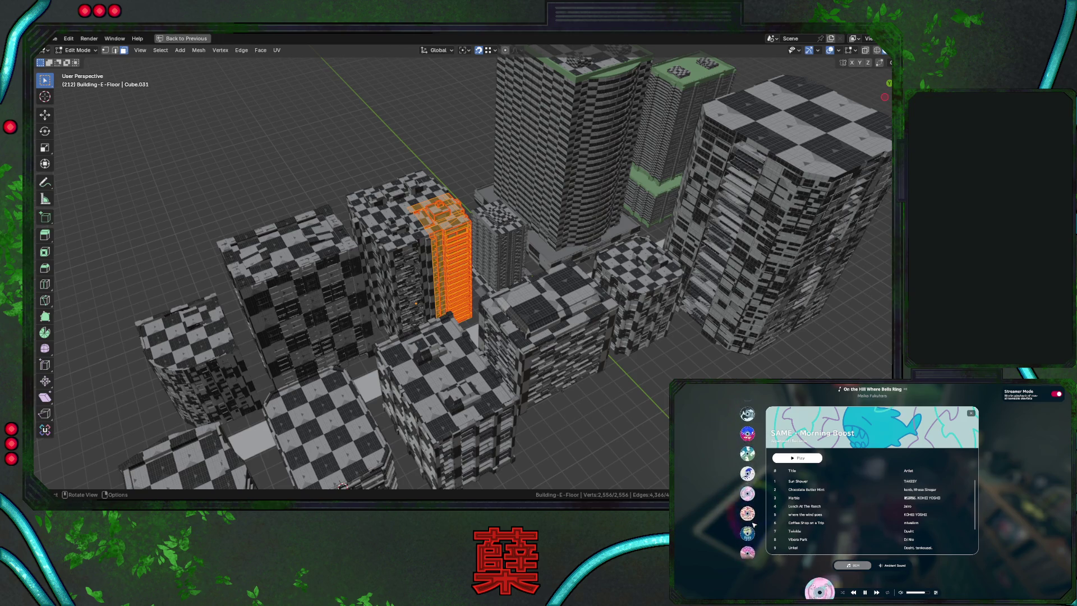
scroll(754, 484, "up", 3)
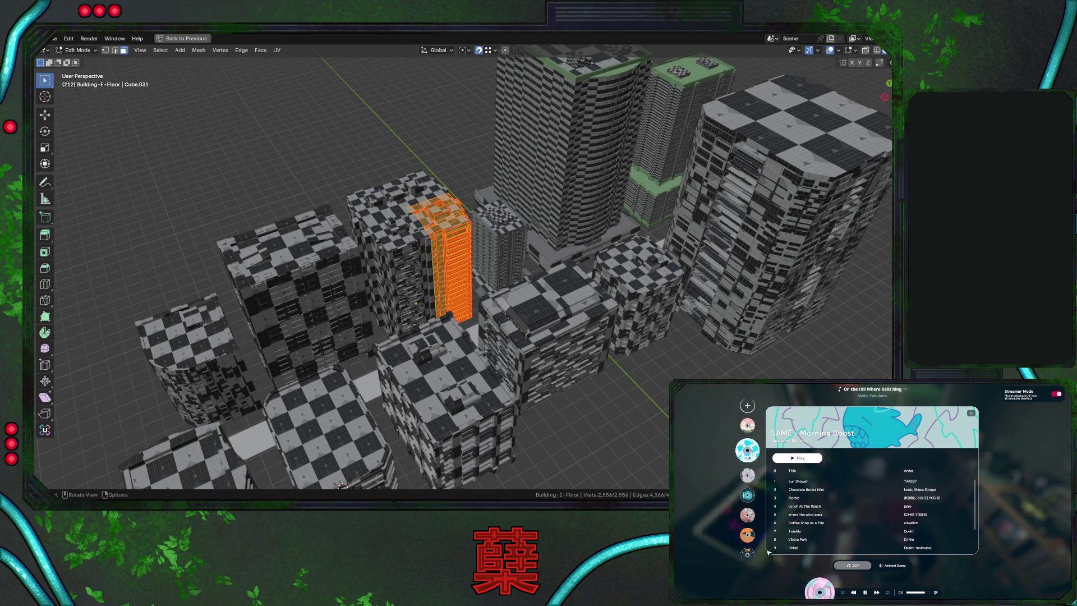
left_click(793, 459)
scroll(748, 497, "down", 3)
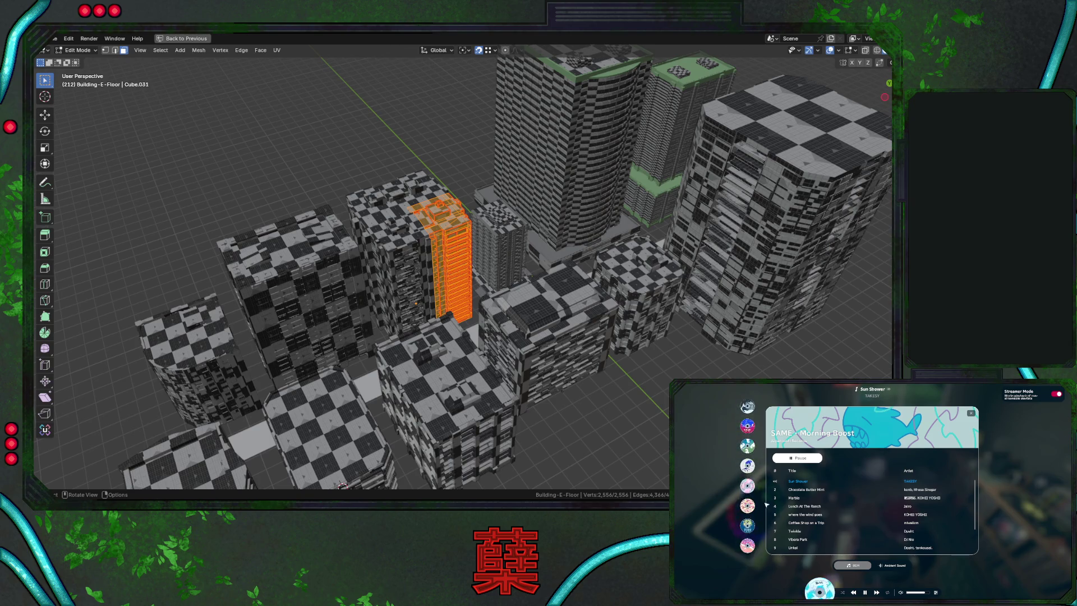
scroll(748, 492, "up", 1)
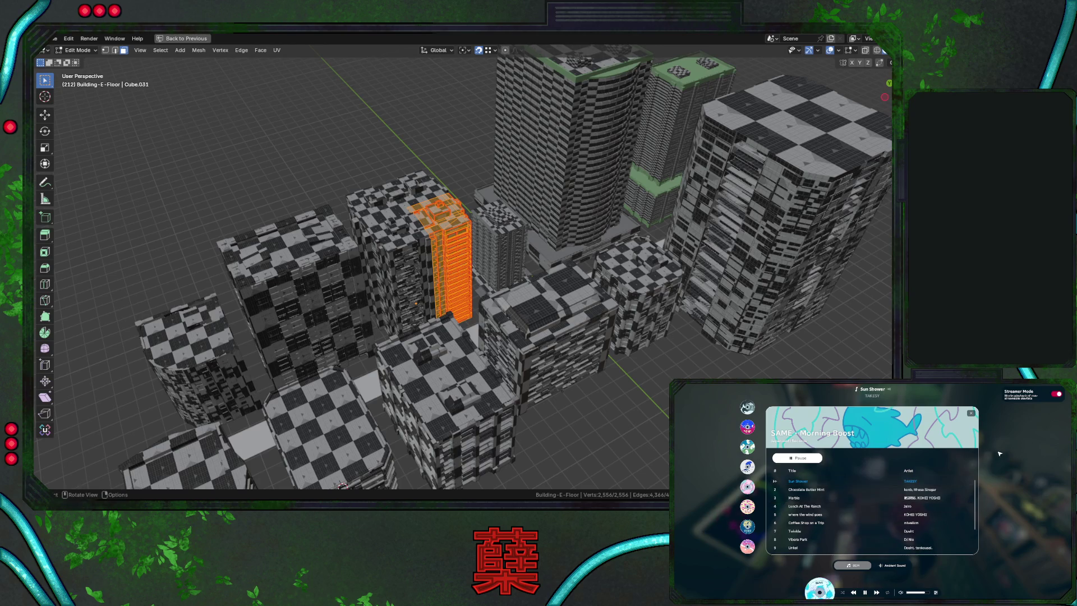
left_click(973, 417)
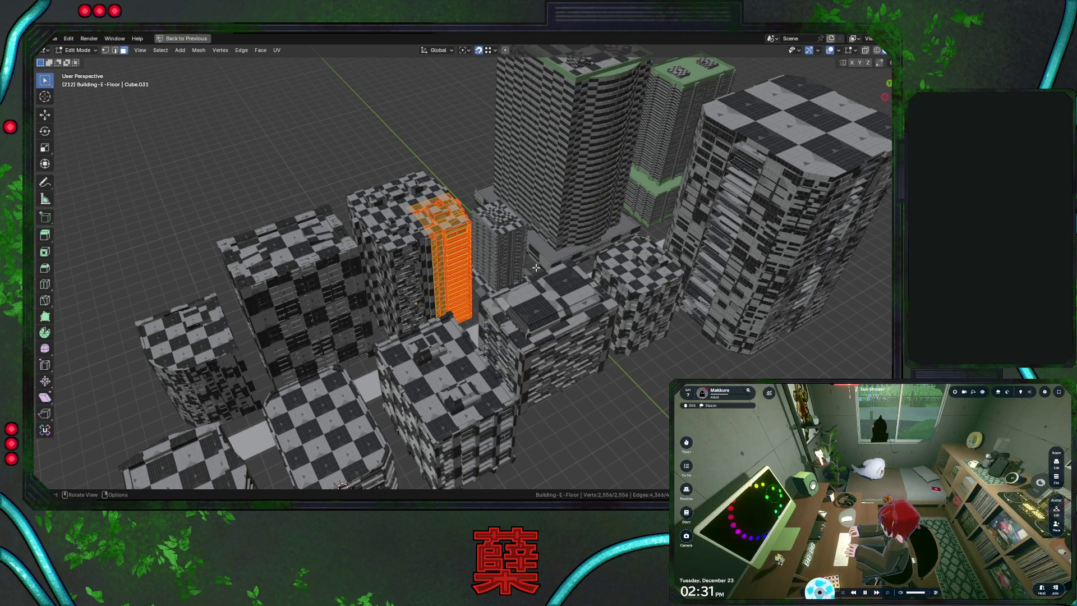
Restore the split UV Editing layout and save City.blend
middle_click_drag(537, 265, 532, 269)
key("ctrl+space")
key("ctrl+s")
scroll(287, 278, "down", 2)
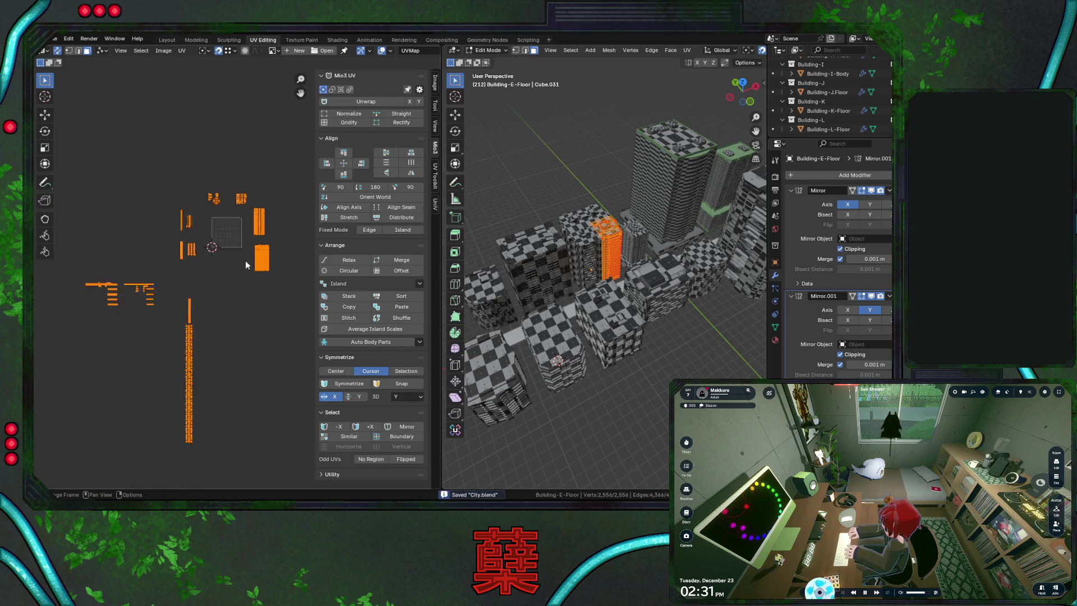
scroll(281, 274, "down", 1)
scroll(269, 262, "down", 2)
scroll(265, 260, "up", 3)
scroll(249, 253, "up", 2)
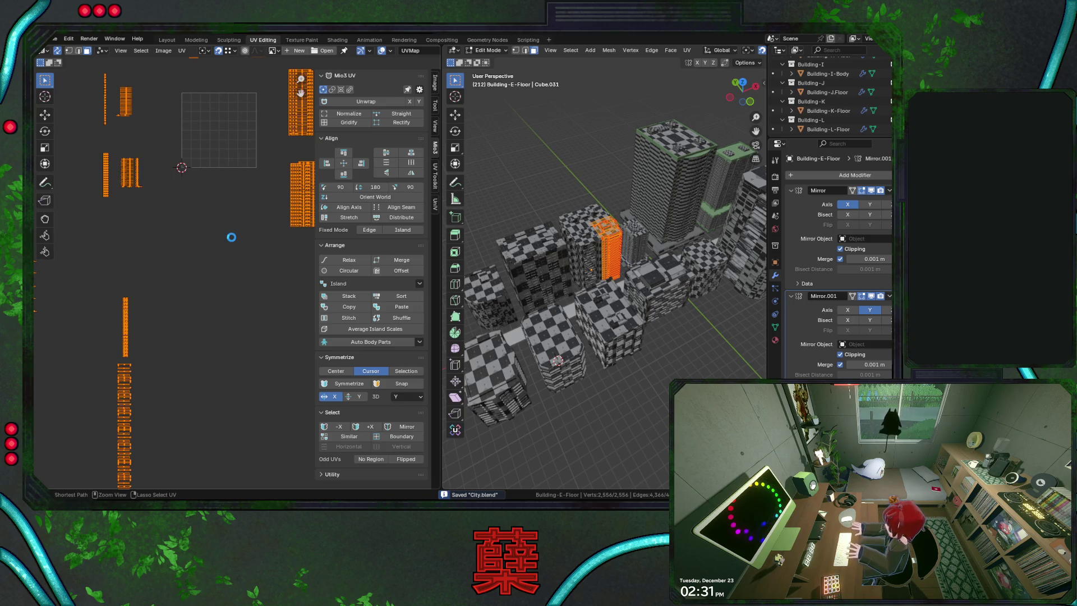
scroll(231, 236, "up", 3, "shift")
scroll(253, 202, "up", 1, "shift")
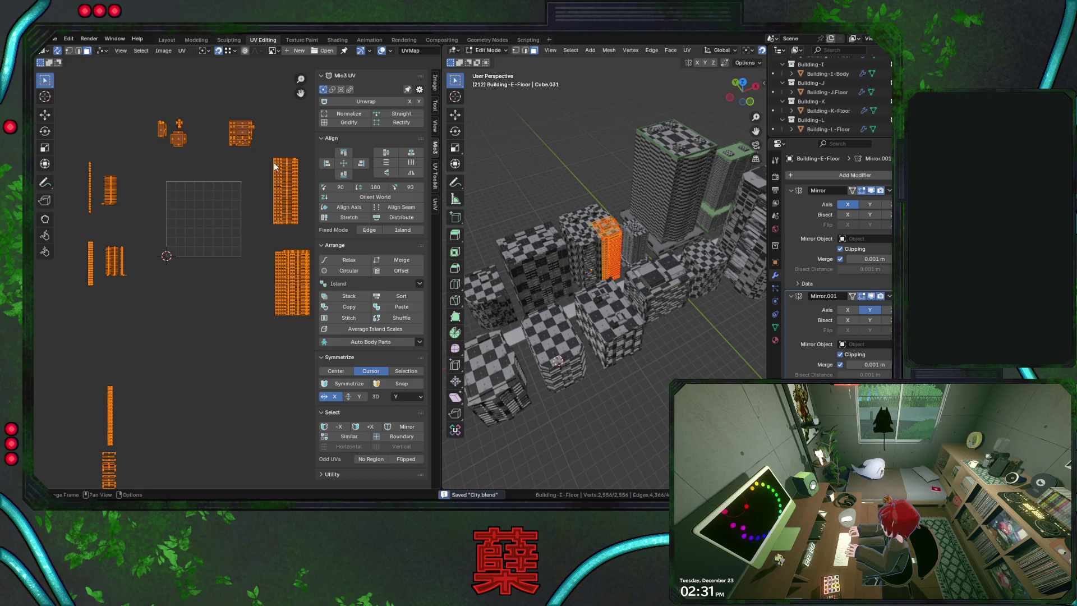
Isolate the Building-E-Floor tower in Local view, orient it upright and save again
left_click(280, 190)
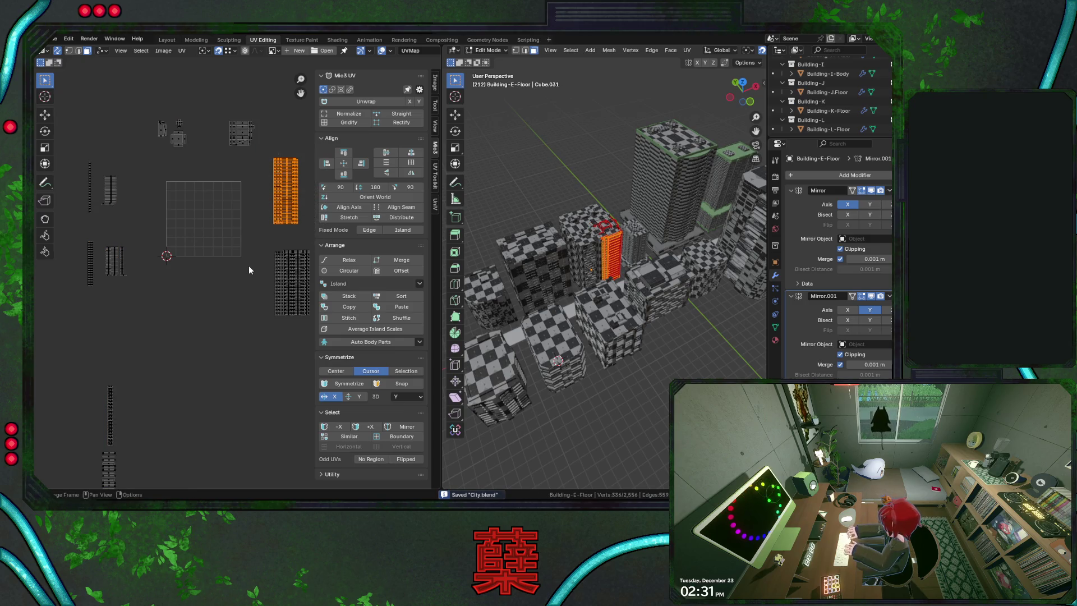
scroll(249, 270, "down", 1)
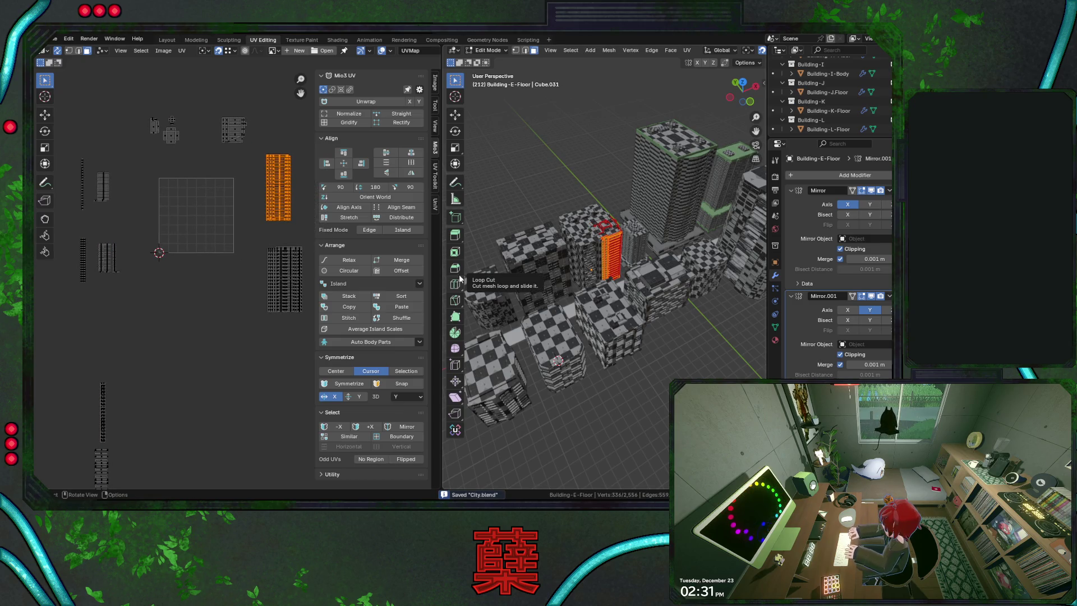
key("KP_Divide")
middle_click_drag(618, 253, 619, 219)
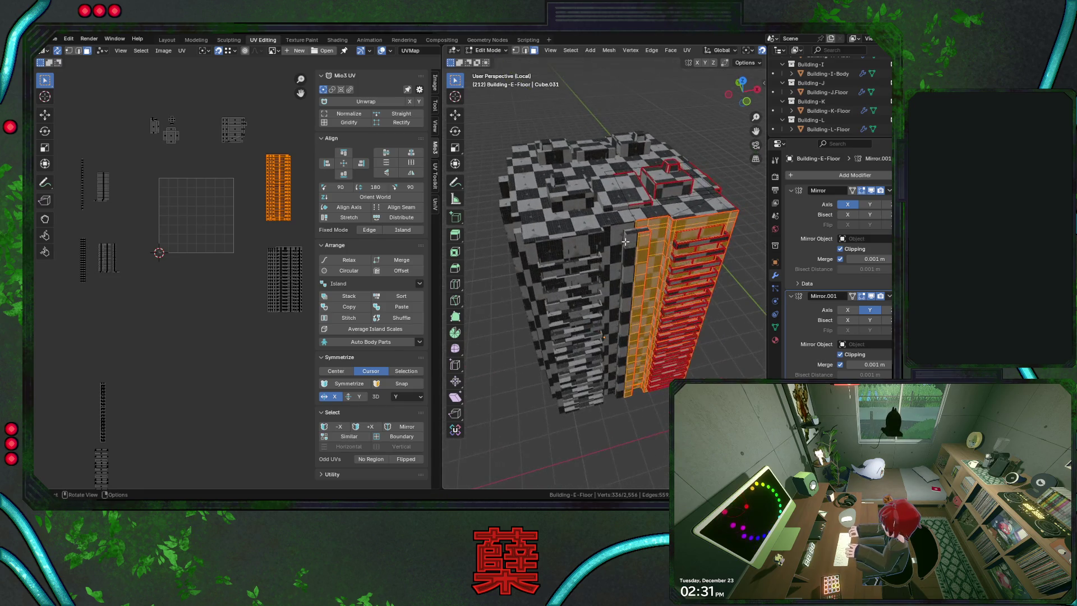
key("alt+a")
key("ctrl+s")
scroll(176, 300, "down", 4)
Box-select the thin floor-strip UV islands in the UV editor
middle_click_drag(176, 300, 207, 254)
left_click_drag(112, 242, 201, 293)
mouse_move(613, 331)
middle_mouse_down()
mouse_move(548, 311)
mouse_move(589, 286)
middle_mouse_up()
scroll(571, 300, "up", 3)
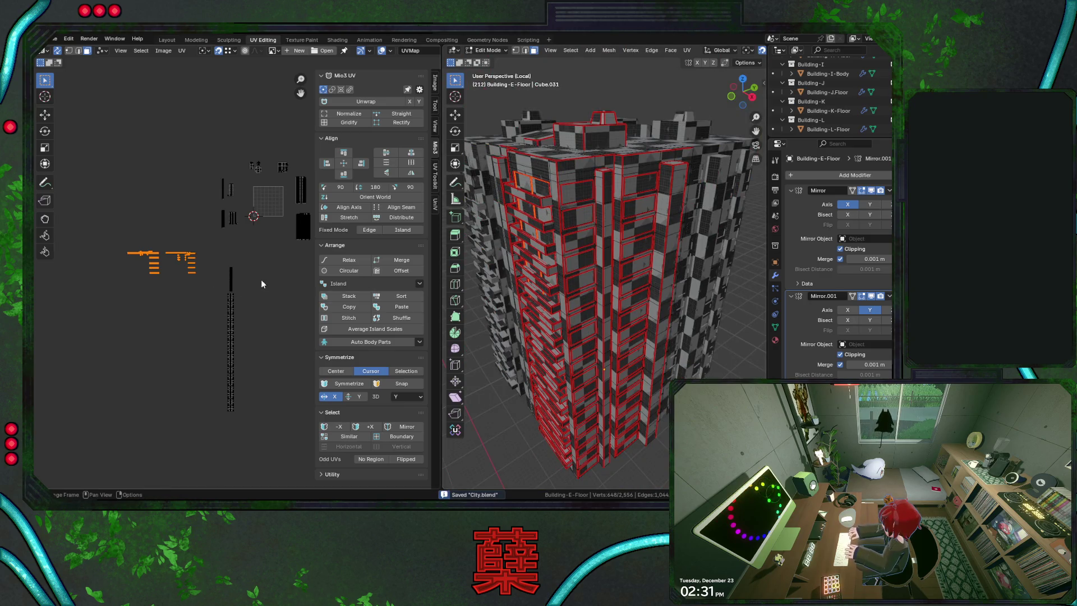
scroll(261, 283, "up", 2)
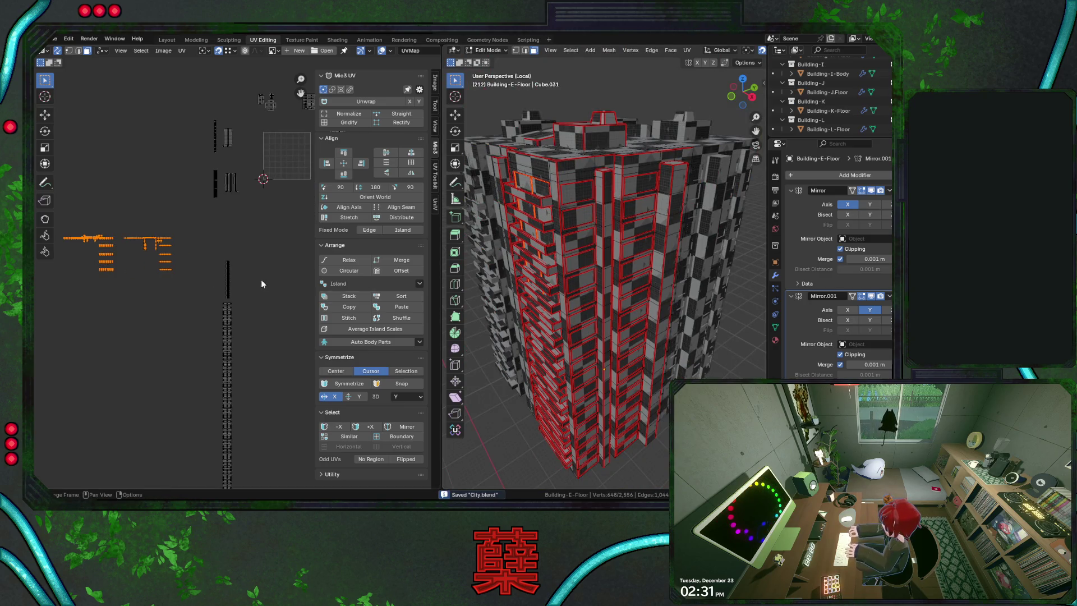
left_click_drag(119, 229, 185, 287)
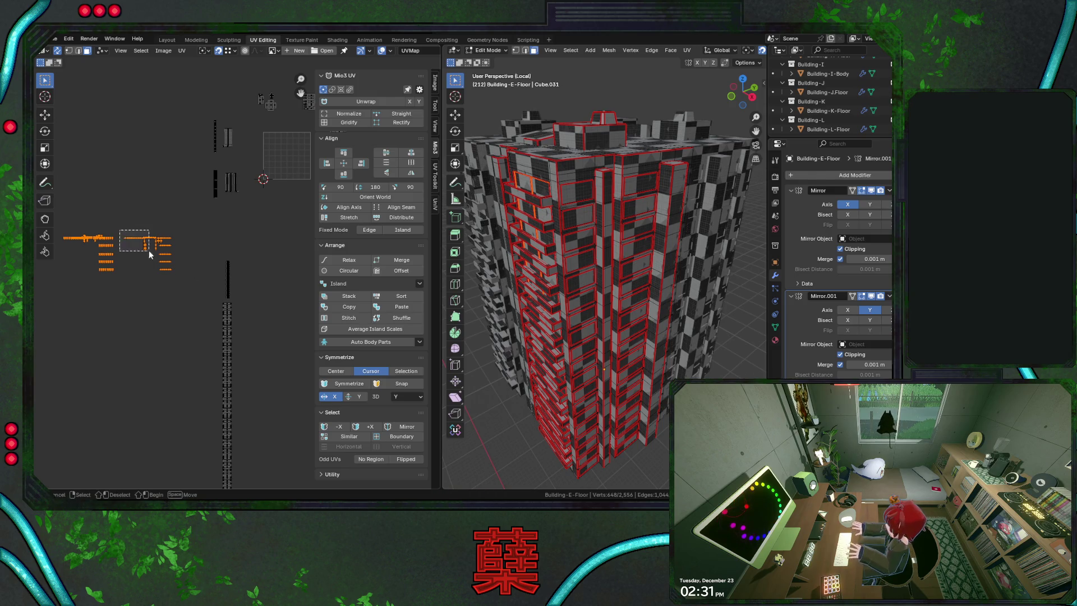
scroll(157, 300, "up", 1)
scroll(211, 282, "up", 2)
scroll(210, 282, "up", 2)
scroll(252, 296, "up", 2)
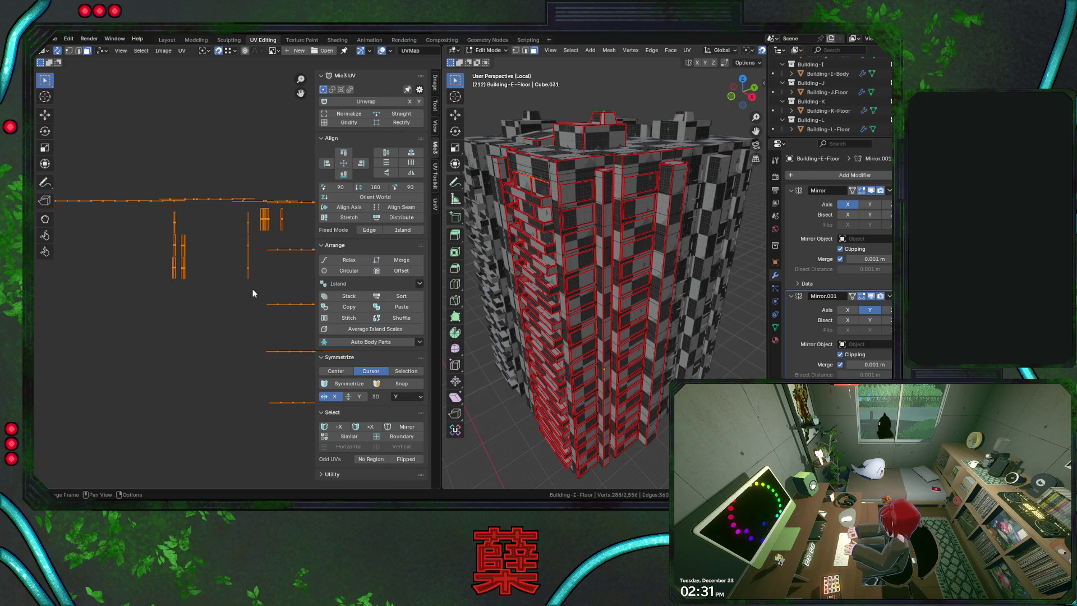
scroll(252, 289, "down", 1)
left_click(182, 52)
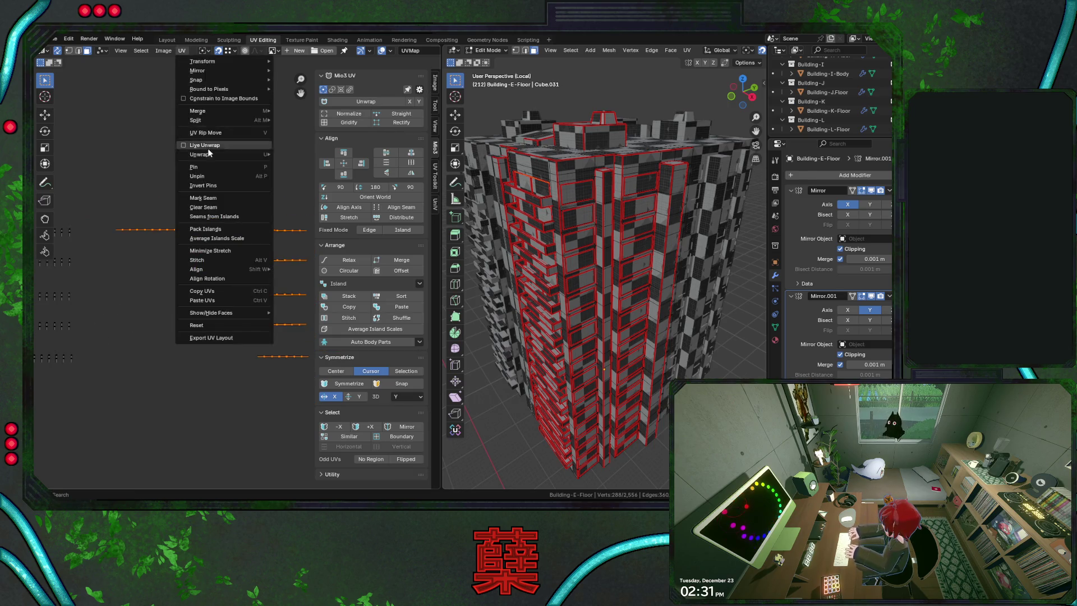
Inspect the tower from a low side-on angle in see-through wireframe, then back to solid
key("shift+z")
mouse_move(585, 286)
middle_mouse_down()
mouse_move(620, 242)
mouse_move(617, 282)
middle_mouse_up()
middle_click_drag(572, 344, 598, 314)
key("shift+z")
scroll(168, 293, "down", 1)
scroll(175, 302, "down", 1)
scroll(175, 298, "down", 1)
scroll(223, 318, "down", 1)
scroll(224, 317, "down", 1)
scroll(266, 248, "down", 1)
scroll(201, 278, "up", 5)
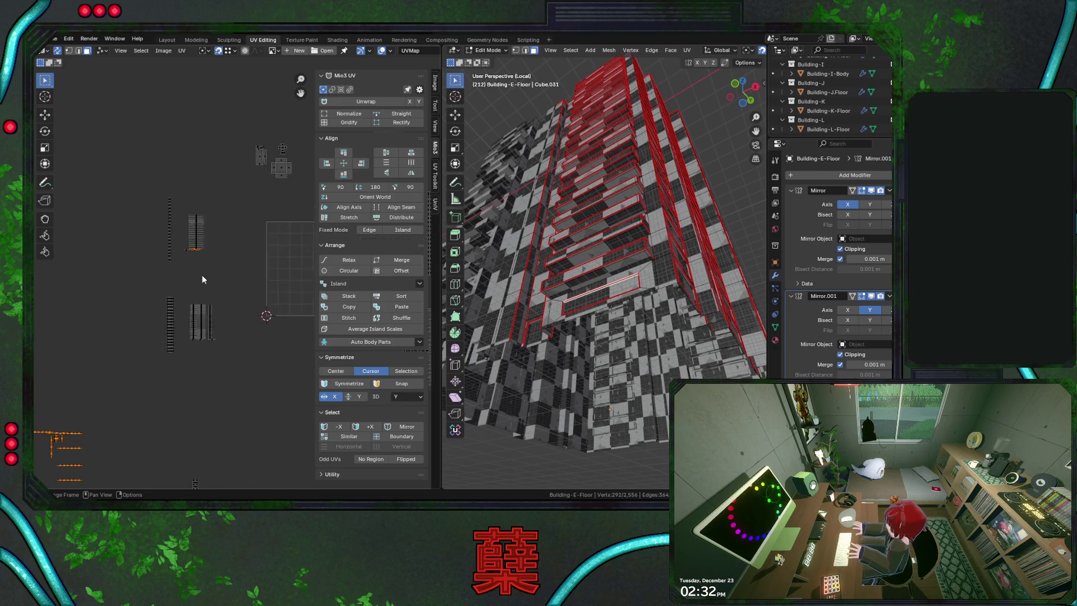
scroll(202, 280, "up", 3)
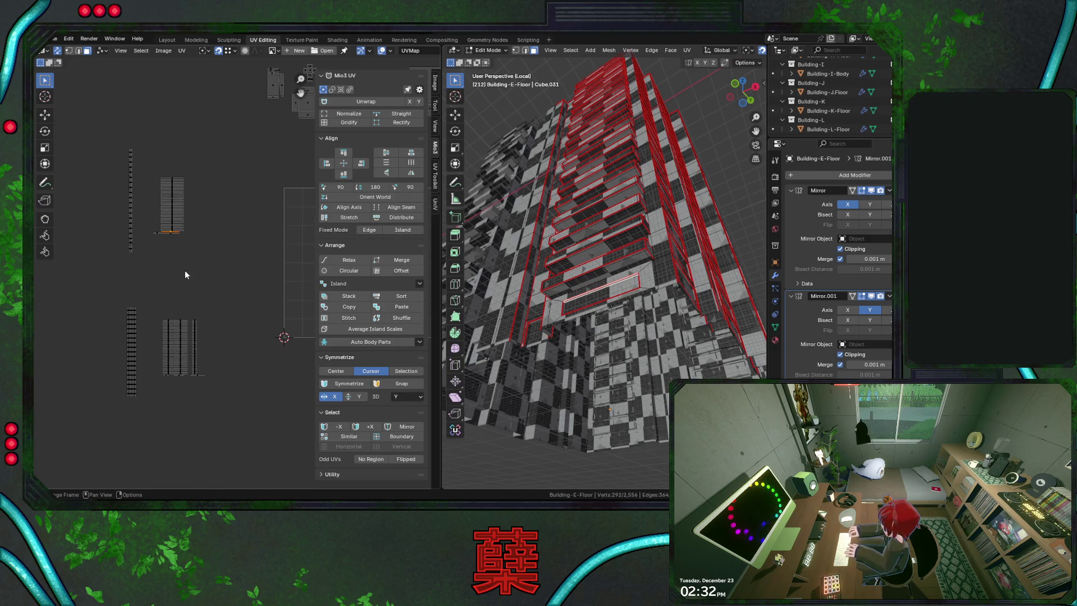
Select the tall stacked strip island and close in on the floor strips at the tower wall
left_click_drag(155, 166, 225, 256)
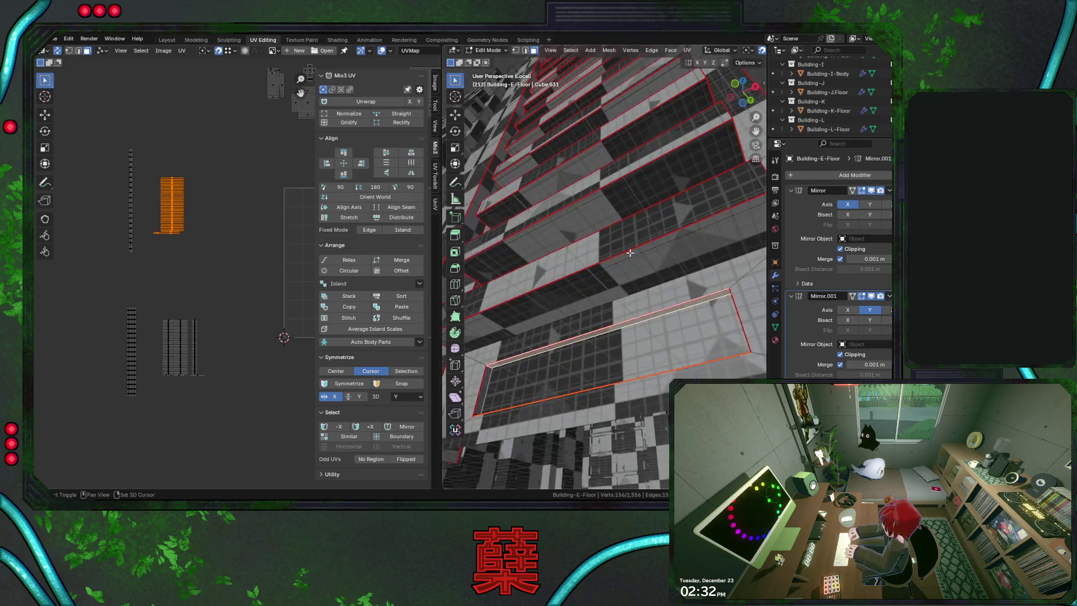
mouse_move(589, 253)
middle_mouse_down()
mouse_move(629, 275)
mouse_move(631, 299)
mouse_move(607, 266)
middle_mouse_up()
key("shift+z")
scroll(629, 286, "up", 5)
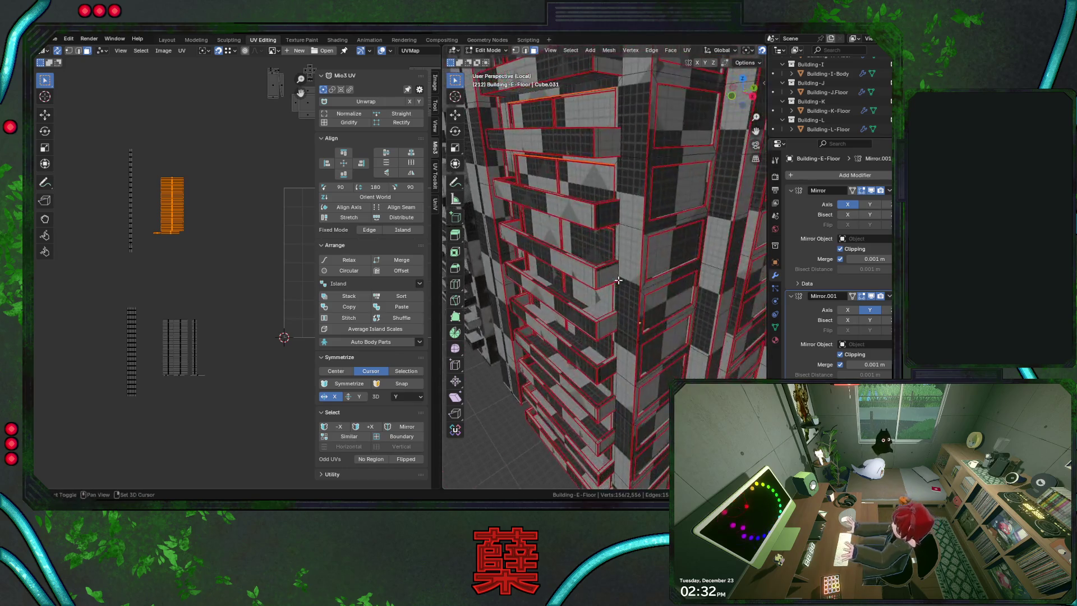
key("shift+z")
key("shift+z")
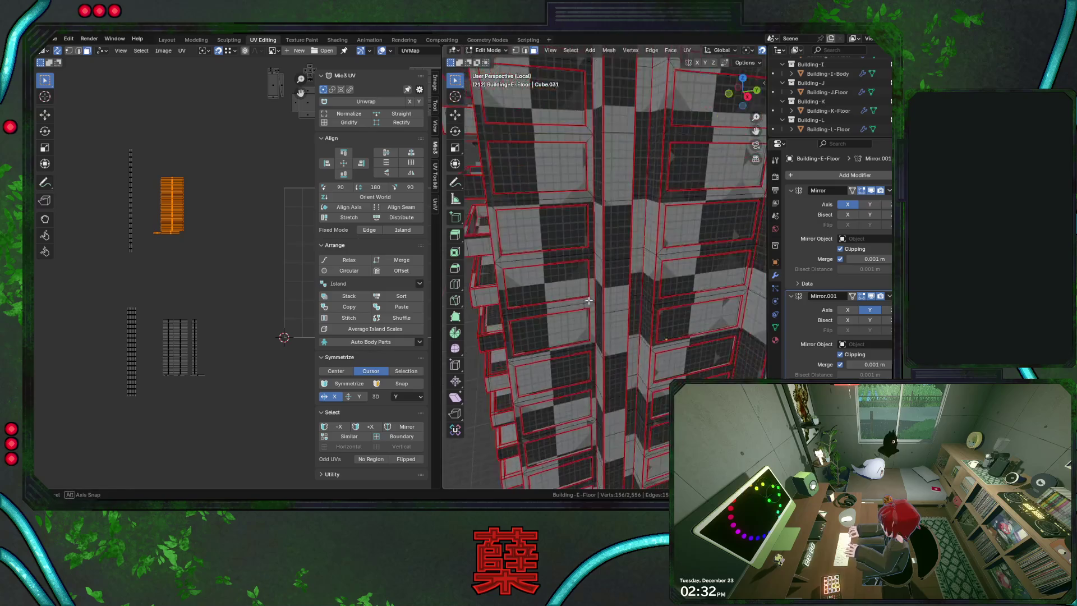
mouse_move(606, 266)
middle_mouse_down()
mouse_move(695, 304)
mouse_move(629, 301)
mouse_move(672, 279)
middle_mouse_up()
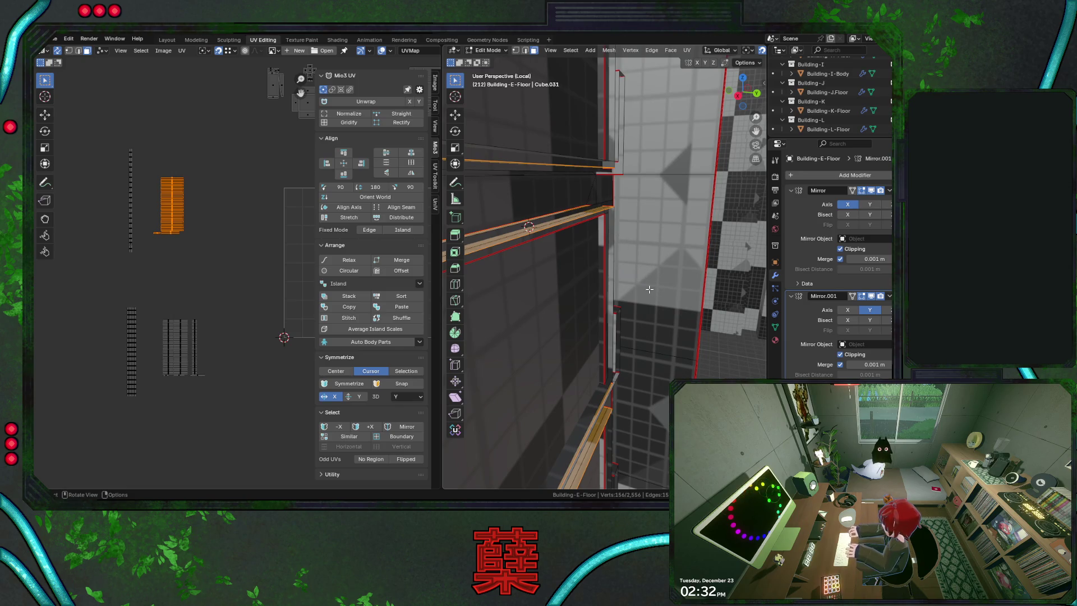
middle_click_drag(648, 288, 654, 300)
Move two floor-strip pieces slightly into new positions against the building wall
key("g")
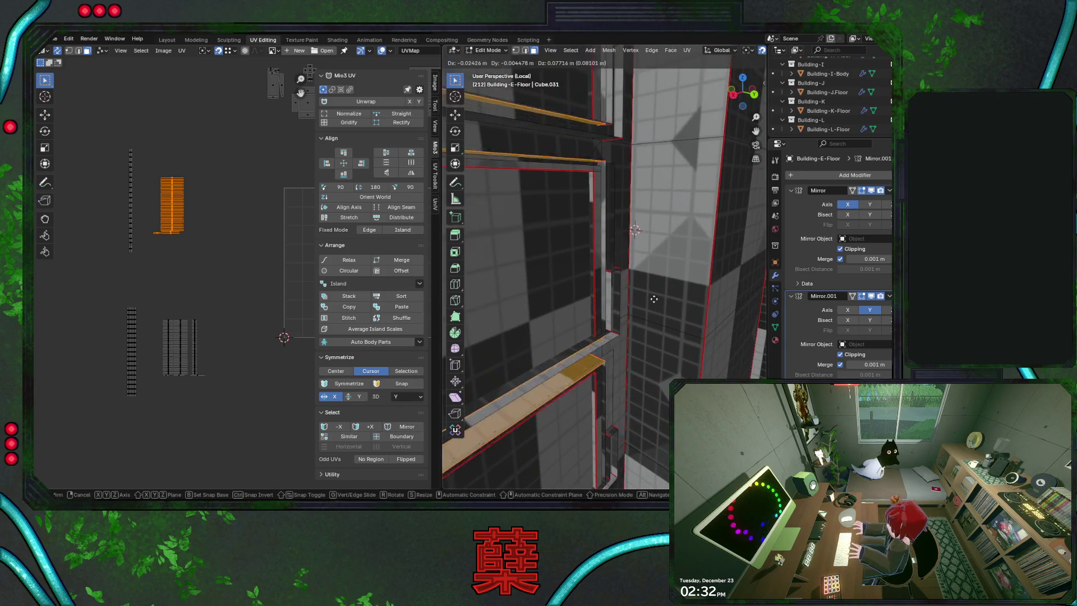
left_click(637, 307)
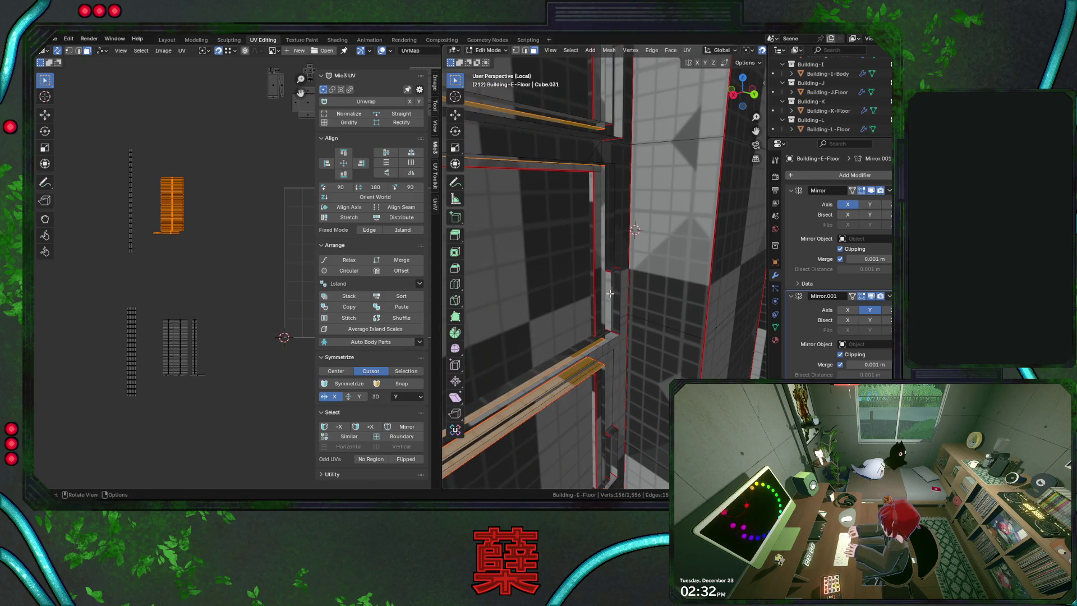
middle_click_drag(610, 293, 600, 276)
key("g")
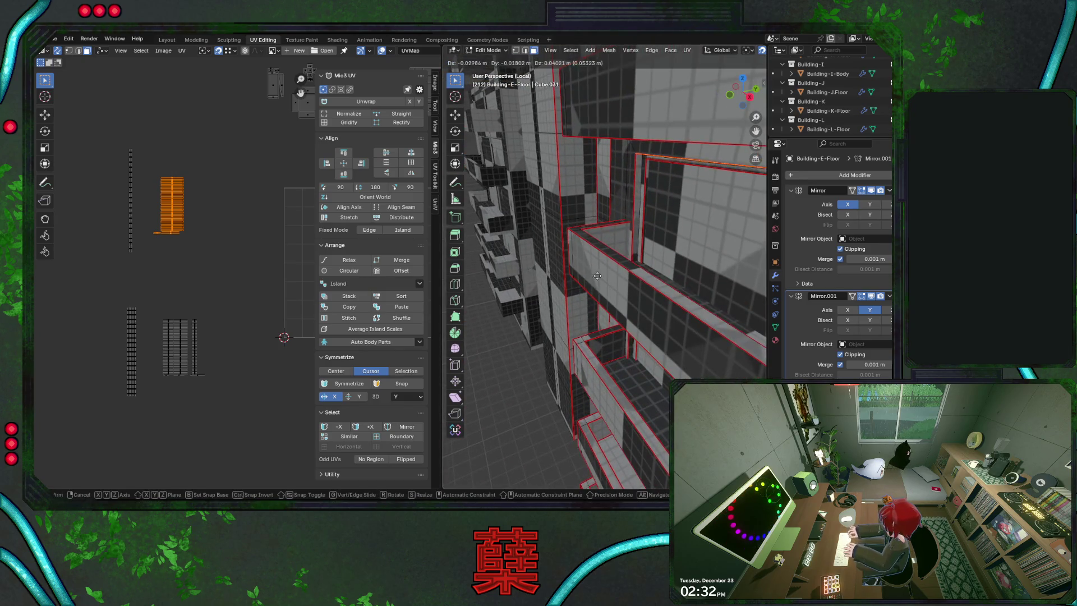
left_click(606, 287)
mouse_move(639, 333)
middle_mouse_down()
mouse_move(650, 338)
mouse_move(589, 320)
middle_mouse_up()
key("g")
left_click(218, 319)
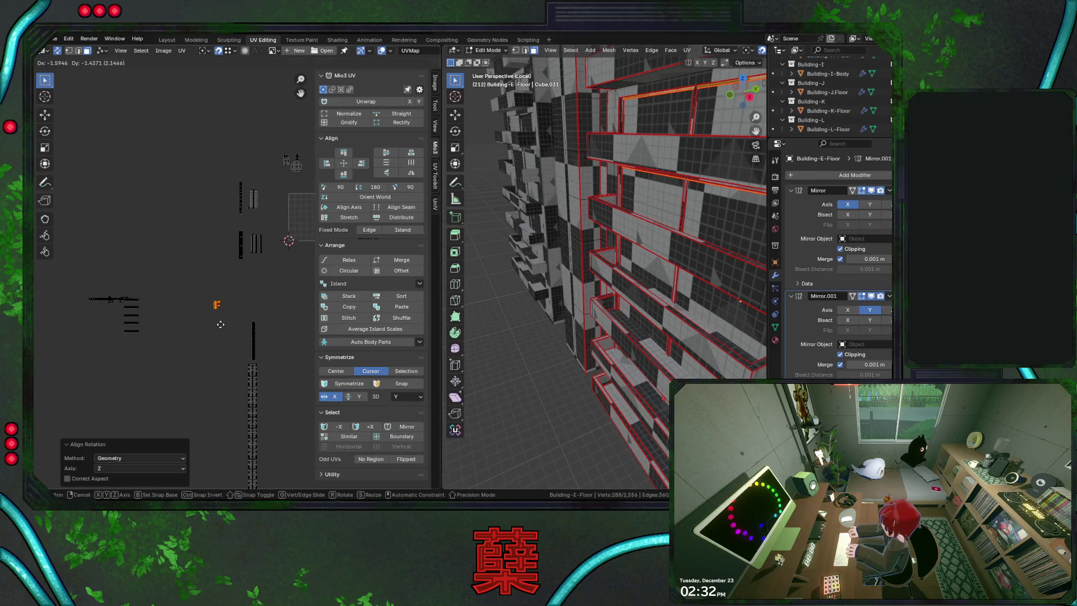
scroll(219, 283, "up", 4)
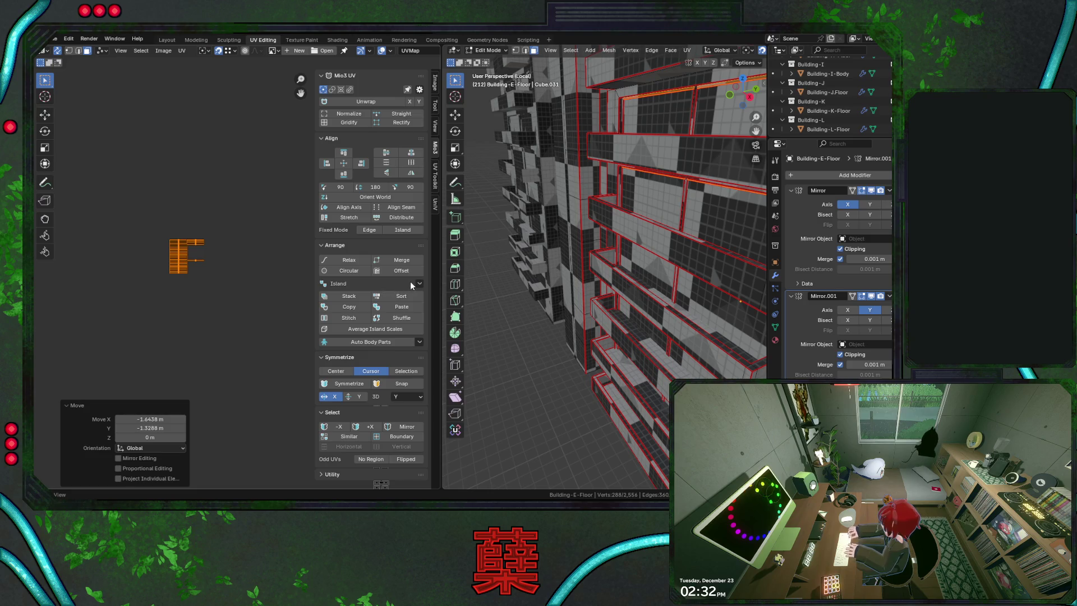
scroll(283, 317, "down", 3)
scroll(320, 299, "down", 2)
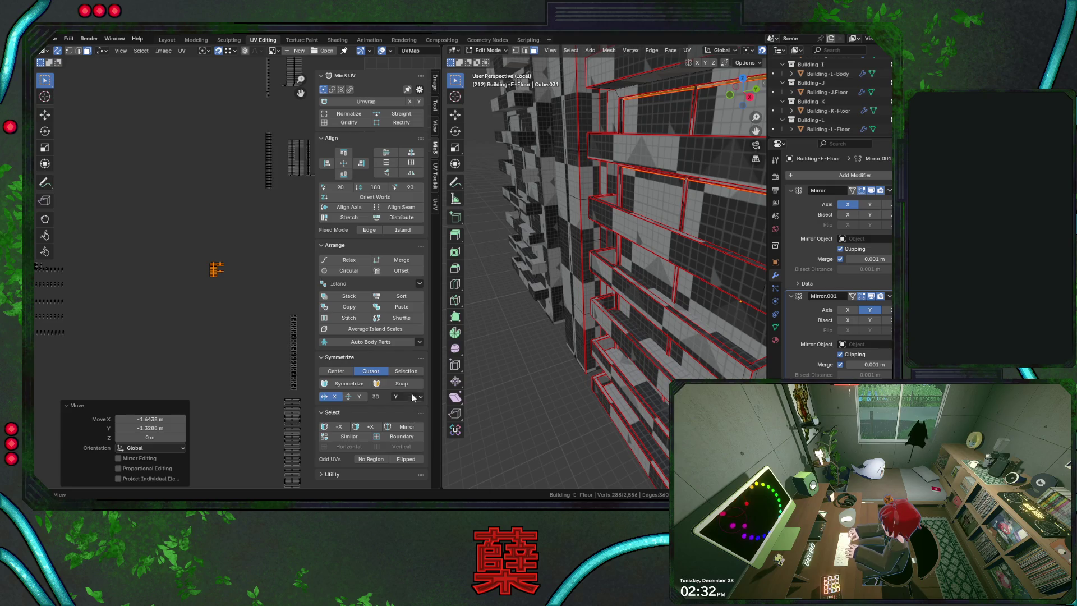
Grid-sort the selected floor-strip islands into one vertical column with Mio3 UV Arrange > Sort
left_click(418, 295)
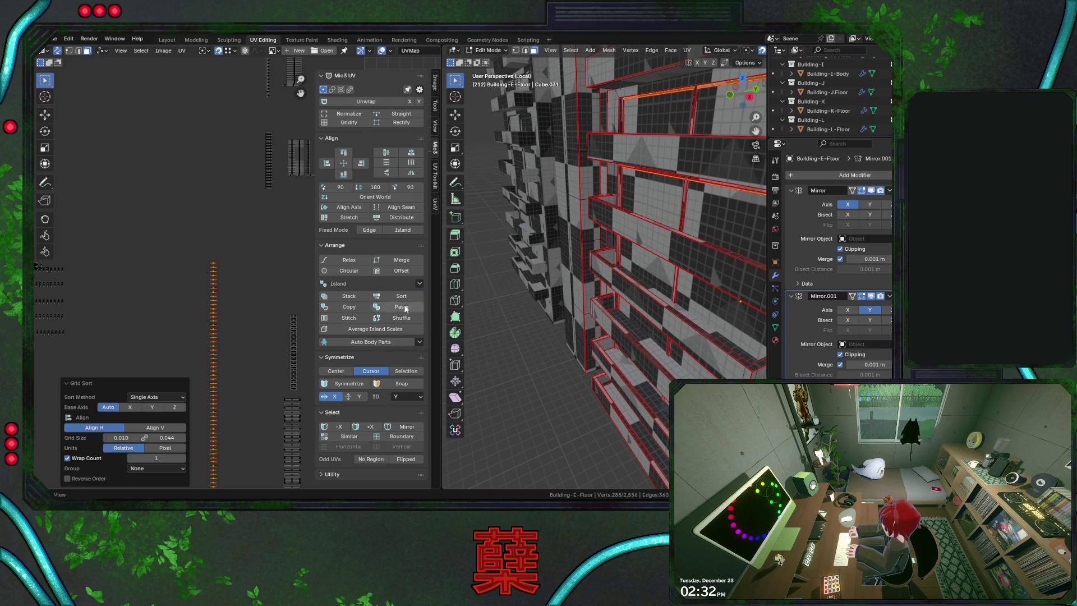
Tighten the Grid Sort spacing slightly and inspect the building from above in wireframe
left_click_drag(165, 437, 134, 438)
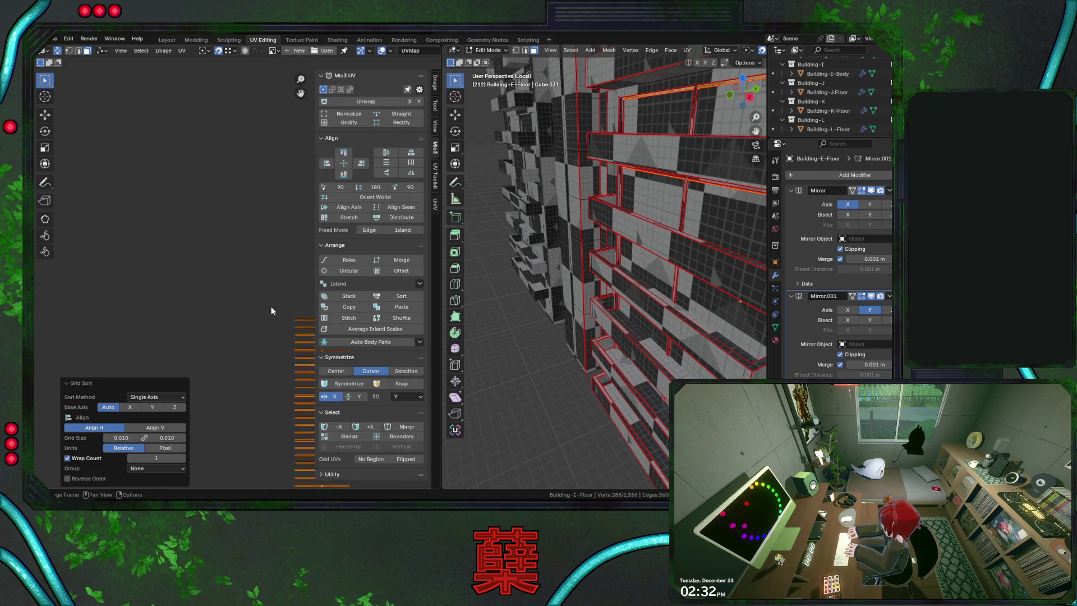
mouse_move(580, 278)
middle_mouse_down()
mouse_move(595, 267)
mouse_move(655, 293)
middle_mouse_up()
scroll(596, 267, "down", 2)
scroll(598, 267, "down", 1)
scroll(599, 268, "down", 2)
scroll(600, 267, "down", 2)
key("shift+z")
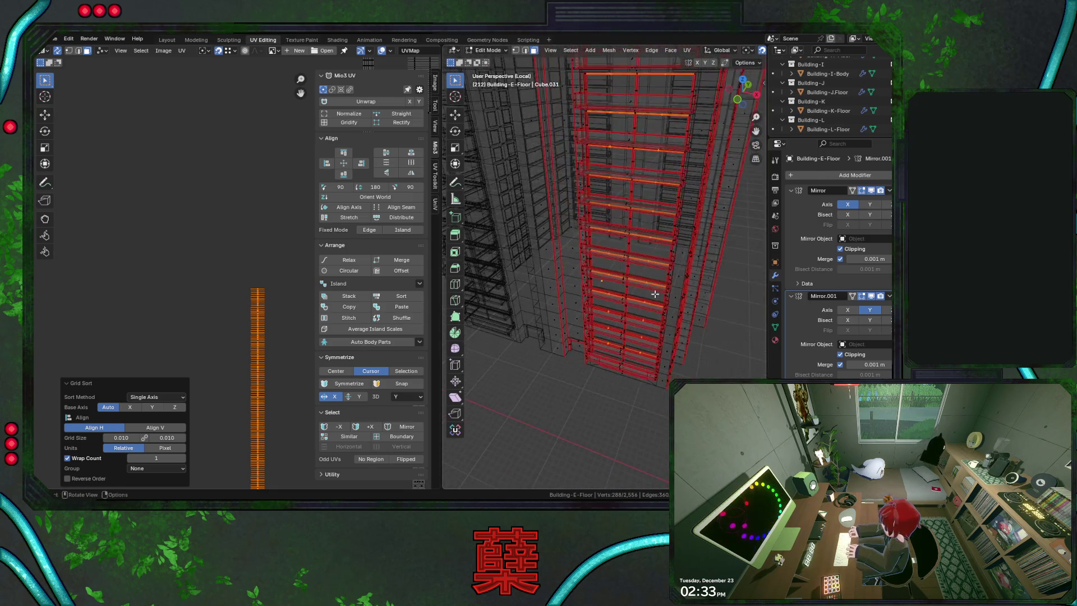
middle_click_drag(667, 217, 640, 278)
scroll(277, 312, "up", 2)
middle_click_drag(277, 312, 228, 303)
scroll(229, 304, "up", 3)
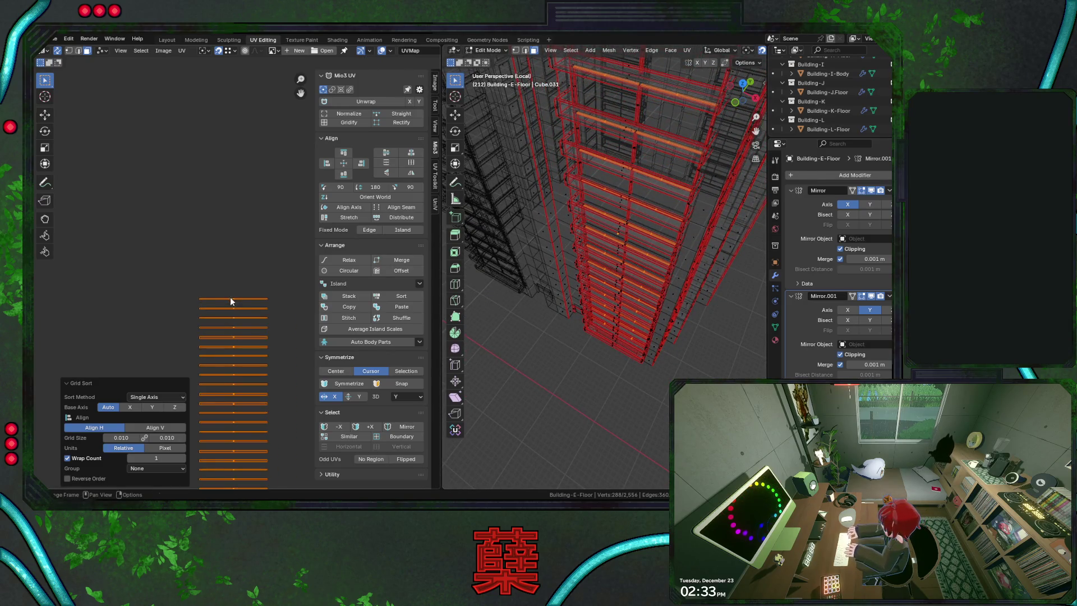
Select all strip islands and re-sort them wrapped into two columns with wider spacing
left_click(230, 300)
mouse_move(615, 252)
middle_mouse_down()
mouse_move(639, 246)
mouse_move(622, 253)
middle_mouse_up()
key("a")
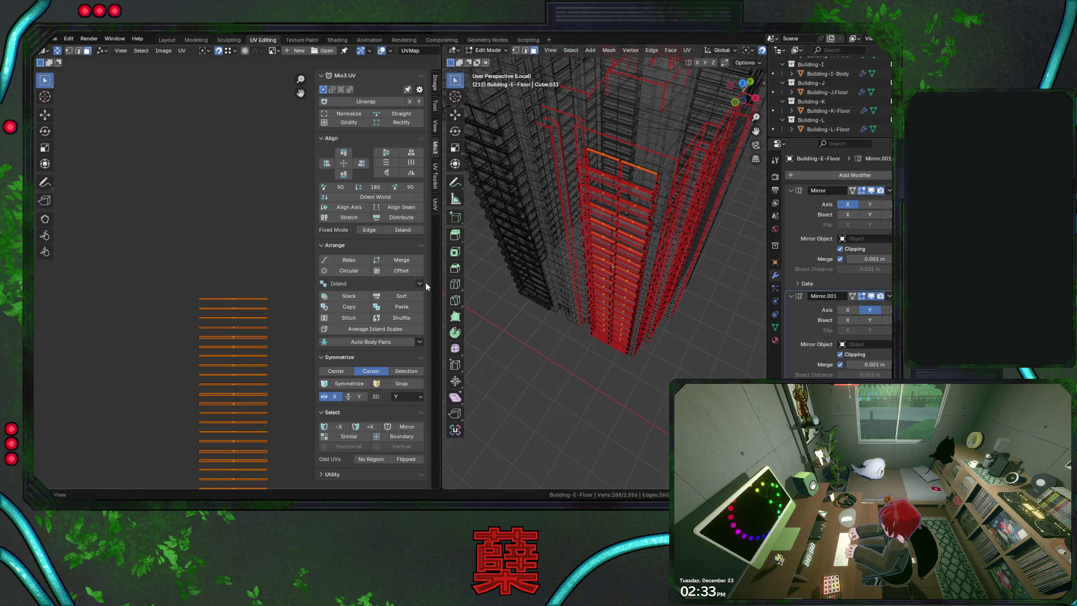
left_click(413, 296)
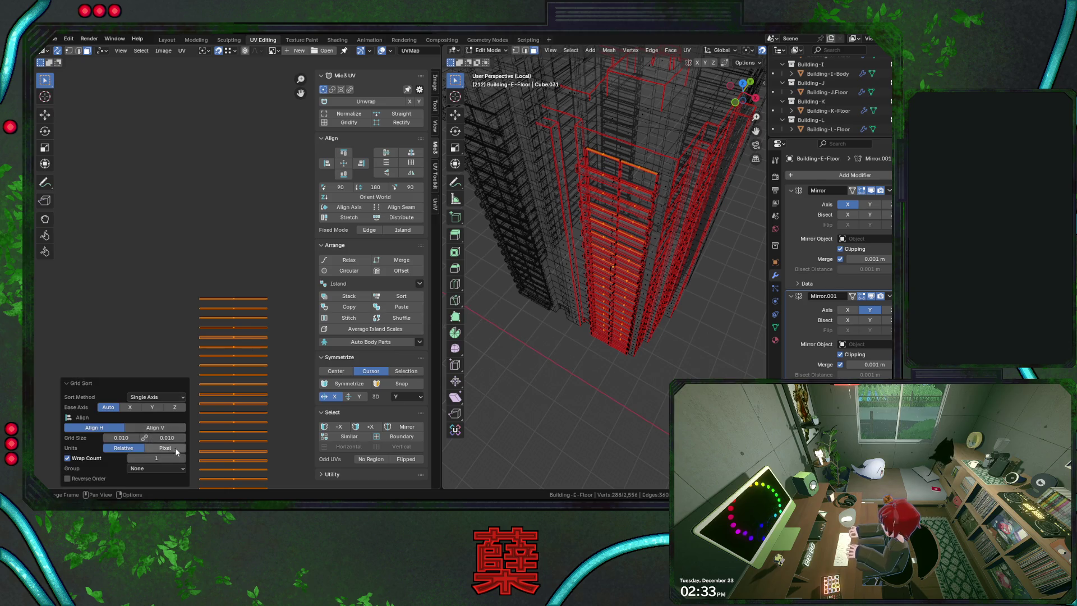
left_click(156, 457)
left_click_drag(123, 439, 161, 437)
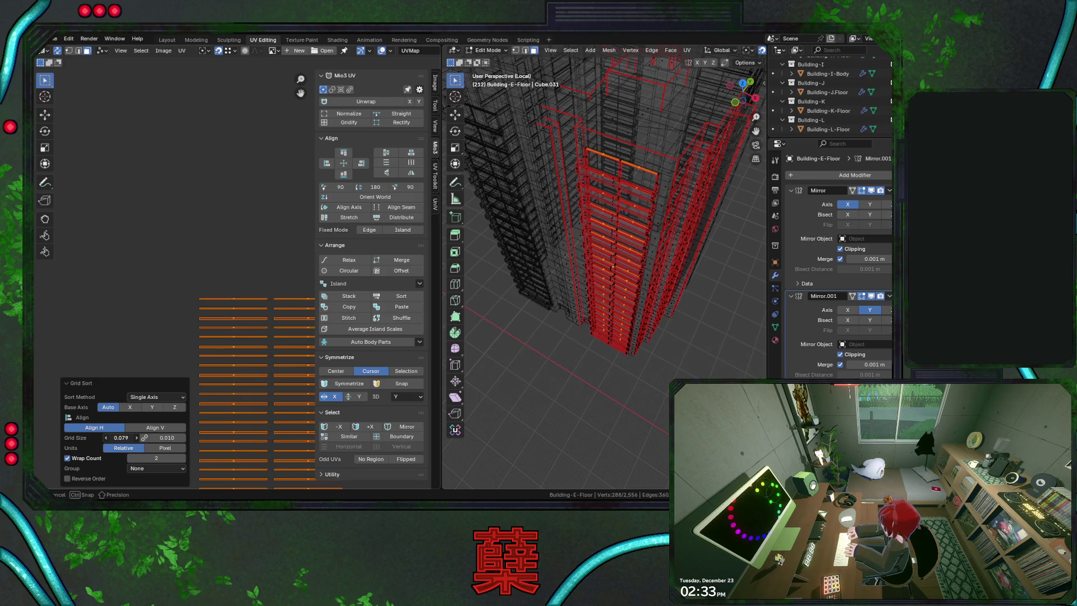
scroll(245, 387, "down", 2)
scroll(214, 303, "down", 3)
scroll(208, 292, "down", 2)
Shift the column right, save, then re-sort the island group into four tightly packed columns
left_click(257, 296)
key("ctrl+s")
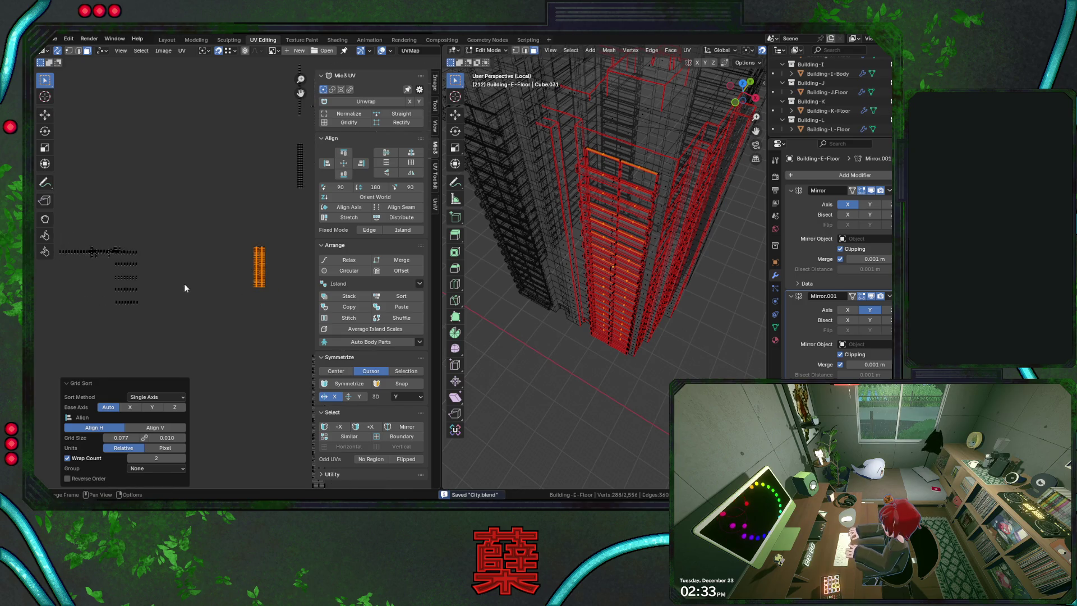
left_click_drag(106, 224, 252, 312)
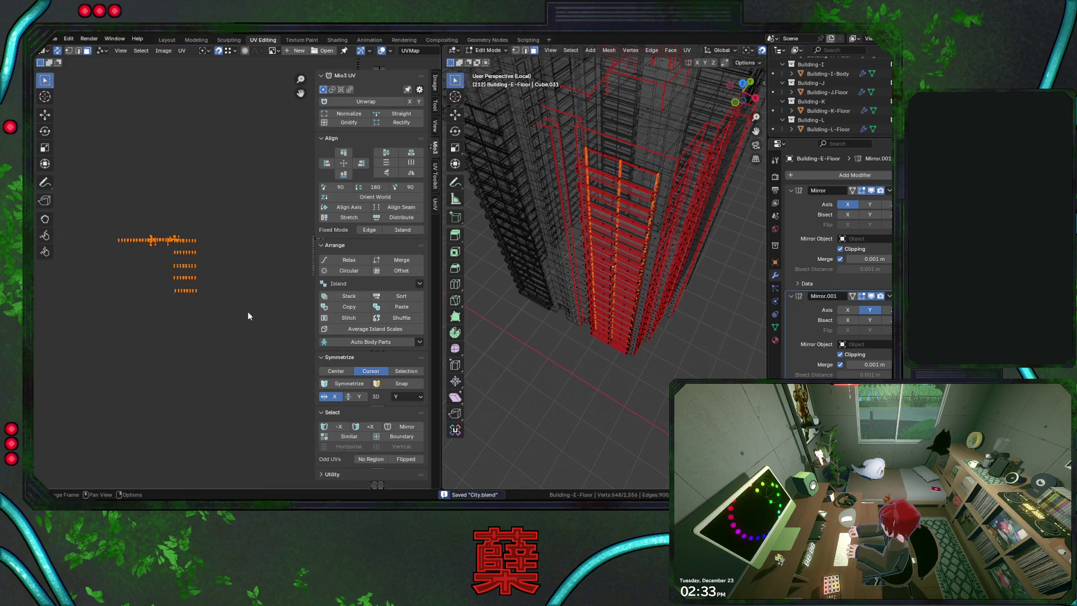
key("g")
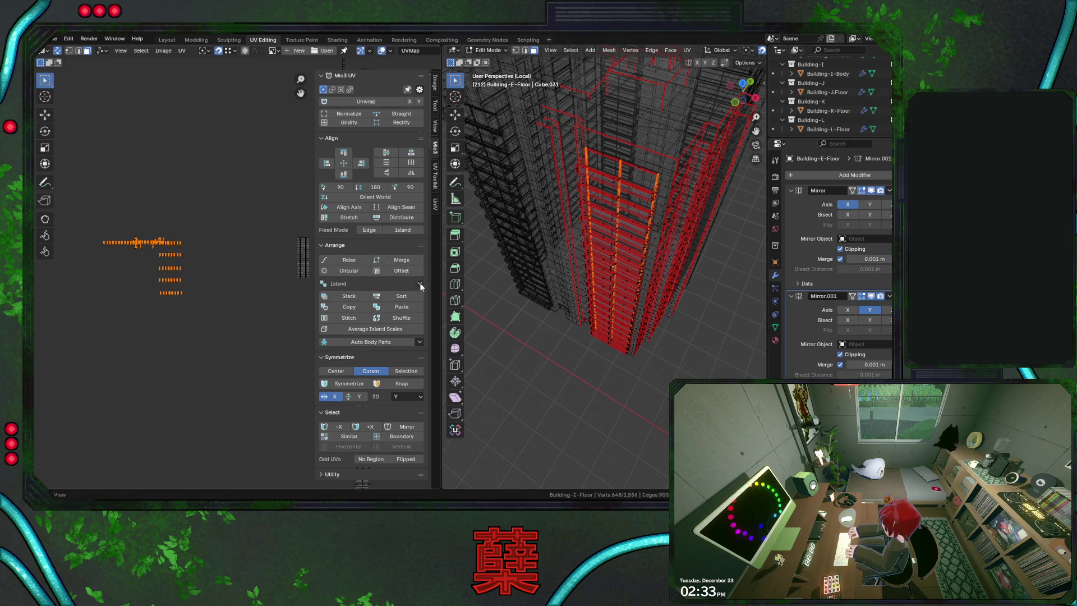
left_click(401, 296)
scroll(156, 457, "up", 2, "ctrl")
middle_click_drag(146, 296, 247, 309)
scroll(221, 295, "up", 5)
mouse_move(135, 430)
left_mouse_down()
mouse_move(109, 429)
mouse_move(144, 439)
left_mouse_up()
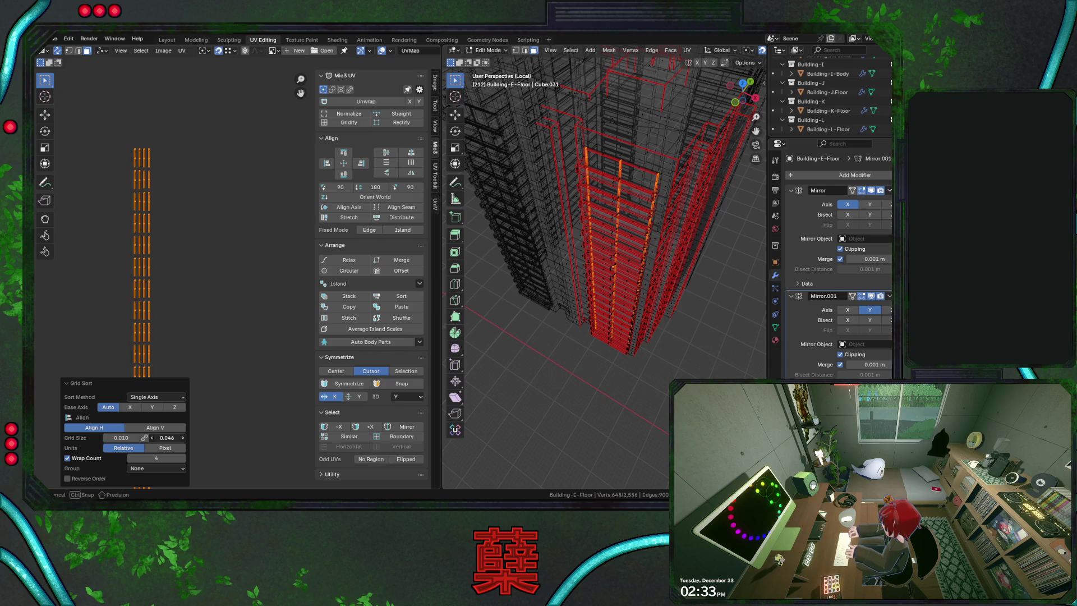
scroll(222, 306, "down", 2)
scroll(208, 254, "down", 2)
Slide the strips sideways along X to sit next to each other and save the file
key("g")
key("x")
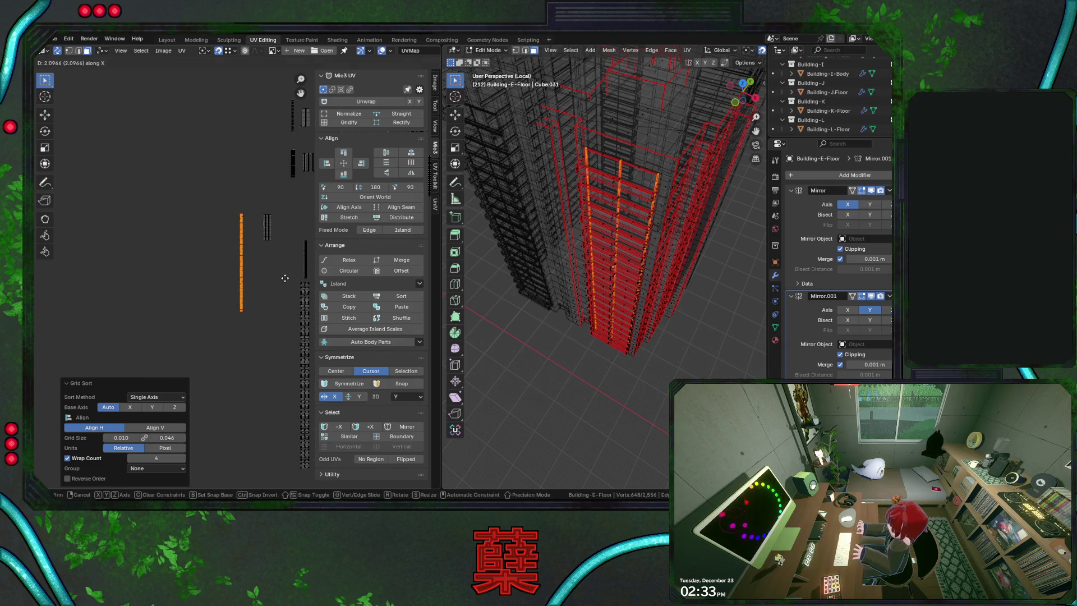
left_click(244, 252)
key("g")
key("x")
left_click(246, 338)
left_click_drag(209, 193, 287, 347)
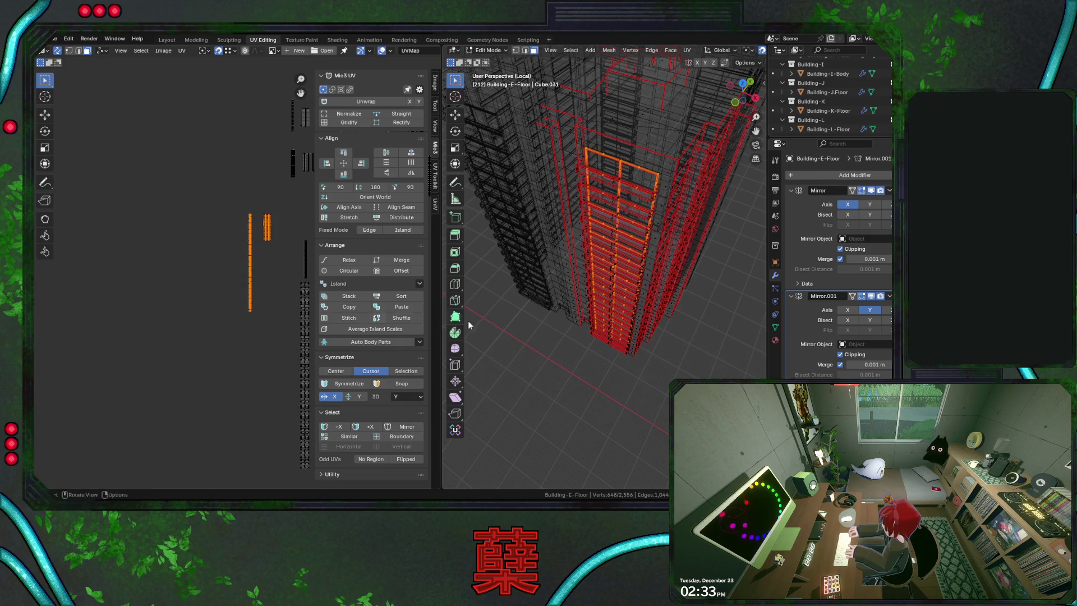
key("ctrl+s")
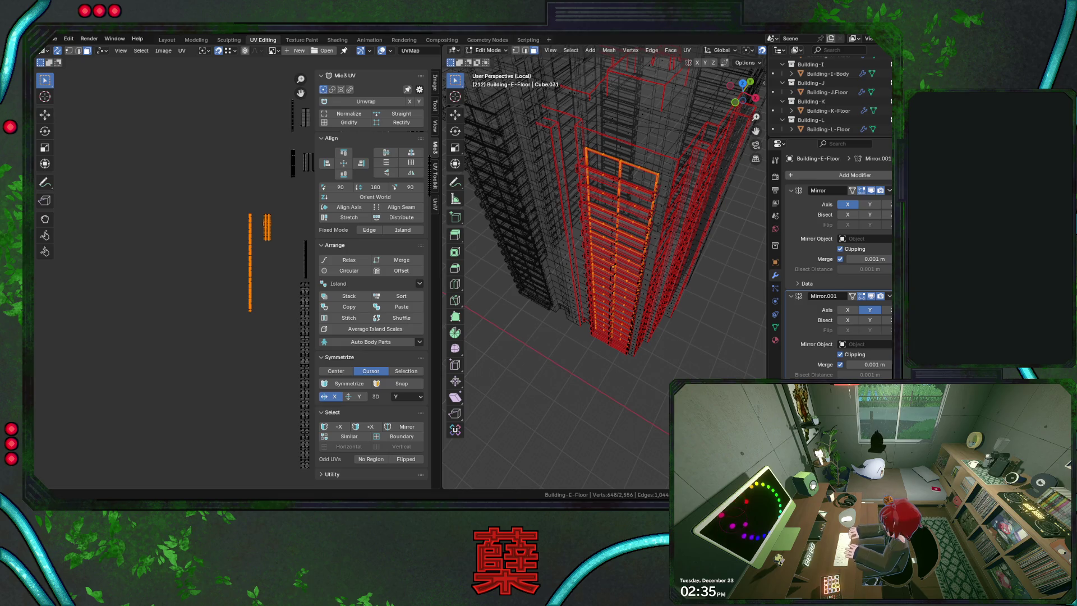
scroll(243, 276, "up", 2)
scroll(244, 276, "up", 2)
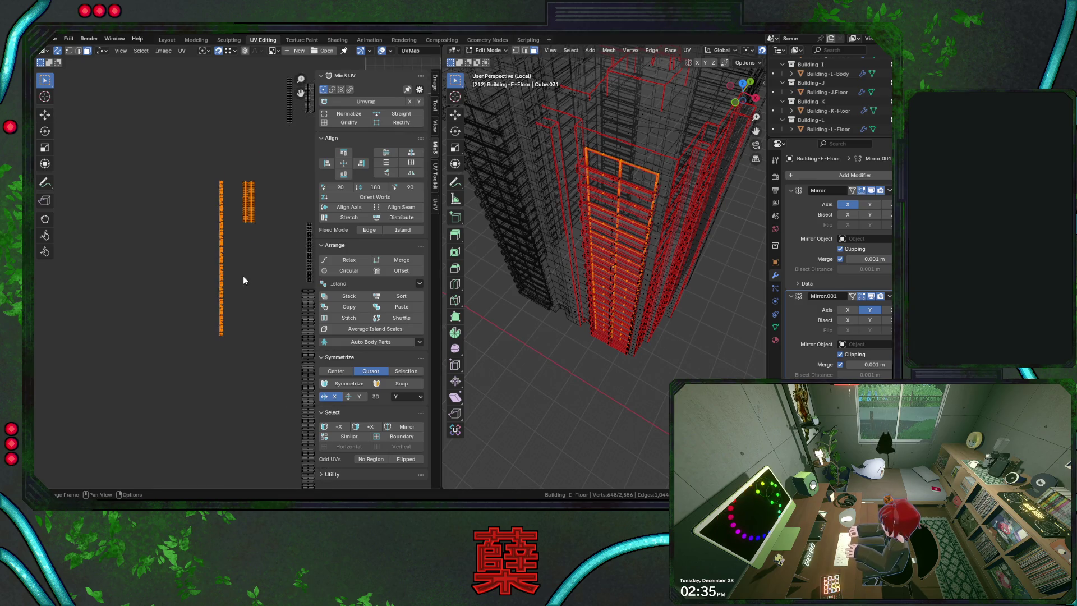
scroll(246, 251, "up", 4)
scroll(247, 243, "up", 1)
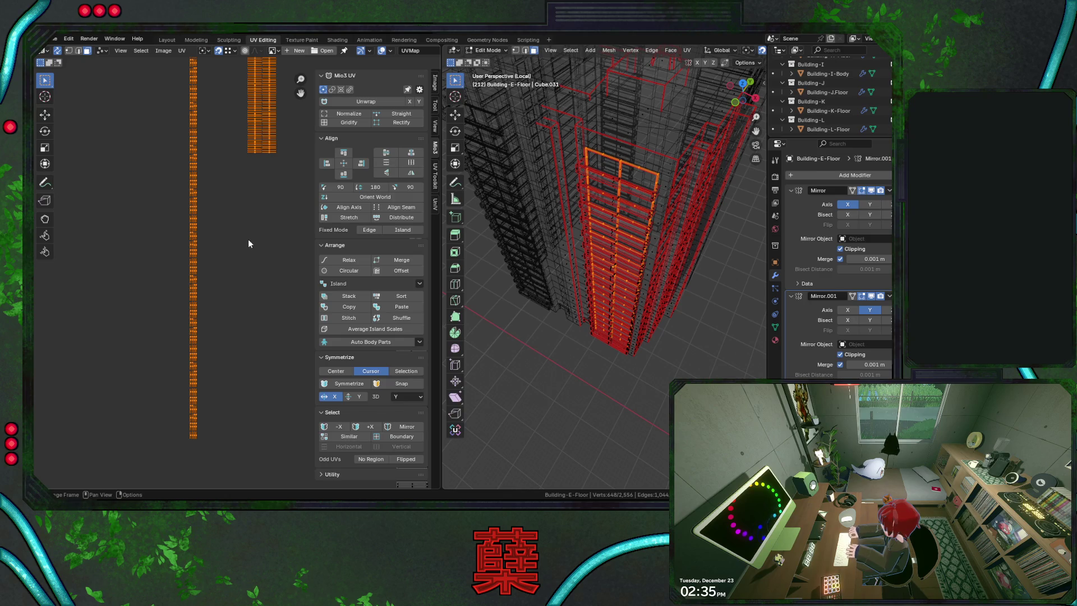
scroll(229, 234, "down", 2)
scroll(229, 234, "down", 1)
Select the tall strip column's bottom piece and check it from a front view of the building
left_click_drag(172, 138, 227, 378)
scroll(227, 263, "up", 1)
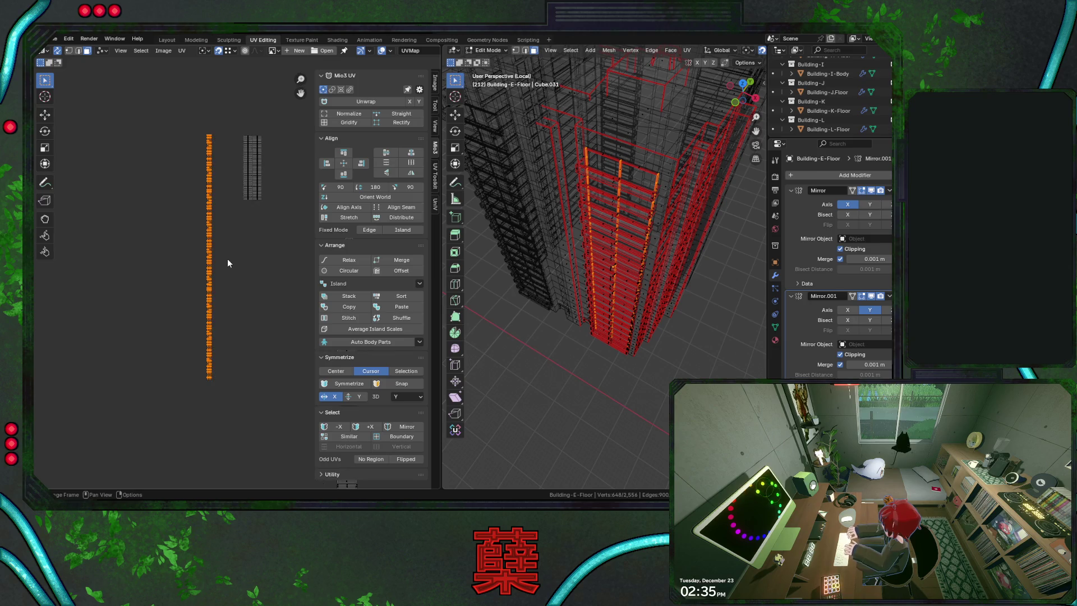
left_click(210, 377)
middle_click_drag(590, 252, 639, 253)
scroll(213, 239, "down", 1)
scroll(221, 270, "down", 1)
scroll(225, 294, "down", 1)
scroll(226, 294, "down", 1)
scroll(225, 298, "down", 1)
scroll(226, 298, "down", 1)
Pan across the UV layout and box-select the left islands plus the wall block island
middle_click_drag(179, 301, 147, 289)
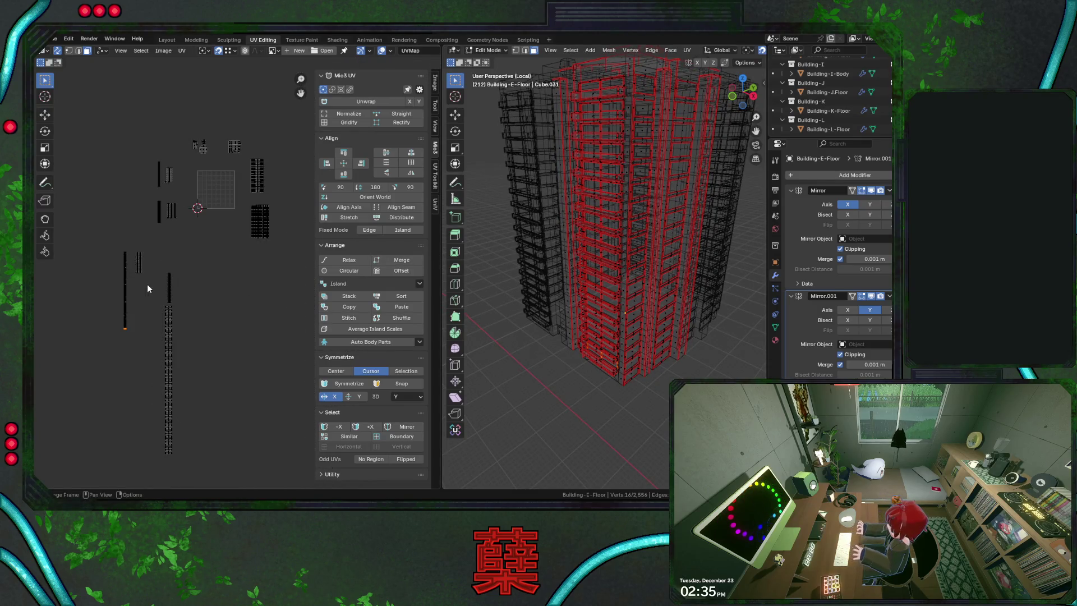
scroll(146, 282, "up", 1)
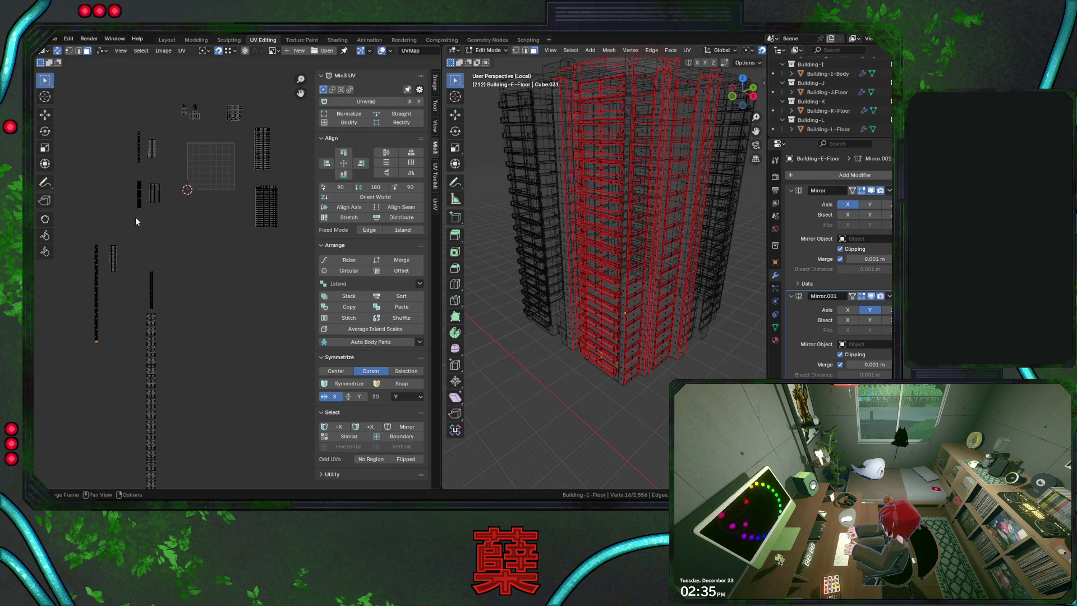
left_click_drag(117, 121, 178, 235)
left_click_drag(247, 176, 286, 247)
scroll(242, 303, "up", 2)
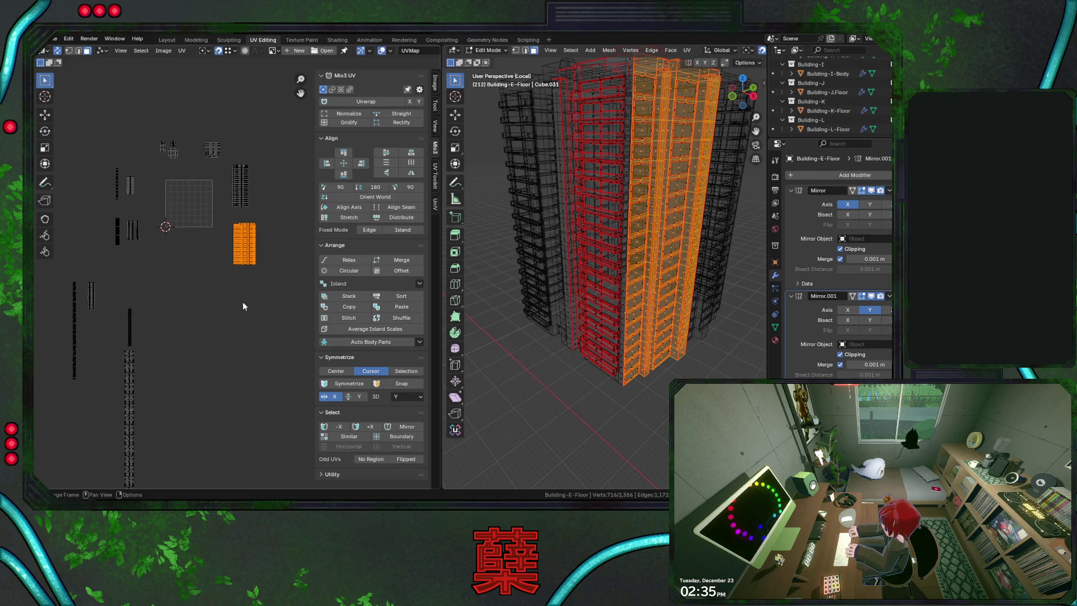
scroll(240, 320, "up", 1)
scroll(237, 329, "up", 2)
scroll(238, 320, "up", 1)
scroll(238, 319, "up", 2)
scroll(236, 318, "down", 5)
scroll(237, 319, "down", 1)
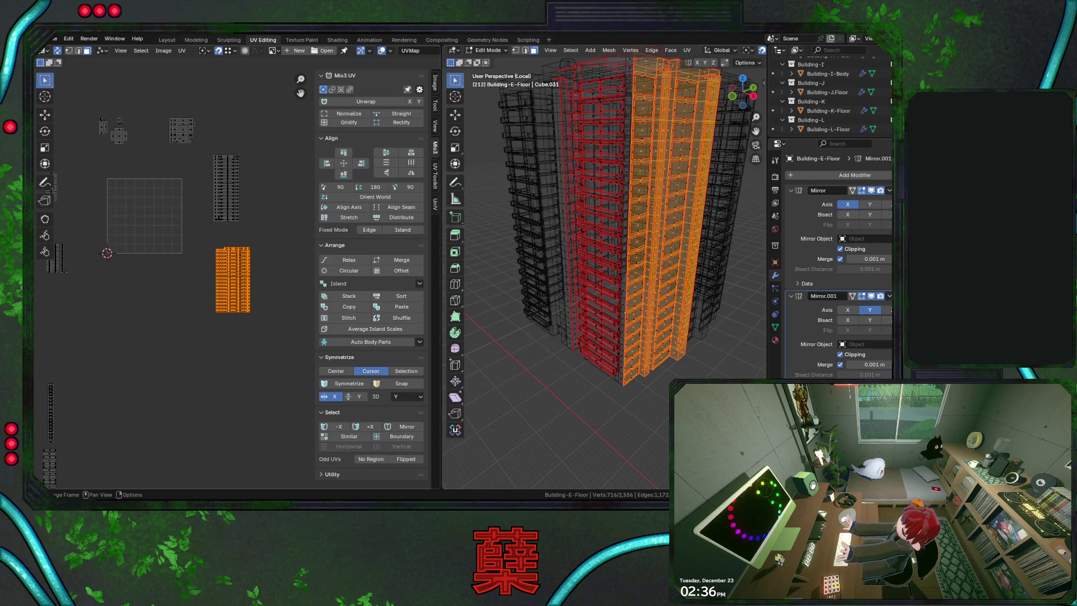
scroll(234, 278, "down", 3)
scroll(234, 278, "up", 1)
scroll(239, 286, "up", 1)
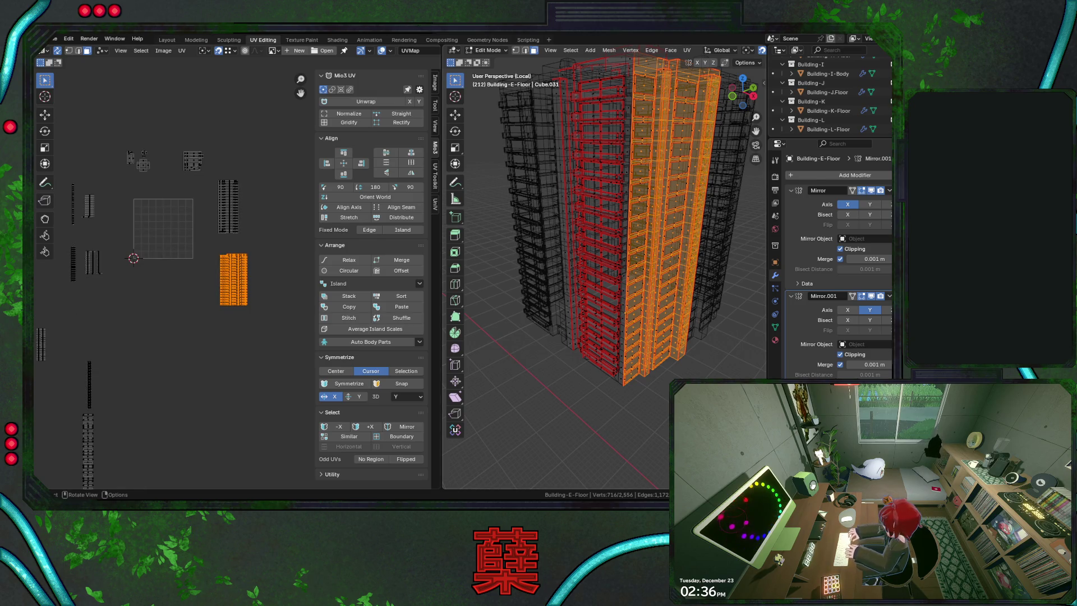
Select the small floor-strip islands and move them right, below the tall wall stacks
middle_click_drag(624, 310, 599, 299, "alt")
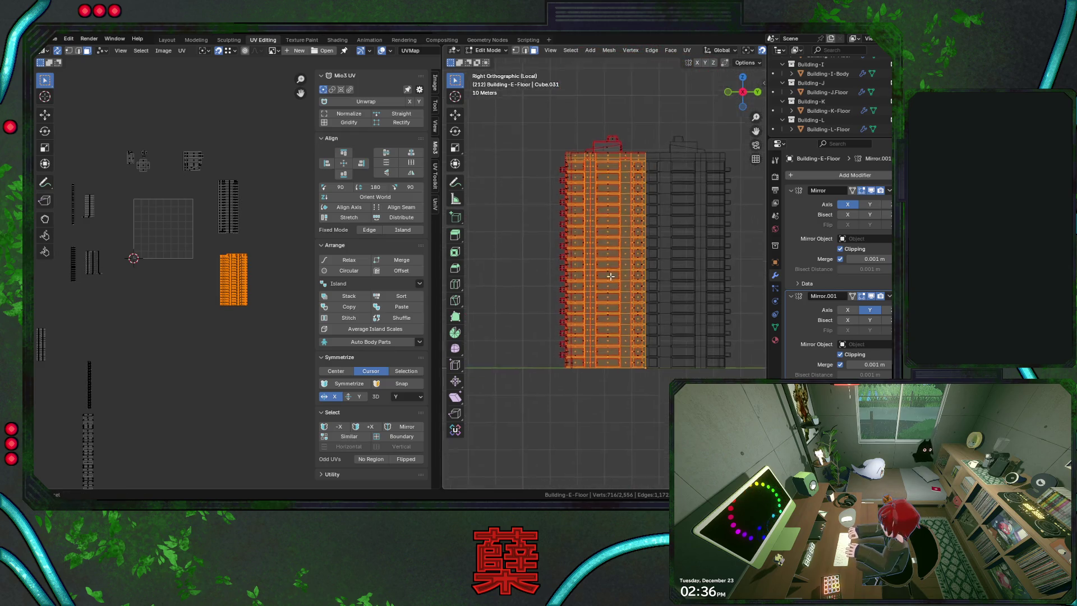
scroll(599, 298, "up", 2)
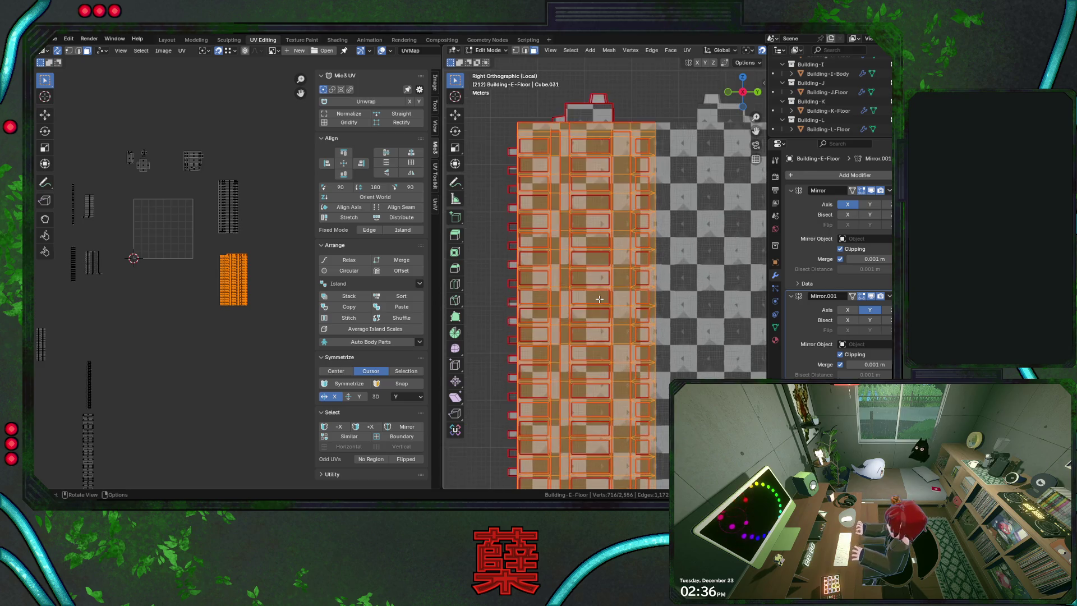
middle_click_drag(211, 321, 247, 300)
left_click_drag(102, 219, 157, 274)
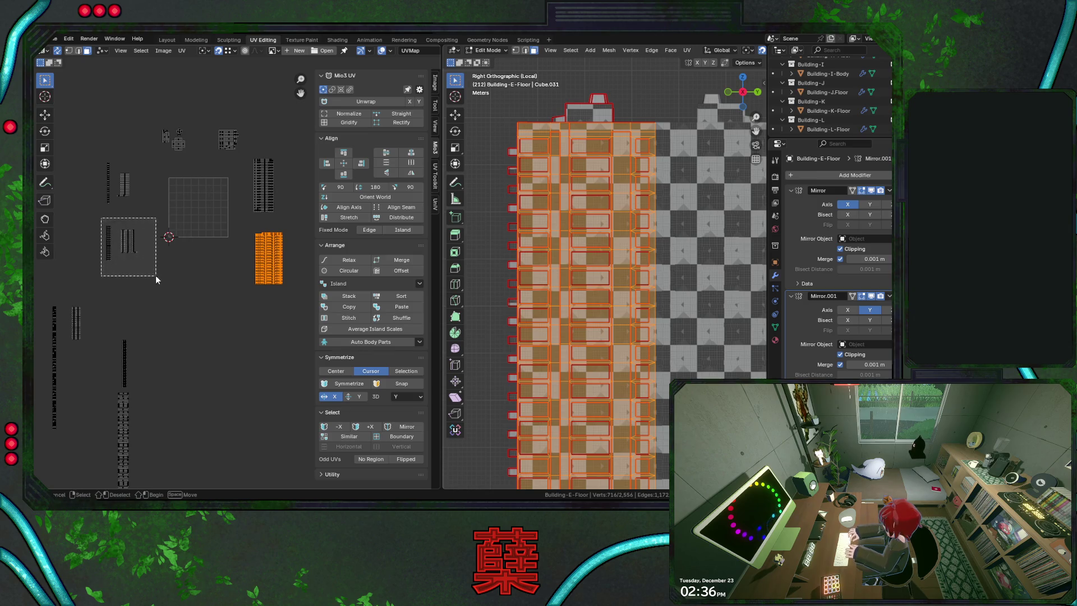
left_click_drag(92, 148, 139, 216)
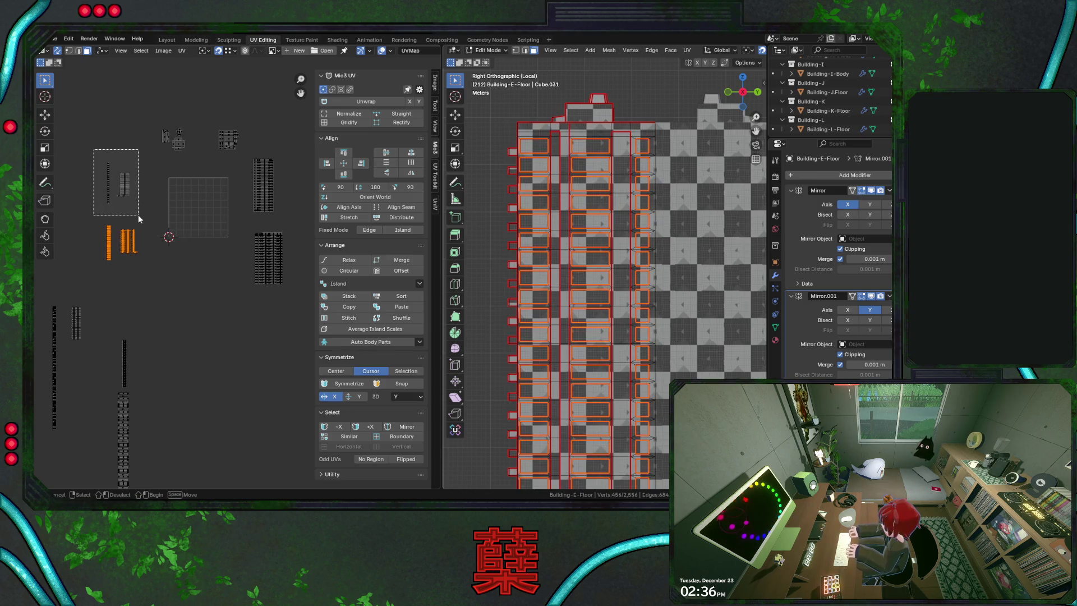
middle_click_drag(539, 321, 698, 328)
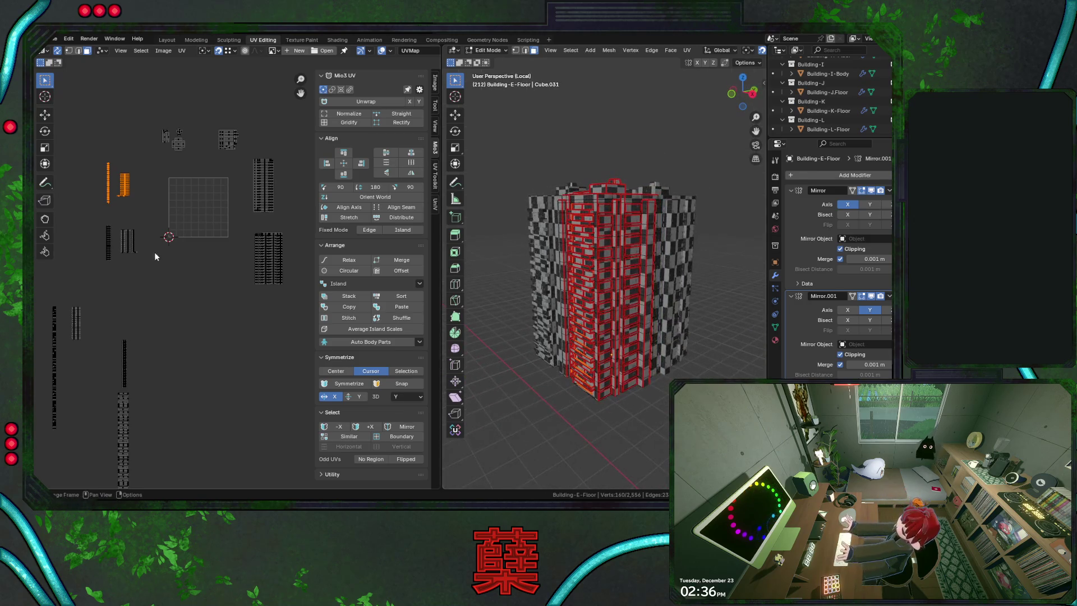
left_click_drag(97, 220, 147, 274)
key("g")
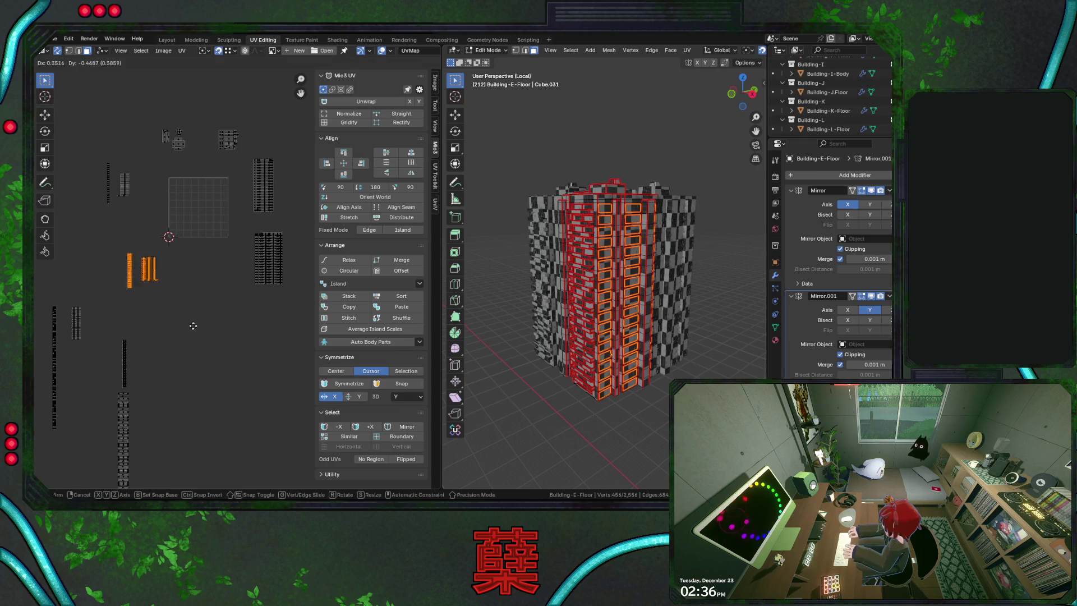
left_click(319, 359)
From Right Orthographic in see-through wireframe, box-select the near half of the building's faces
middle_click_drag(678, 324, 668, 320)
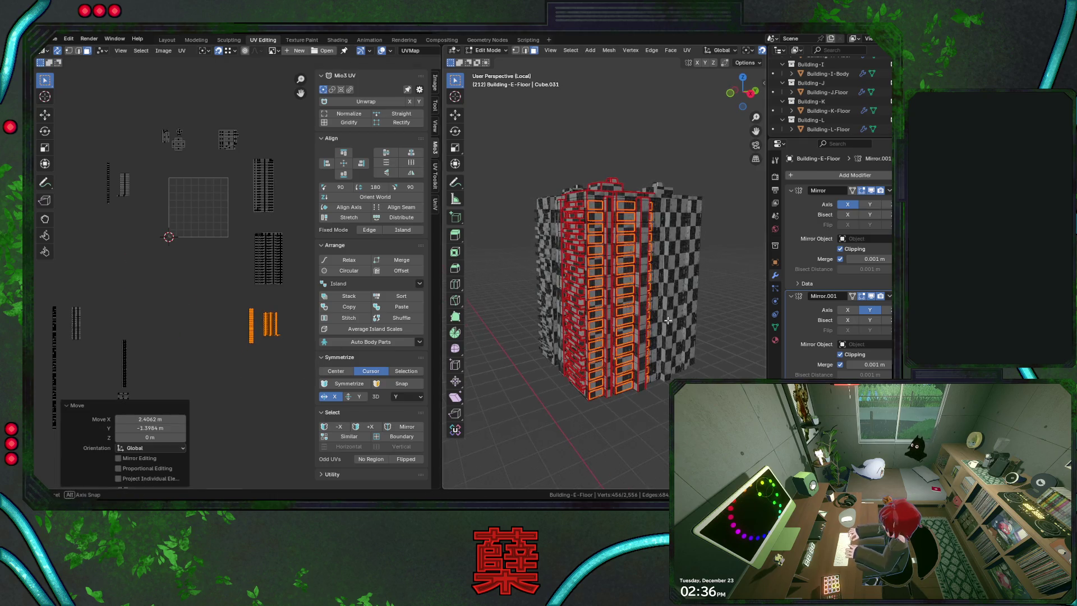
key("KP_3")
key("shift+z")
key("b")
mouse_move(539, 139)
left_mouse_down()
mouse_move(626, 461)
mouse_move(638, 454)
left_mouse_up()
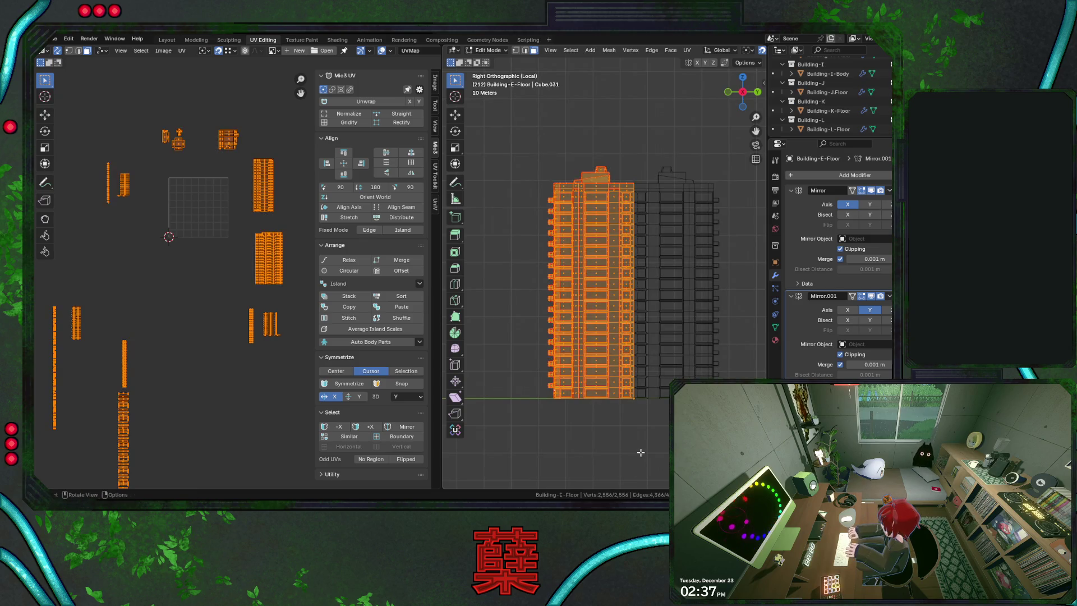
Reselect only the right-hand strip islands and verify their faces in a textured right view
key("alt+a")
left_click_drag(229, 217, 299, 387)
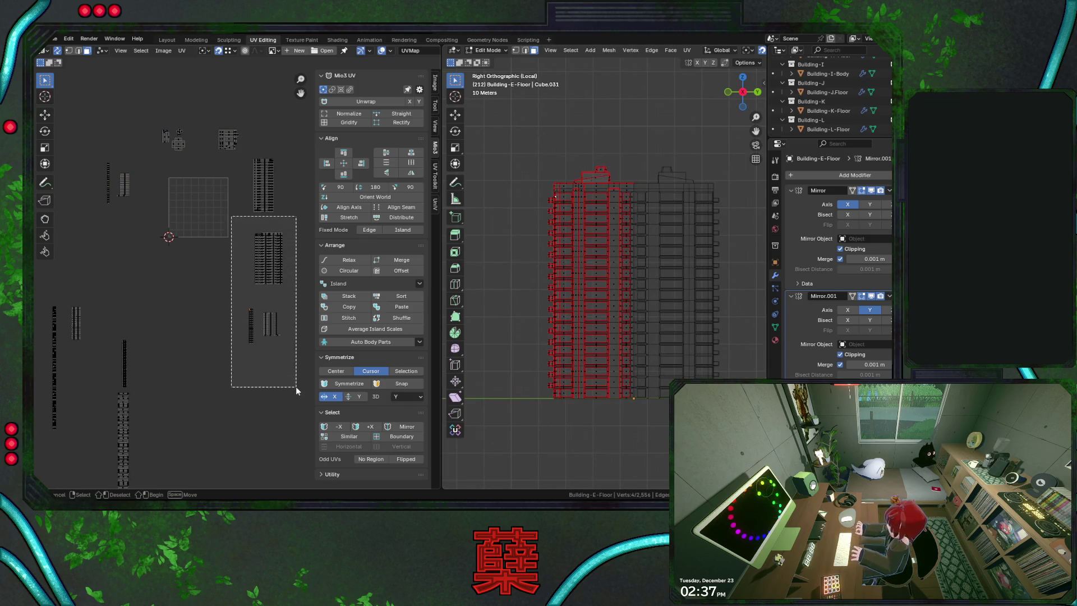
mouse_move(589, 362)
middle_mouse_down()
mouse_move(598, 369)
mouse_move(583, 347)
middle_mouse_up()
key("shift+z")
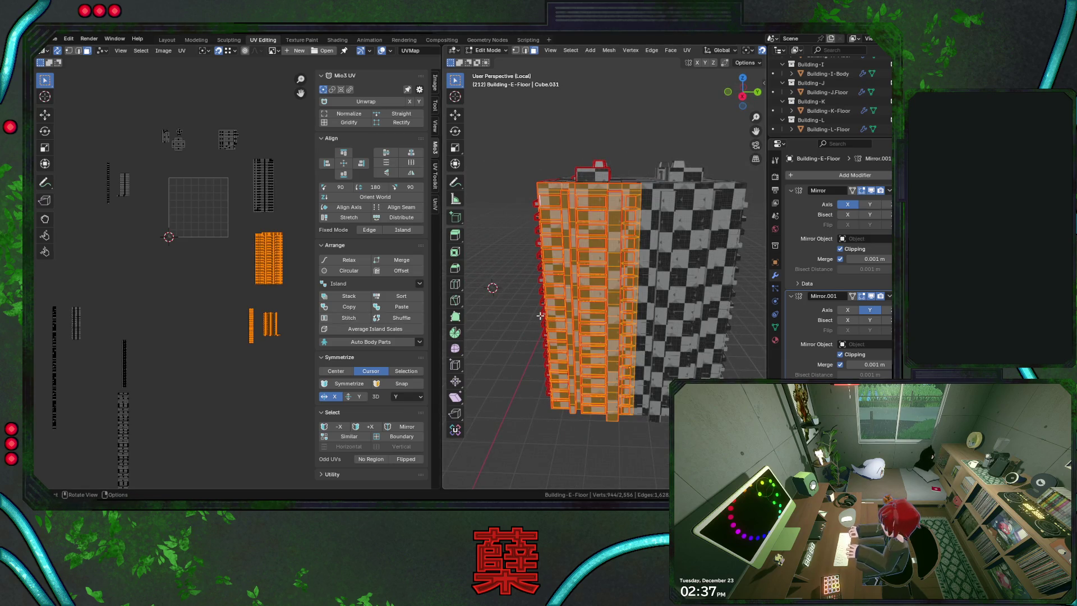
key("KP_3")
scroll(289, 341, "down", 2)
scroll(265, 325, "up", 2)
scroll(263, 325, "up", 2)
scroll(231, 323, "up", 2)
scroll(242, 329, "up", 3)
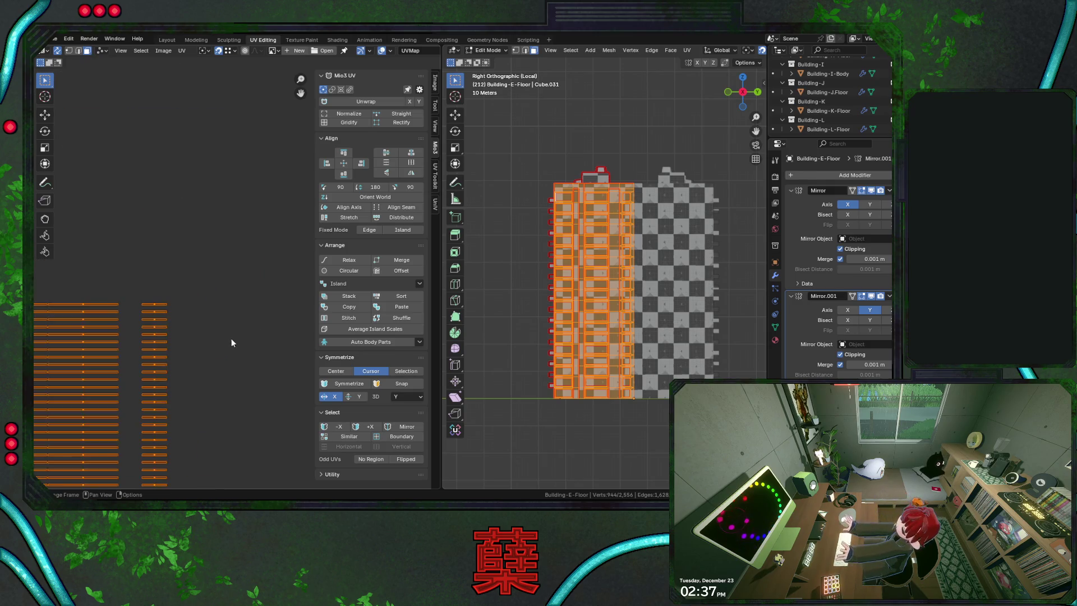
scroll(284, 289, "down", 5)
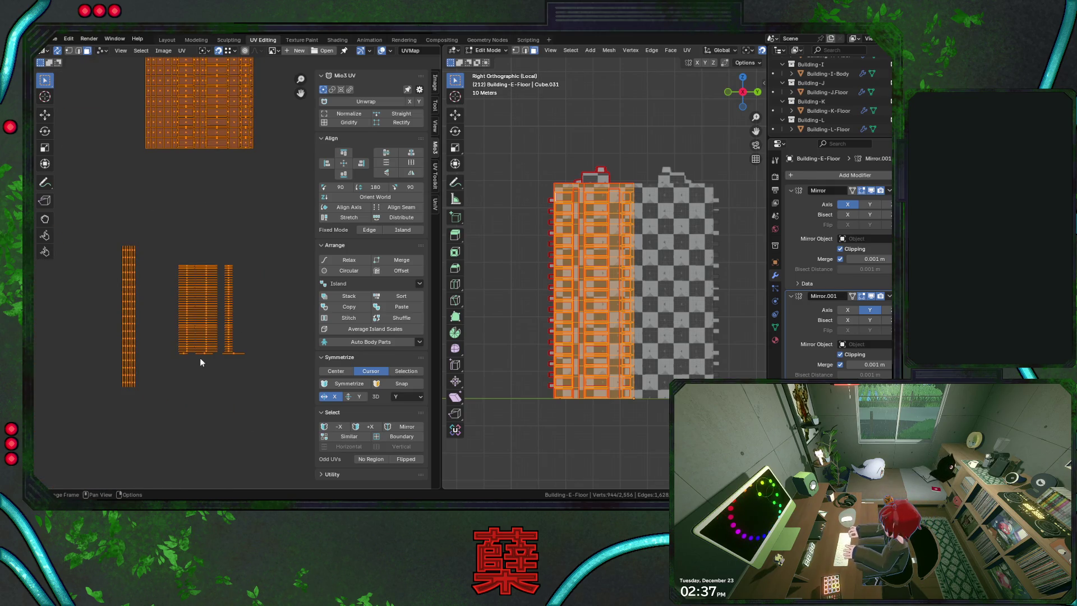
Move the long vertical strip island over to the left of the floor grid islands
left_click_drag(118, 235, 157, 414)
middle_click_drag(157, 415, 166, 406)
key("g")
left_click(276, 190)
middle_click_drag(276, 191, 283, 294)
key("g")
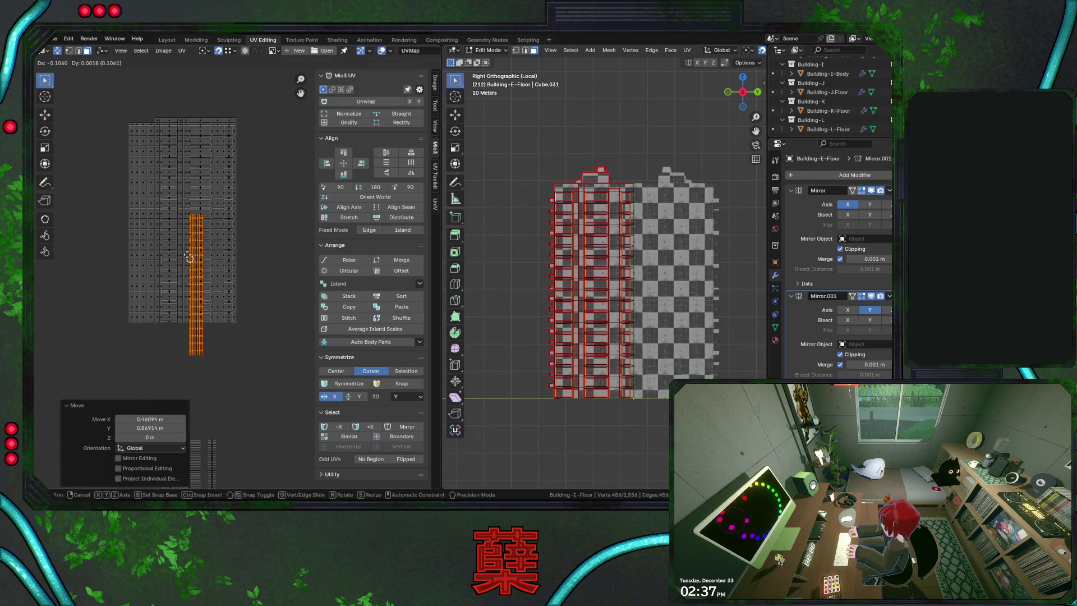
left_click(38, 166)
Place the narrow strip island beside the floor grid and maximise the UV editor
left_click_drag(228, 97, 259, 278)
middle_click_drag(81, 282, 131, 282)
left_click_drag(83, 135, 138, 305)
key("g")
left_click(165, 371)
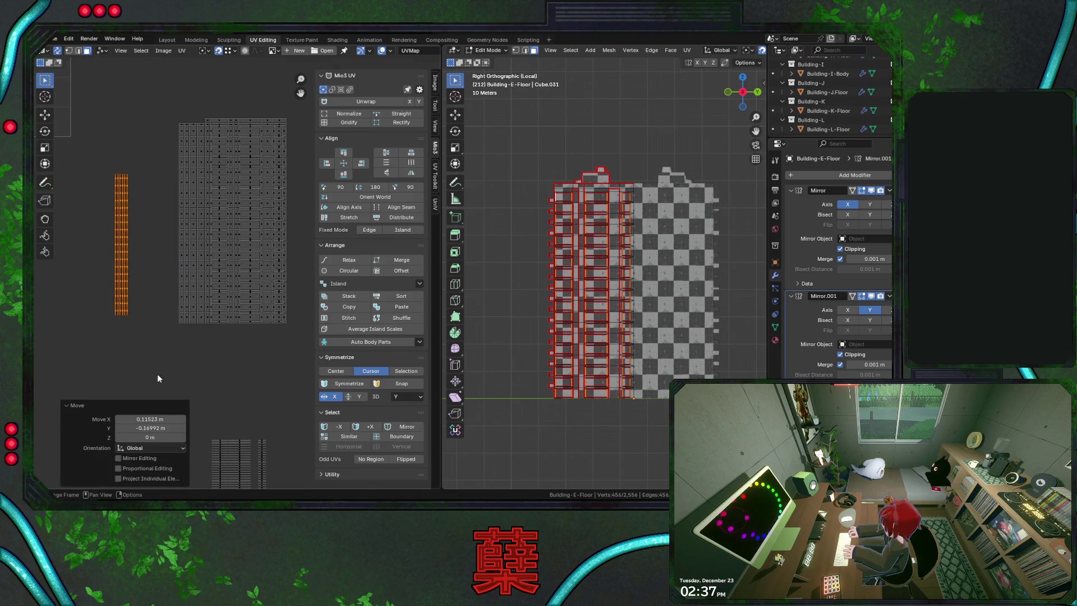
key("g")
left_click(261, 271)
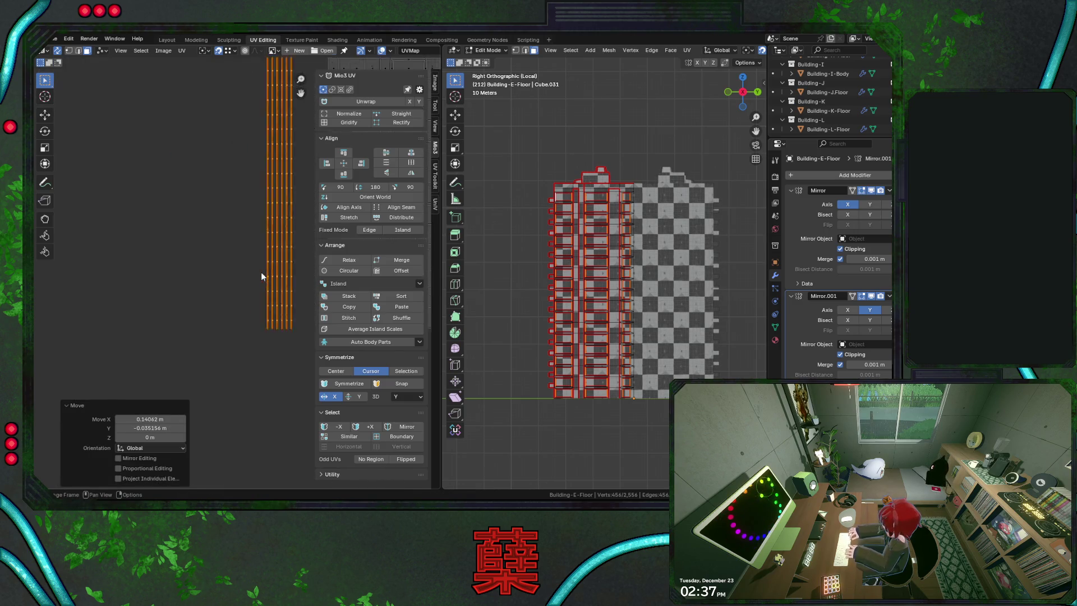
scroll(244, 261, "up", 2)
key("ctrl+space")
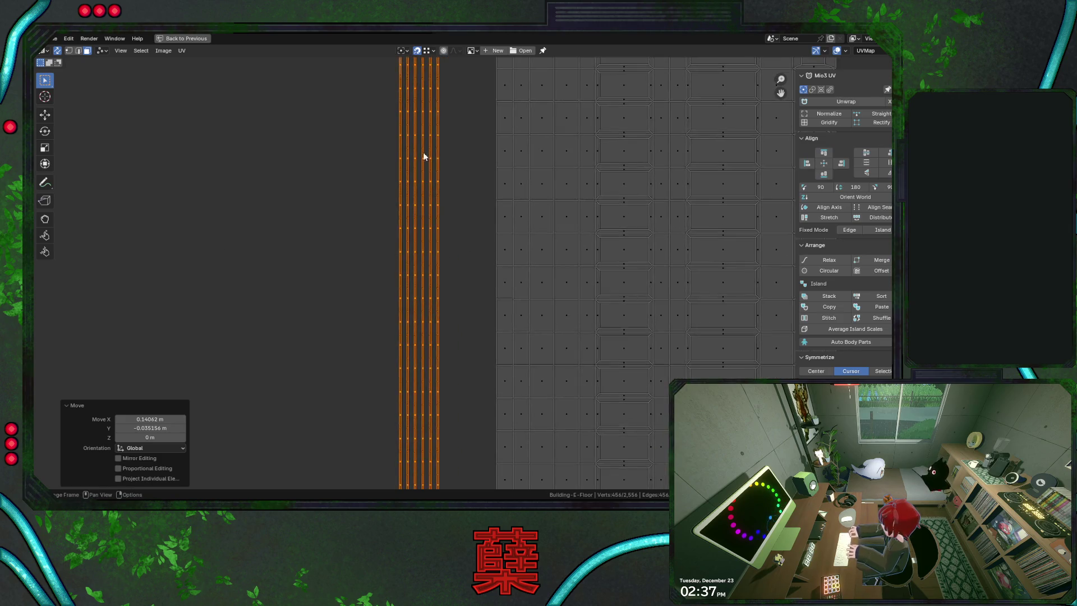
scroll(432, 206, "down", 3)
Slide all strips but the rightmost along X onto their neighbour, twice
left_click_drag(318, 88, 372, 400)
key("g")
key("x")
left_click(377, 387)
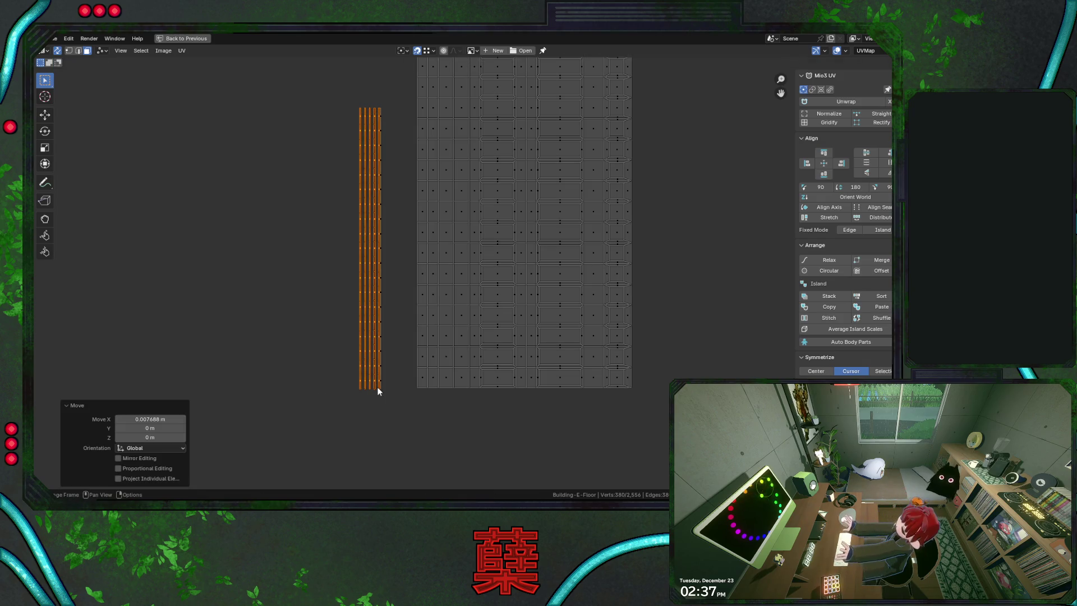
left_click_drag(347, 74, 376, 419)
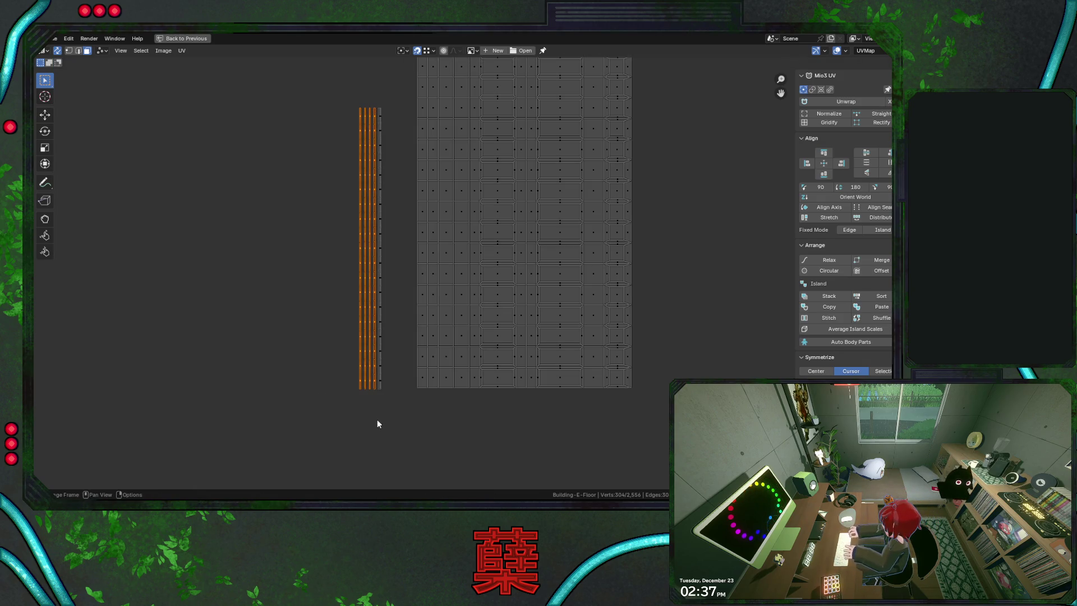
key("g")
left_click(376, 386)
Repeat the X-only slides so the remaining strips sit on the growing stack
left_click_drag(338, 105, 375, 409)
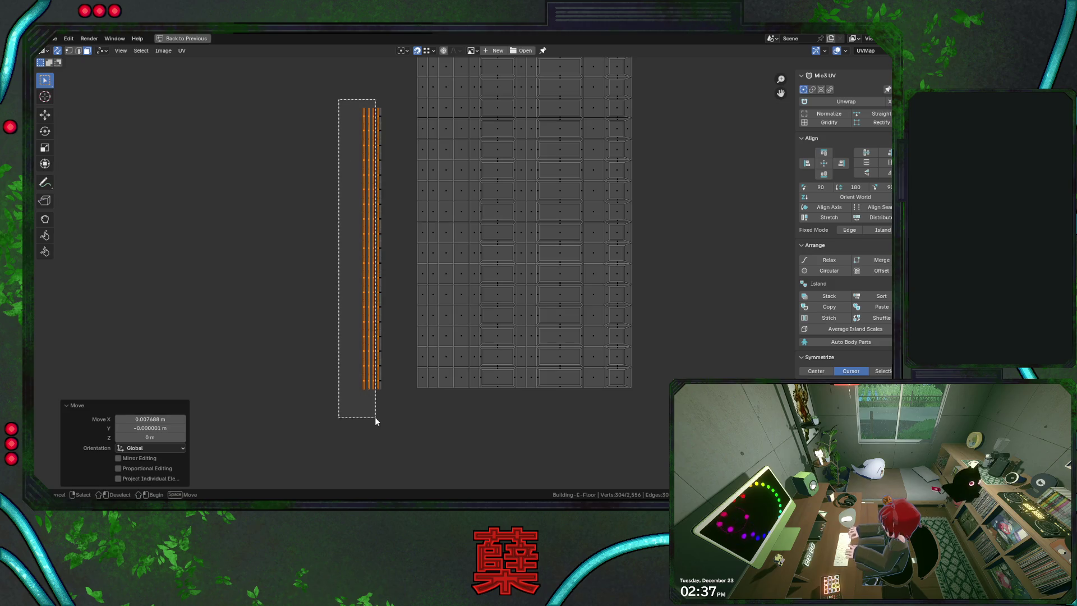
key("g")
key("x")
left_click(376, 389)
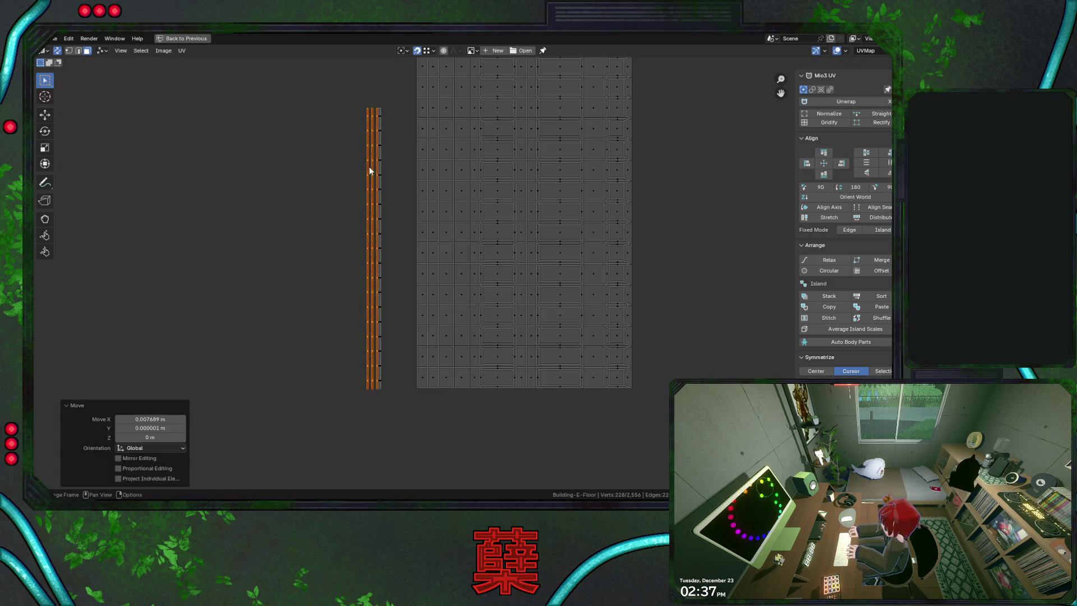
left_click_drag(355, 86, 372, 415)
key("g")
left_click(372, 388)
Stack the last strip onto the column, select the whole stack and restore the normal layout
left_click_drag(362, 91, 369, 413)
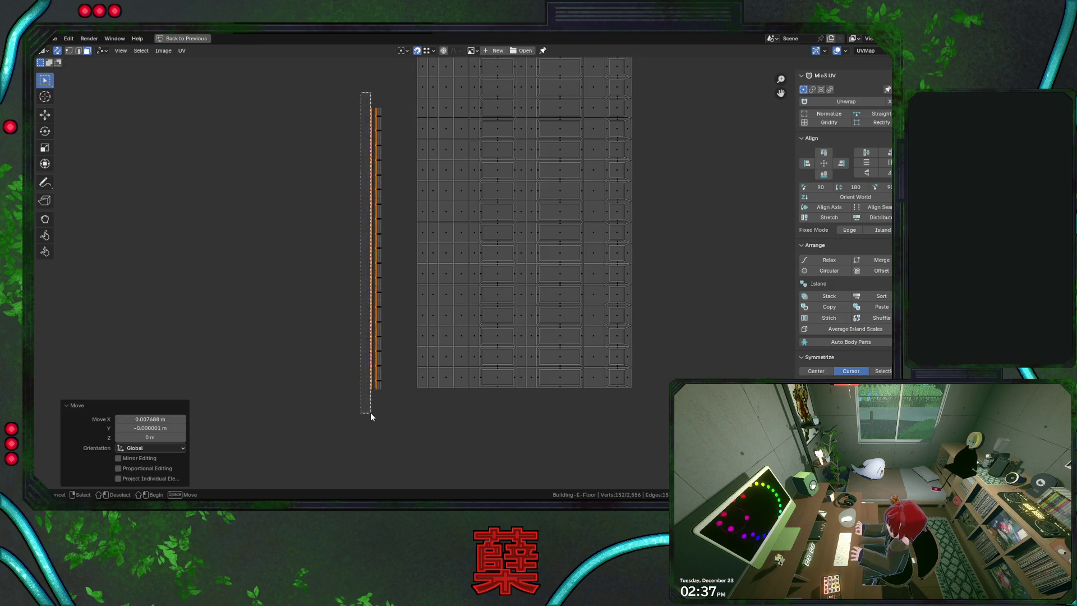
key("g")
left_click(373, 389)
left_click_drag(354, 68, 391, 433)
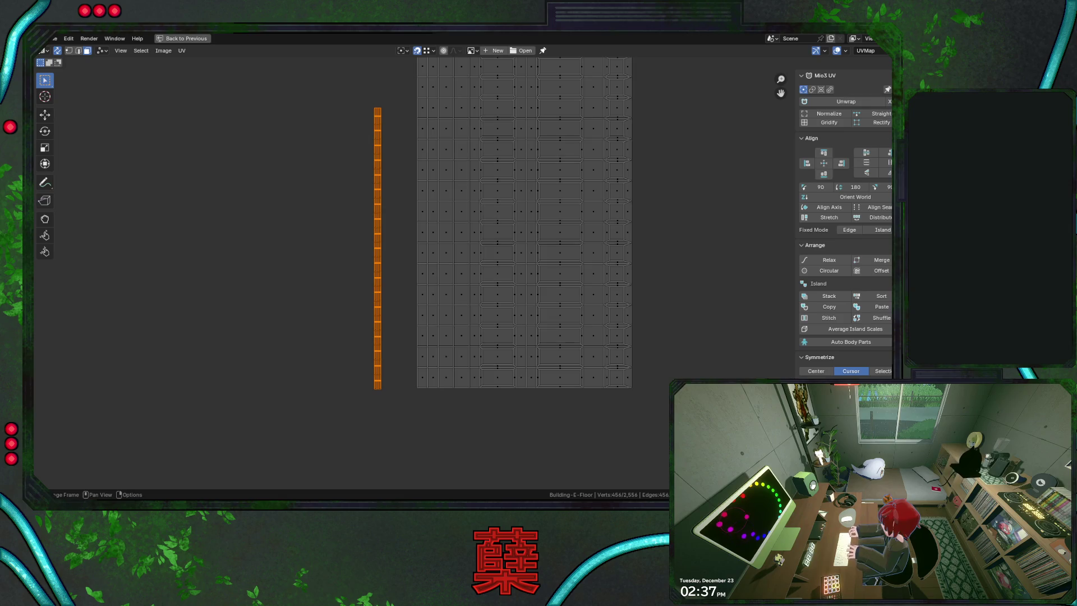
key("ctrl+space")
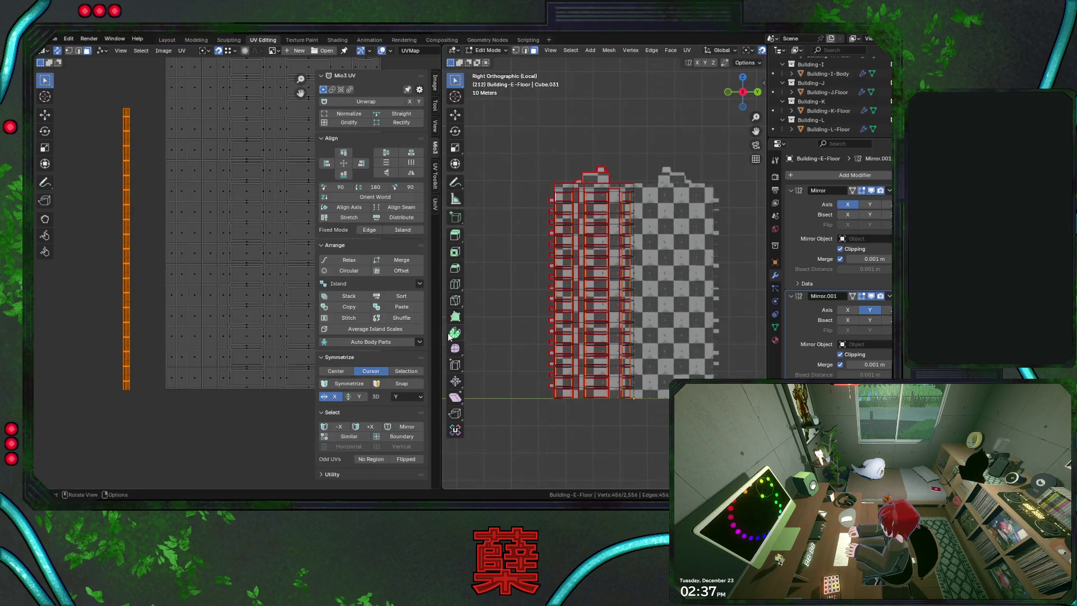
Move the strip's top island onto a floor grid cell near the top of the grid
middle_click_drag(155, 377, 200, 505)
left_click_drag(158, 230, 188, 254)
middle_click_drag(197, 245, 166, 255)
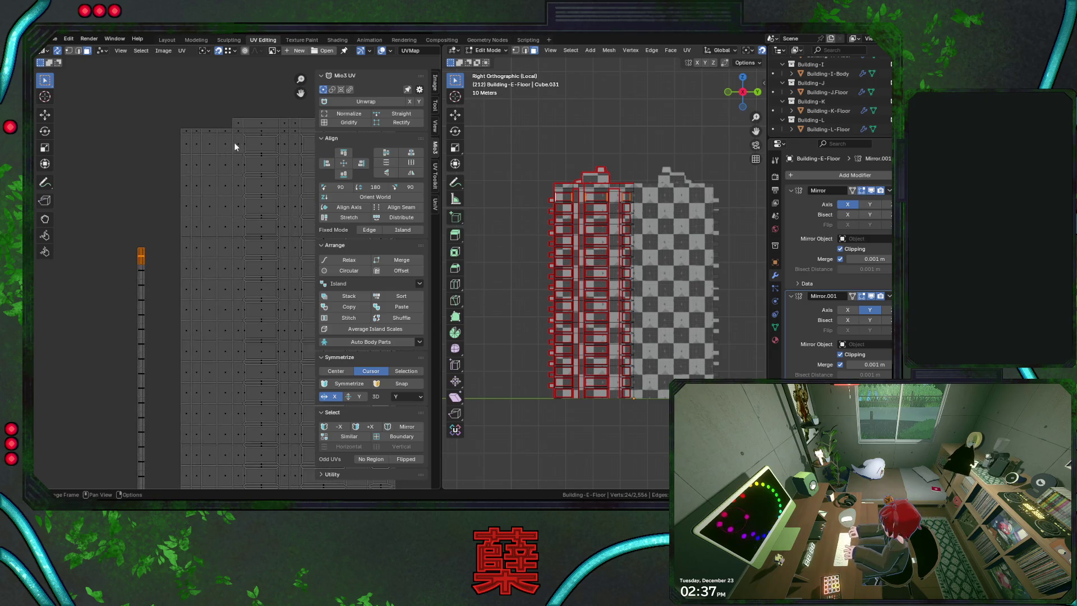
key("g")
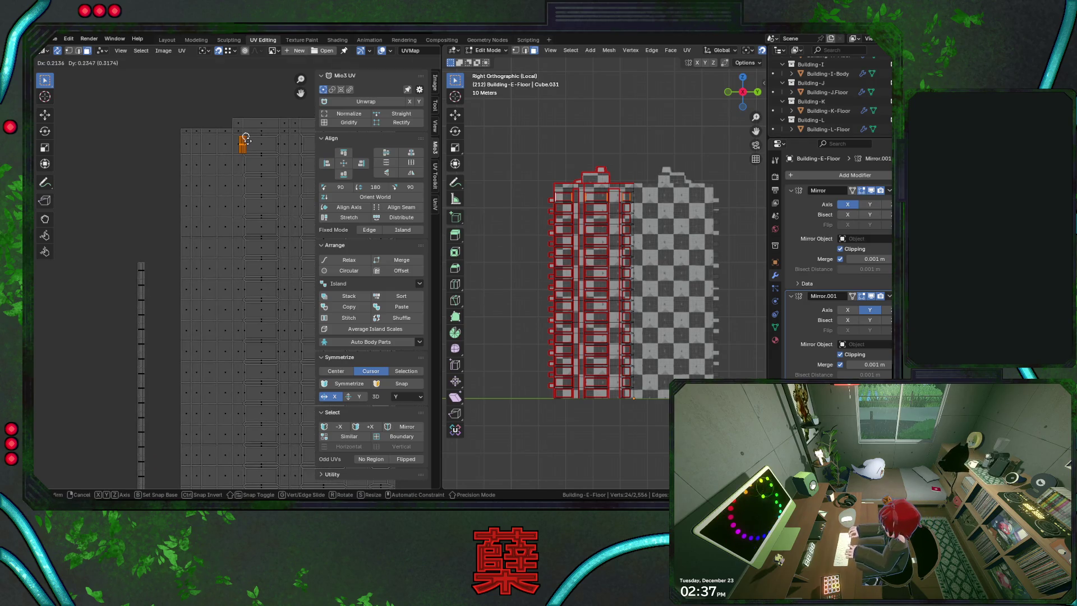
left_click(245, 139)
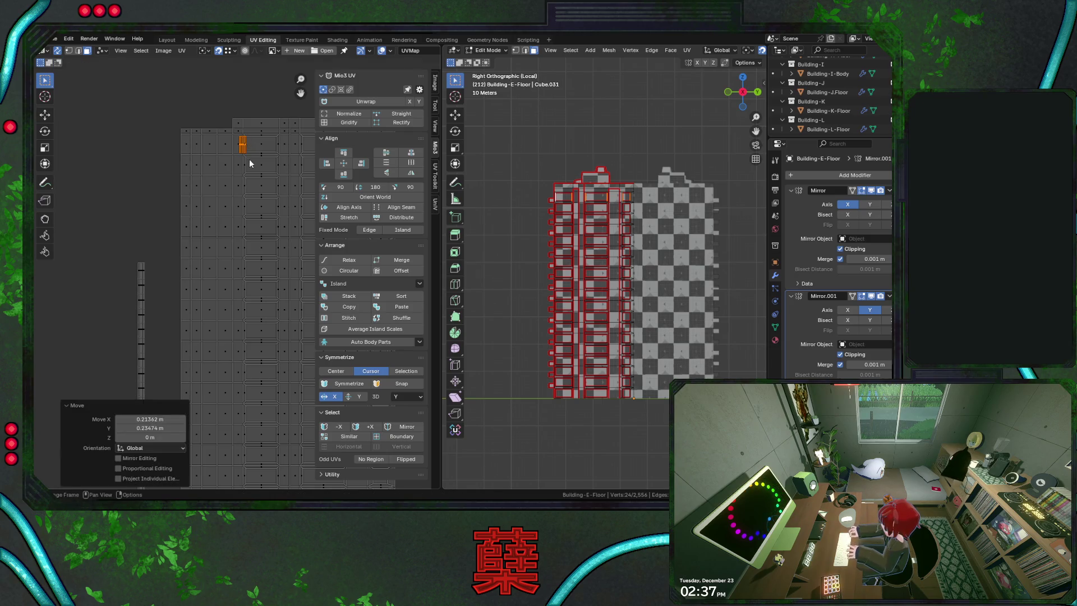
middle_click_drag(245, 139, 242, 283)
scroll(243, 281, "up", 3)
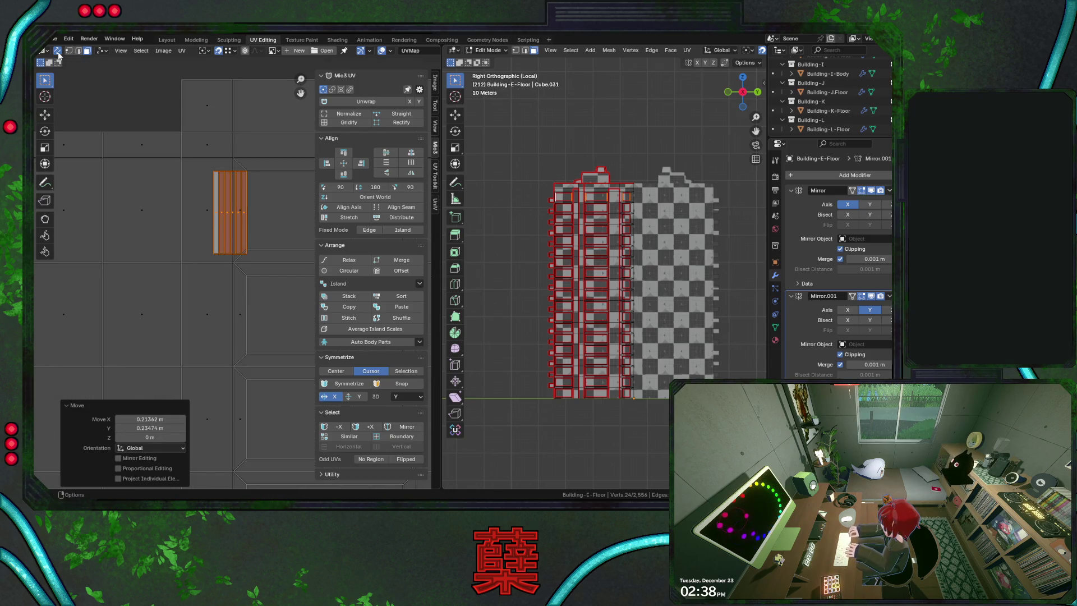
scroll(619, 278, "up", 5)
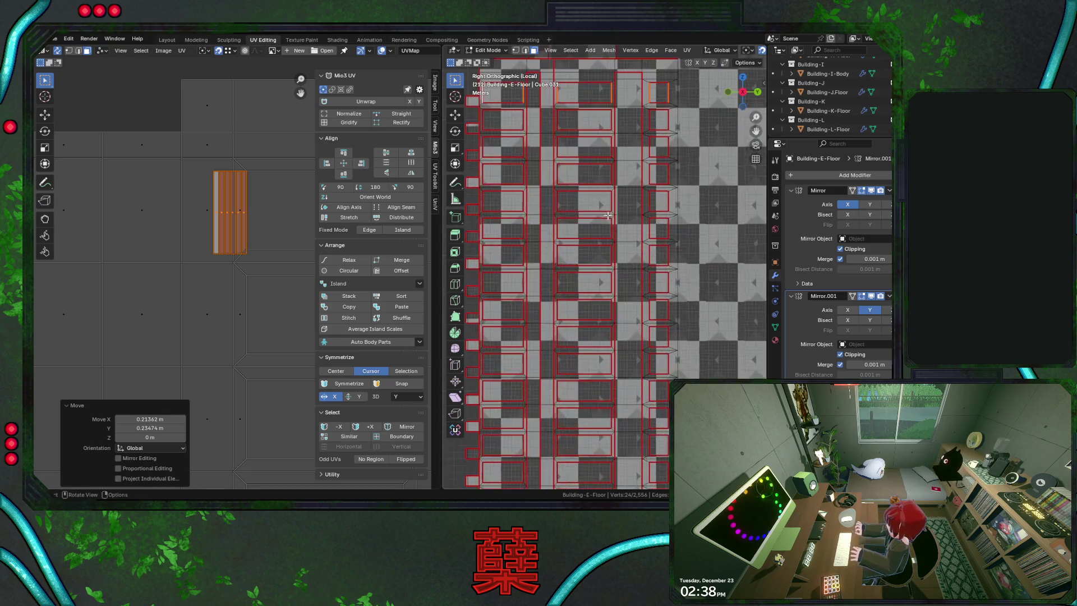
scroll(619, 278, "down", 2)
scroll(619, 279, "up", 1)
scroll(606, 269, "up", 1)
scroll(596, 266, "up", 2)
scroll(266, 242, "down", 1)
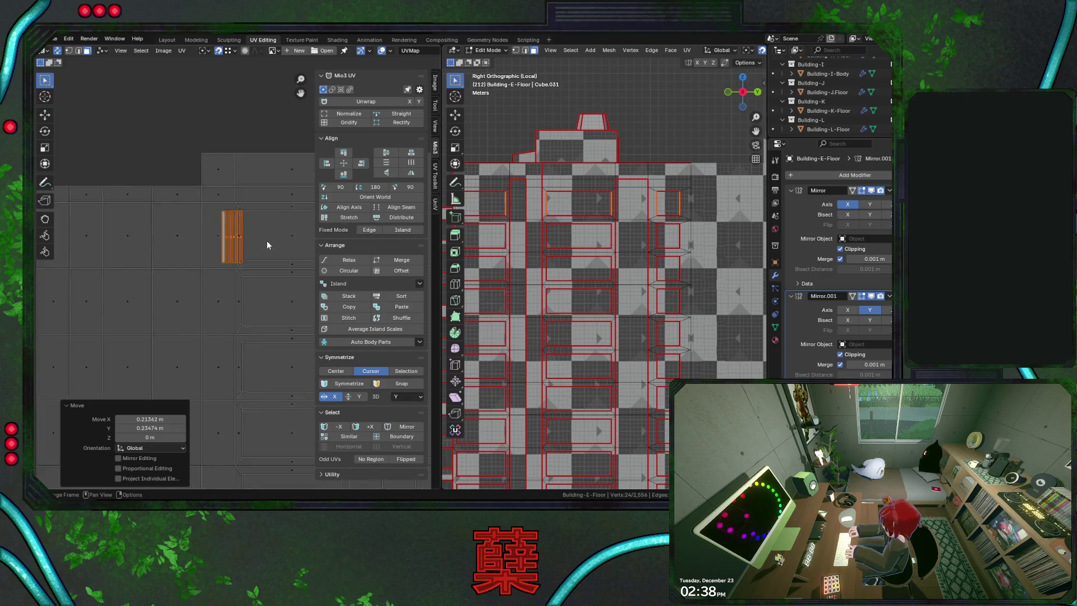
scroll(267, 243, "down", 1)
Select that island's top edge and snap the 2D cursor to it via Shift+S Cursor to Selected
middle_click_drag(270, 262, 152, 229)
scroll(223, 252, "up", 1)
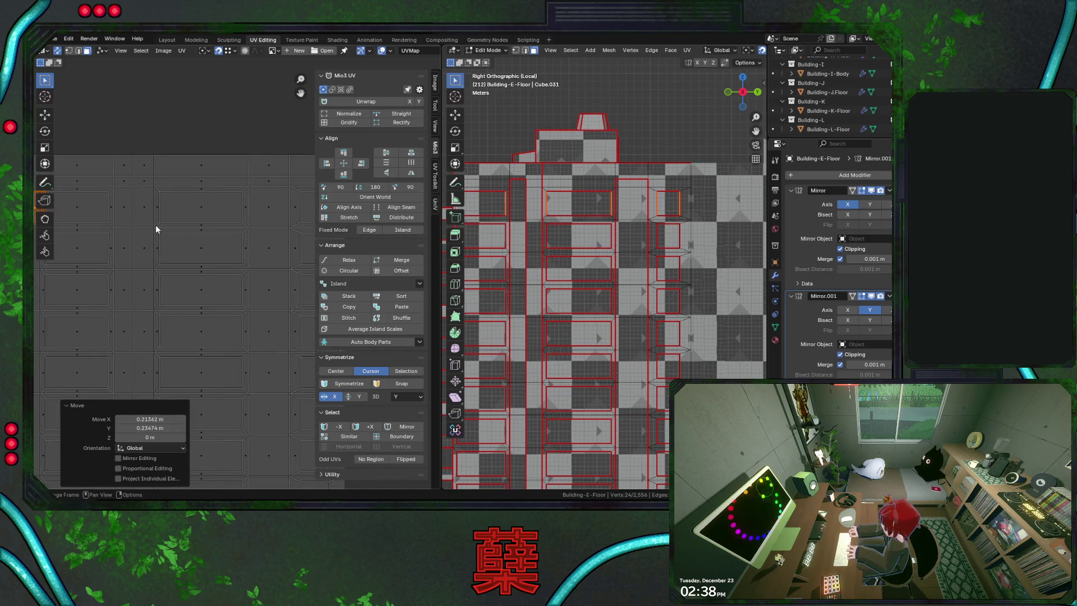
key("g")
key("Escape")
scroll(168, 210, "up", 1)
scroll(194, 218, "up", 1)
middle_click_drag(195, 218, 209, 243)
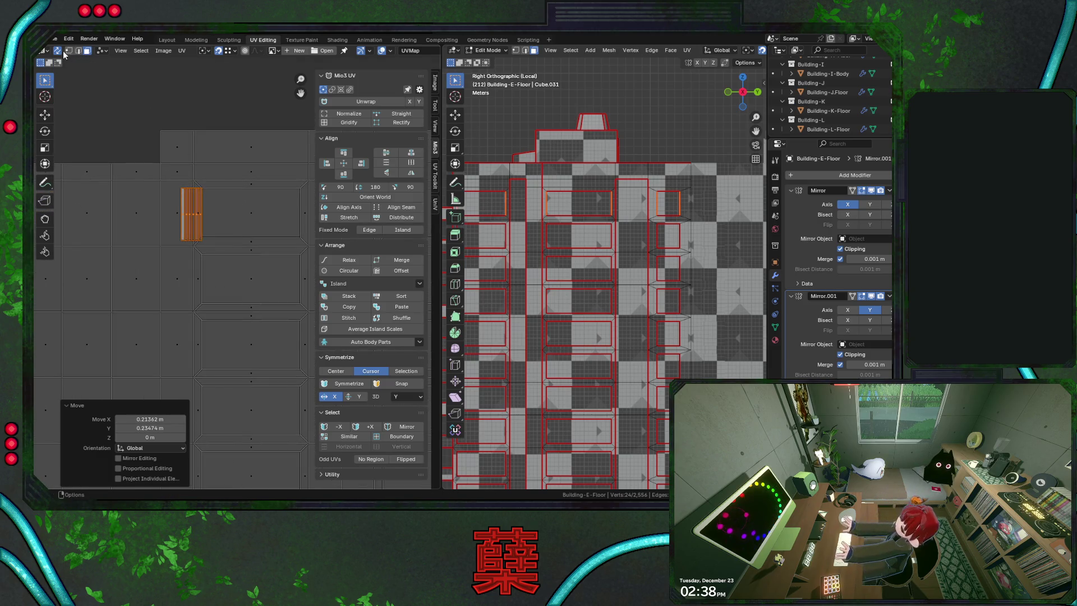
left_click(163, 126)
left_click(217, 194)
key("shift+s")
left_click(216, 237)
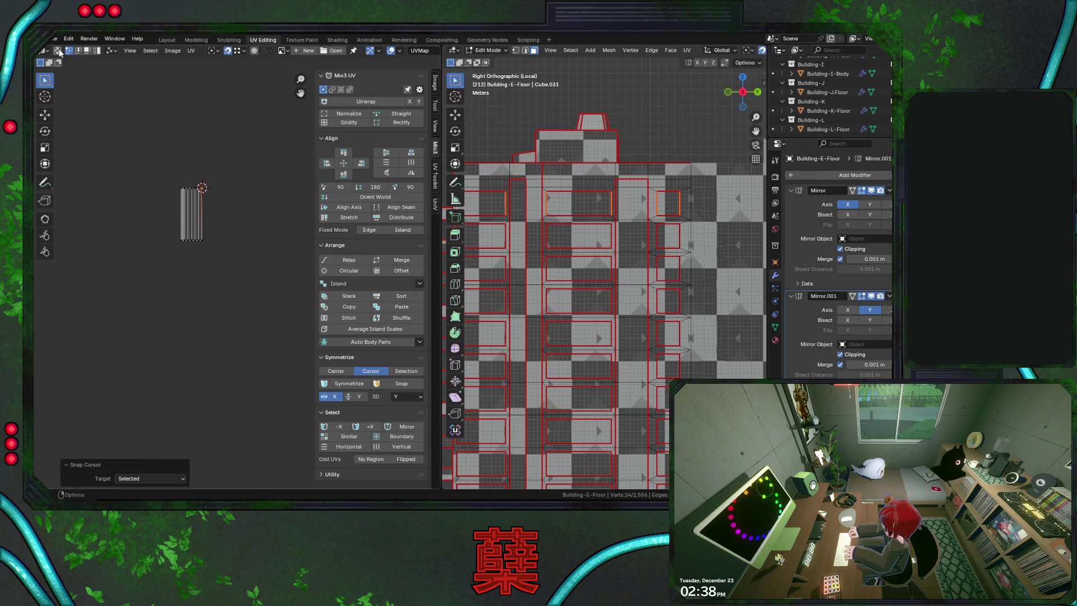
With UV sync selection on and the 2D cursor as pivot, shrink the island to 0.945 vertically
left_click(57, 51)
left_click(203, 51)
left_click(202, 94)
key("s")
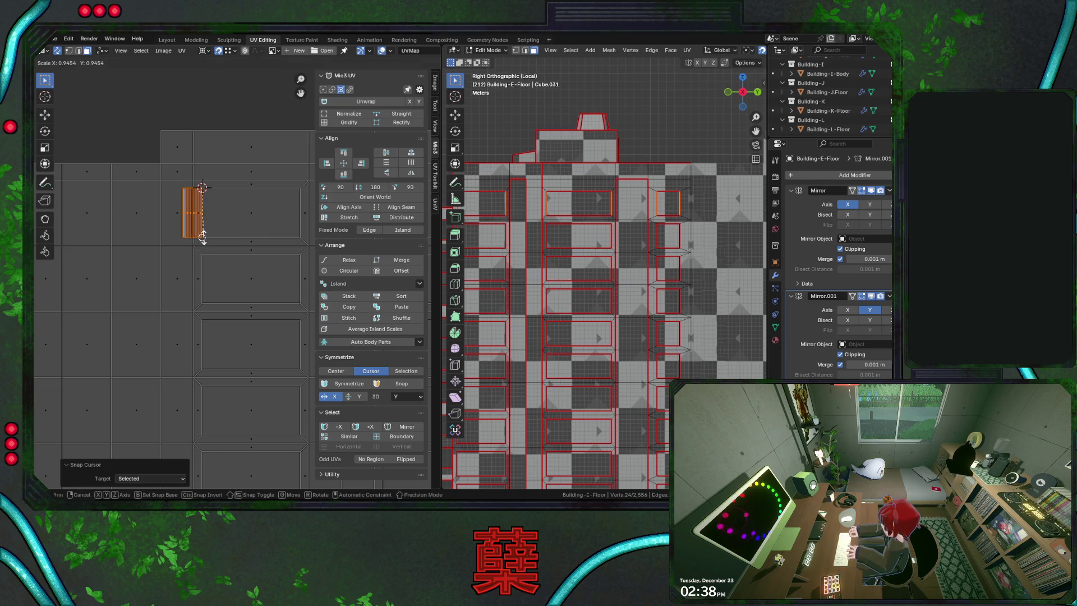
left_click(202, 238)
left_click(151, 428)
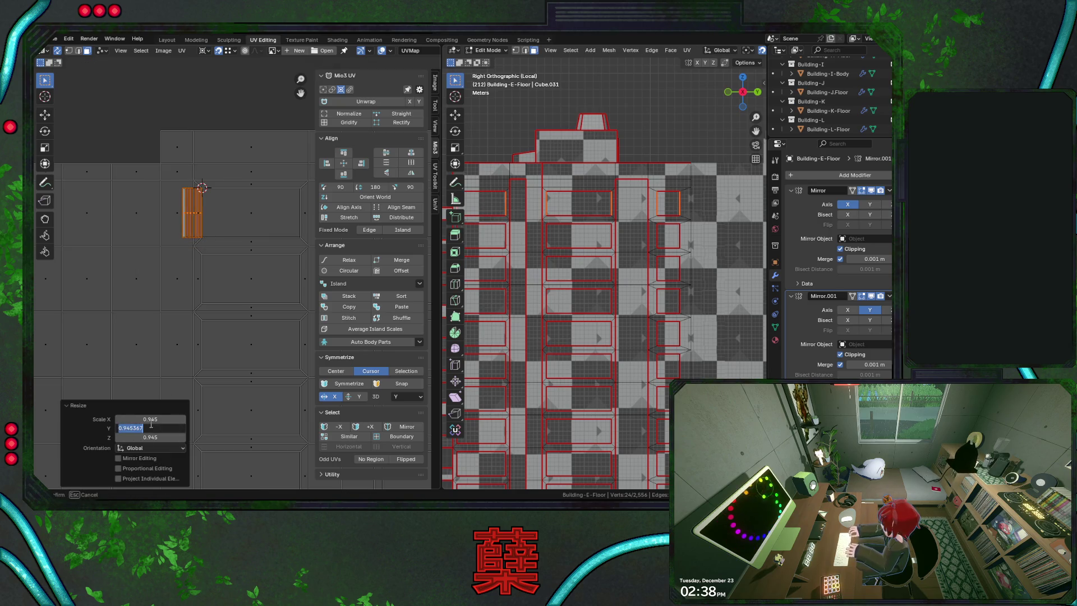
key("Return")
scroll(264, 248, "down", 2)
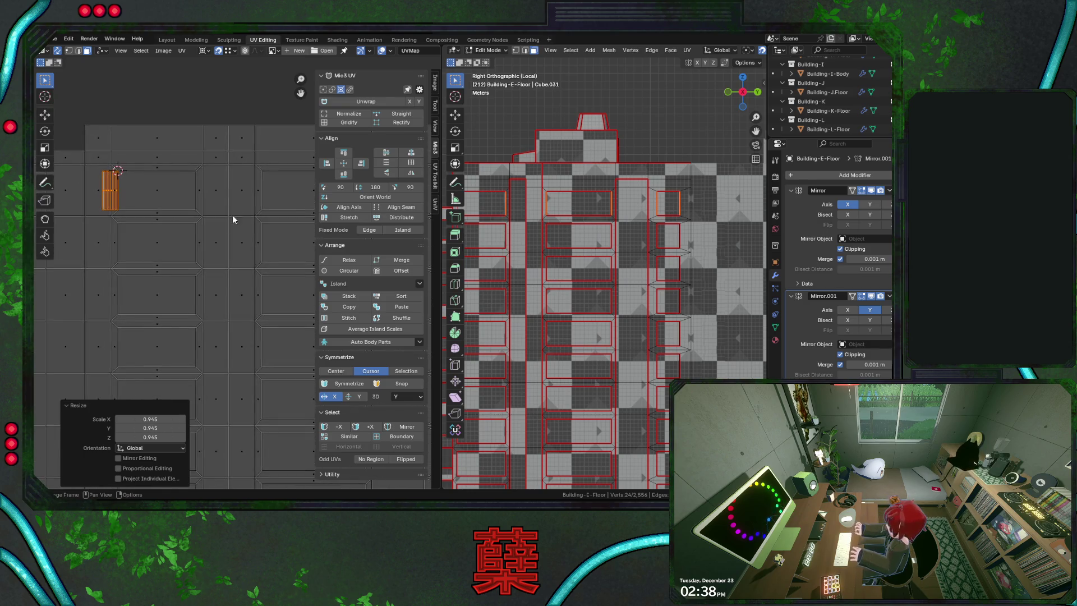
Nudge the island right, then slide the strip column horizontally left beside the grid
key("g")
left_click(258, 181)
key("g")
left_click(258, 173)
scroll(160, 241, "down", 2)
scroll(233, 229, "down", 2)
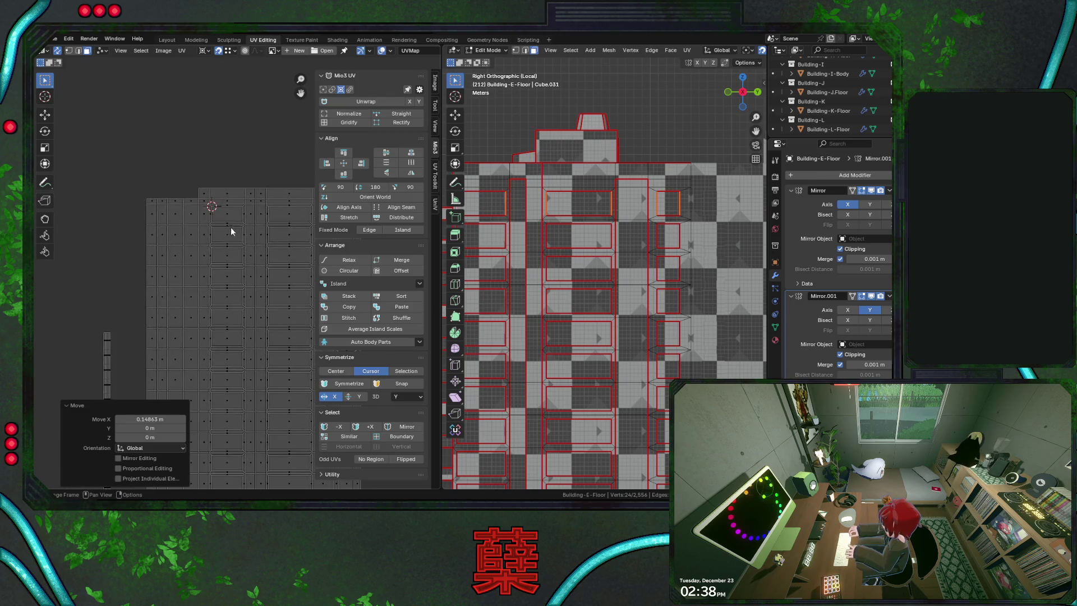
key("g")
key("x")
left_click(94, 247)
key("g")
key("x")
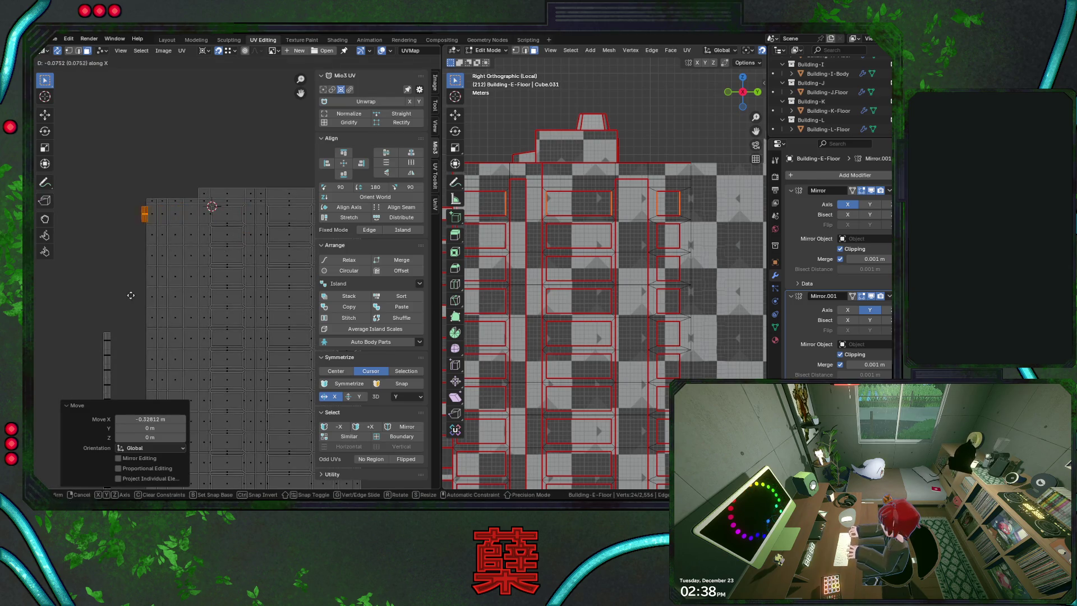
left_click(139, 253)
scroll(142, 187, "up", 2)
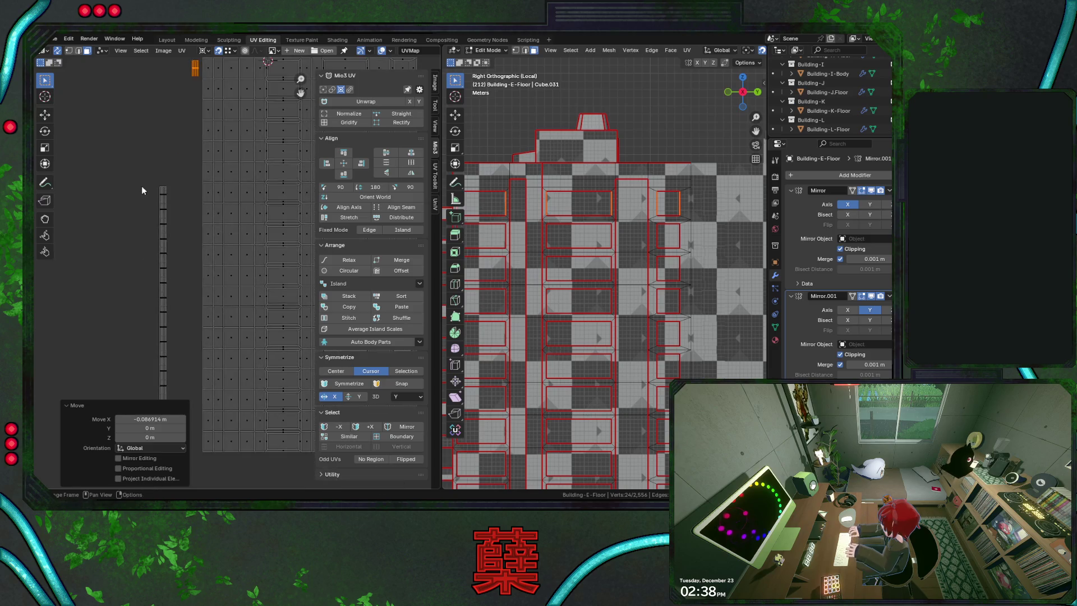
Box-select the whole strip column, try a scale, undo it and switch to a different pivot
middle_click_drag(142, 188, 150, 125)
scroll(154, 123, "down", 2)
left_click_drag(156, 121, 204, 360)
key("s")
left_click(221, 95)
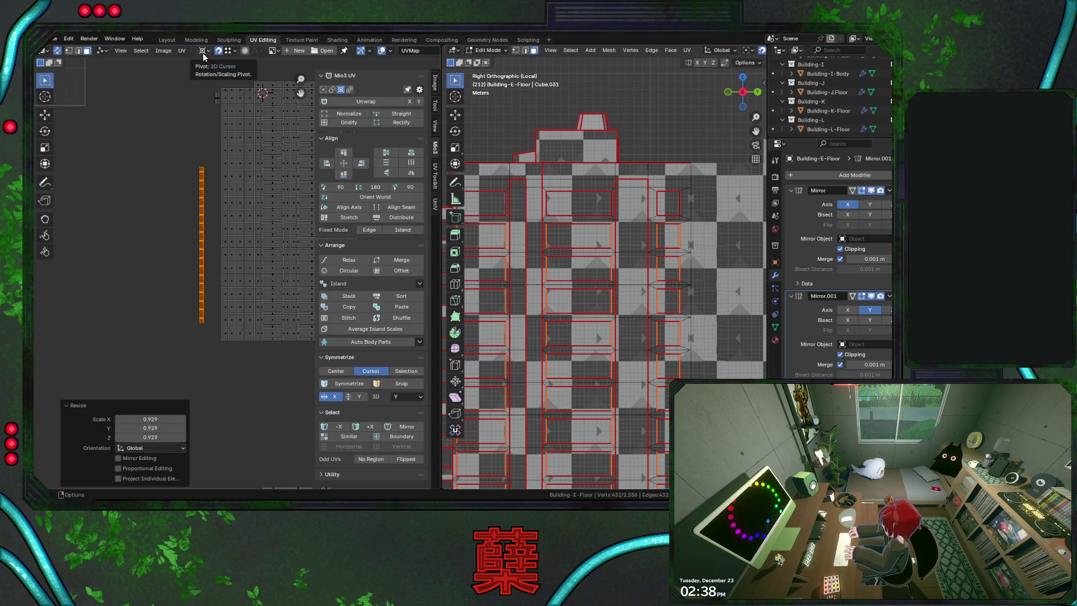
key("ctrl+z")
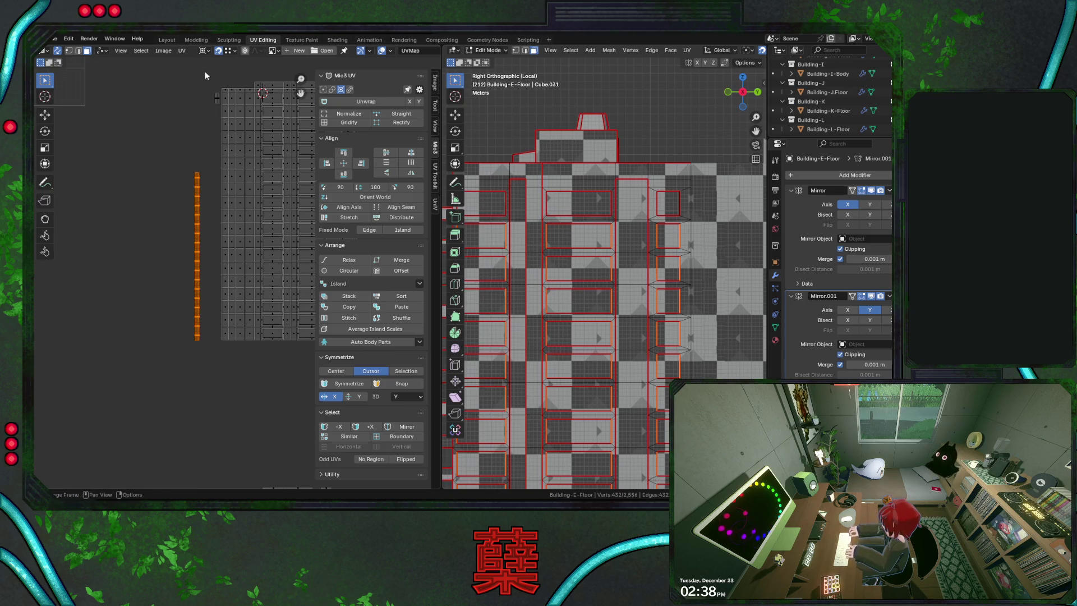
left_click(200, 53)
left_click(236, 82)
Scale the strip column uniformly to 0.945 on X, Y and Z, cancel a trial move, pick one strip island
key("s")
left_click(203, 274)
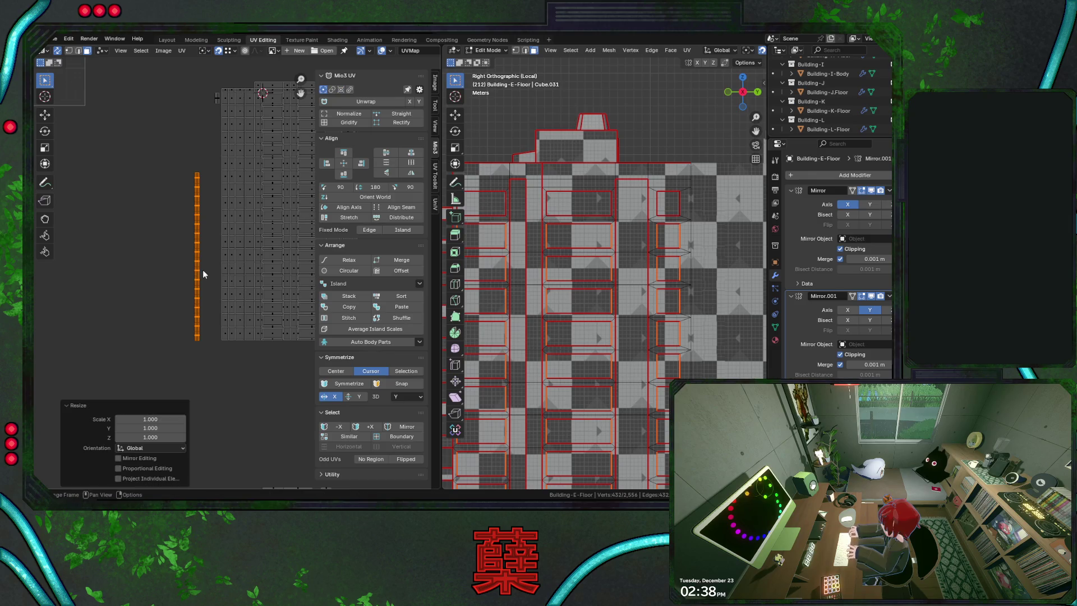
left_click(145, 418)
type("0.945")
key("Tab")
type("0.945")
key("Tab")
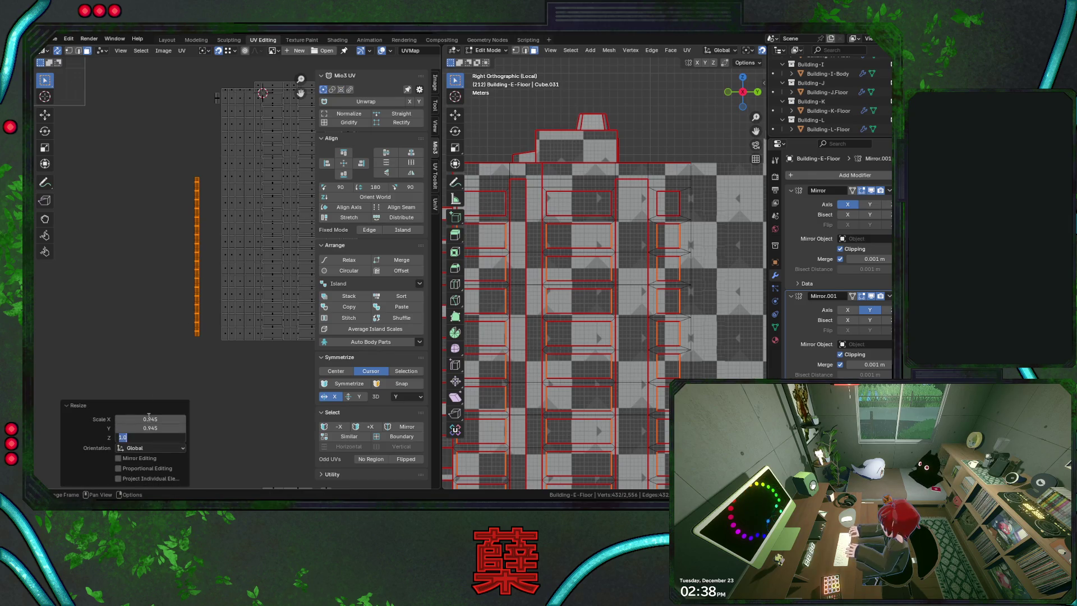
key("Return")
key("g")
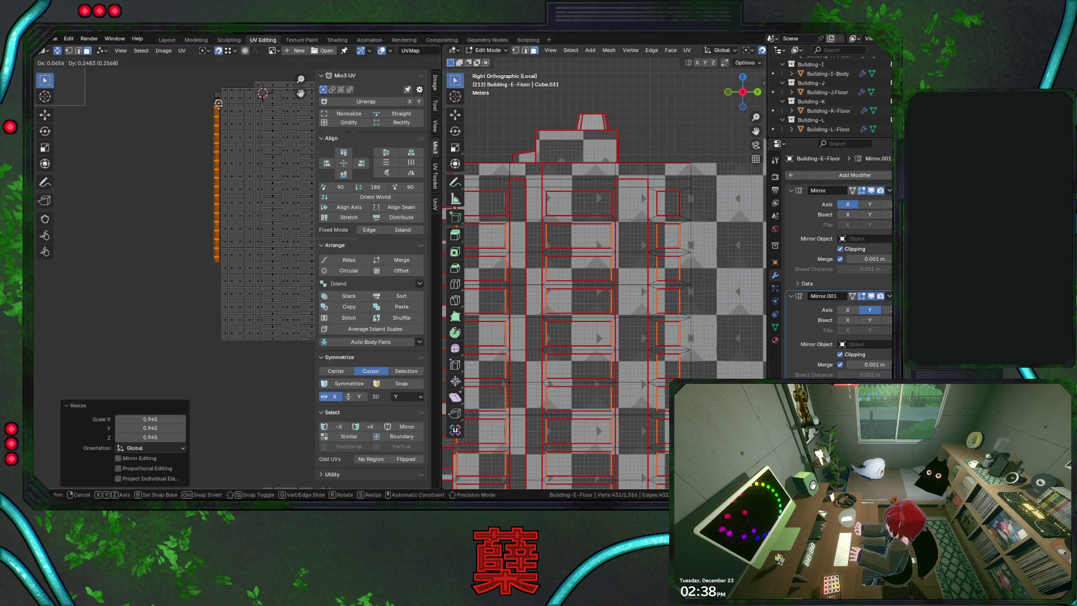
key("Escape")
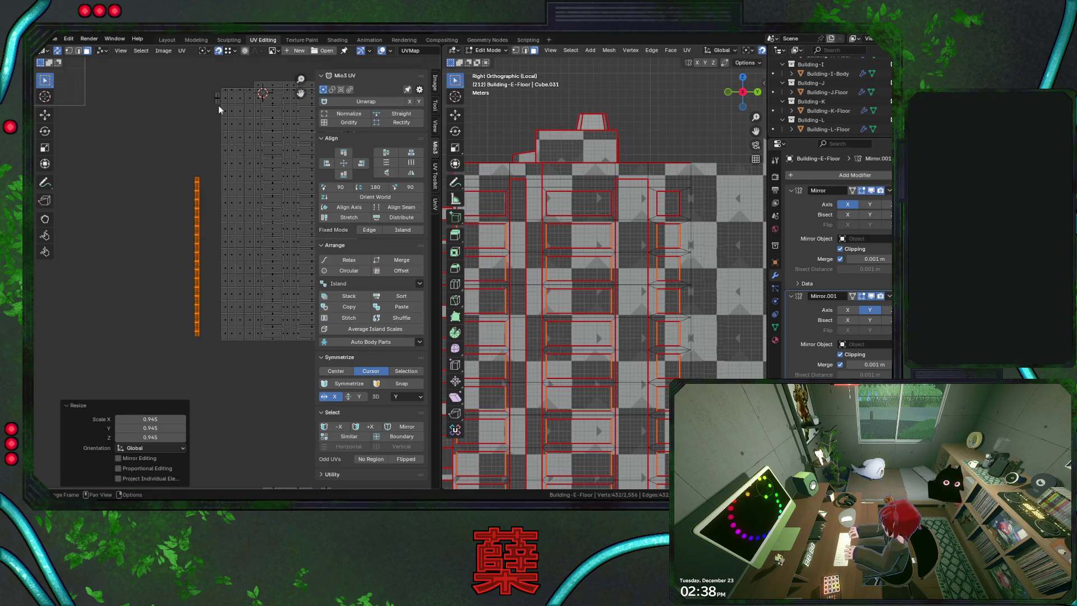
left_click(194, 181)
scroll(247, 169, "up", 2)
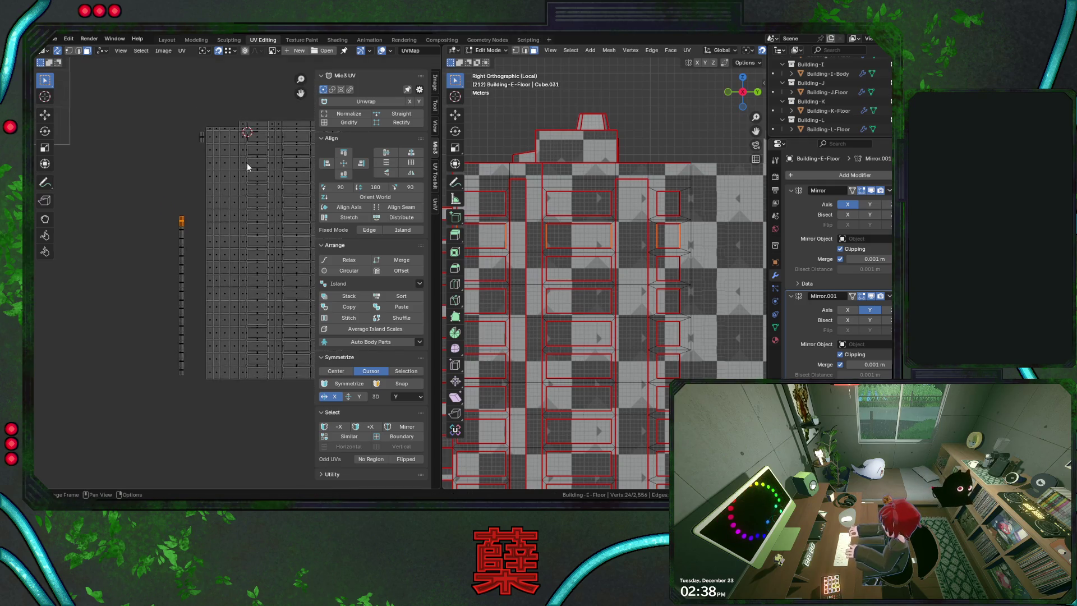
scroll(247, 151, "up", 2)
scroll(245, 150, "up", 3, "shift")
Move the first strip island beside the floor grid in a few steps, undoing the last shift
key("g")
left_click(252, 111)
key("g")
key("x")
key("x")
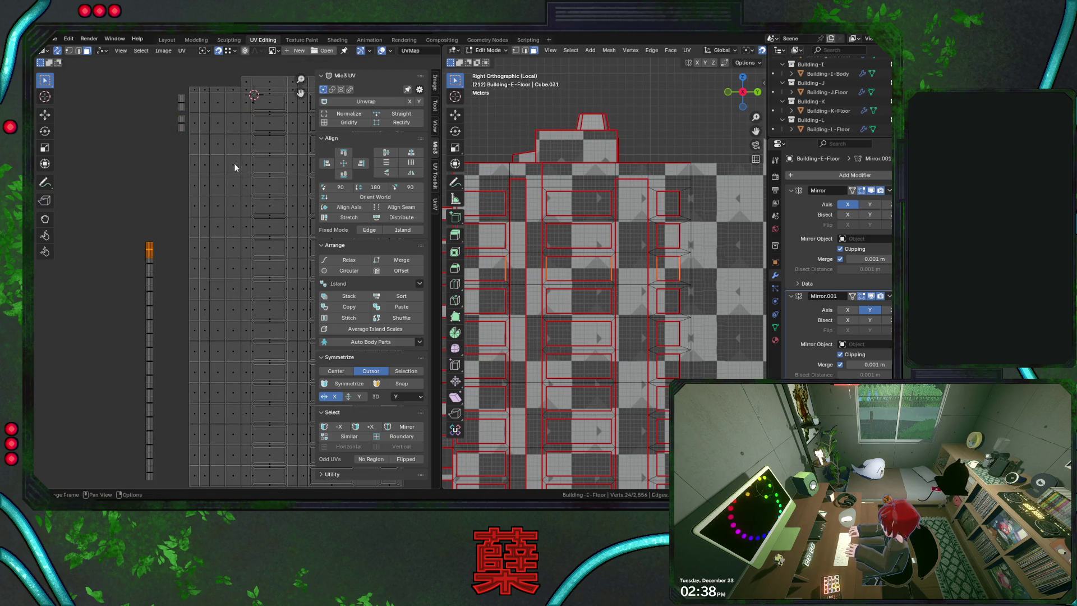
left_click(253, 137)
key("g")
key("x")
left_click(149, 242)
key("g")
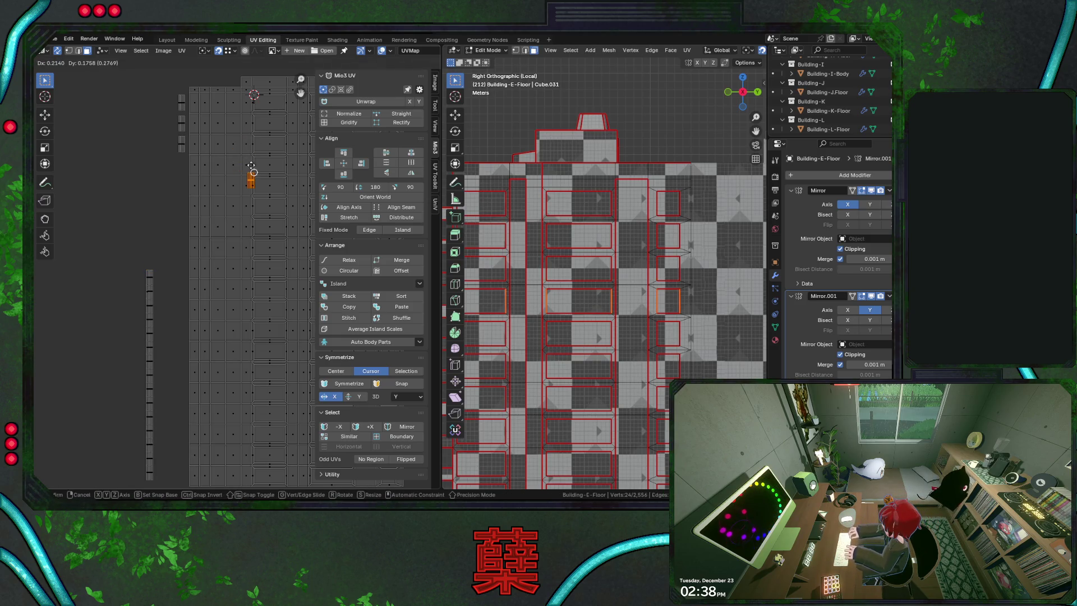
left_click(253, 158)
key("ctrl+z")
Box-select the next strip island, drop it into its row and slide it horizontally left
key("b")
left_click_drag(168, 281, 202, 240)
key("g")
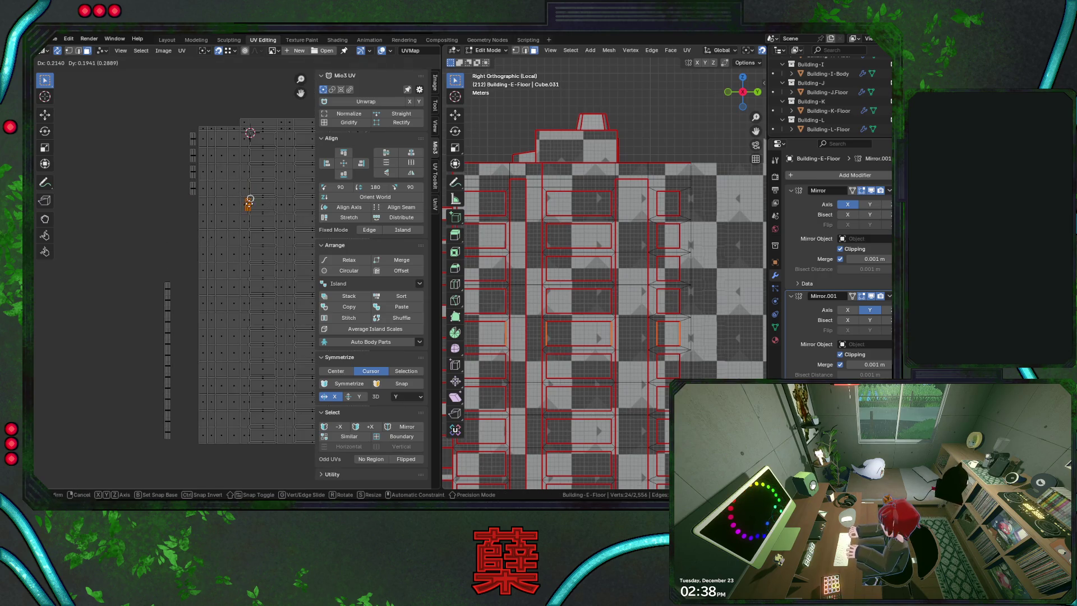
left_click(247, 189)
key("g")
key("x")
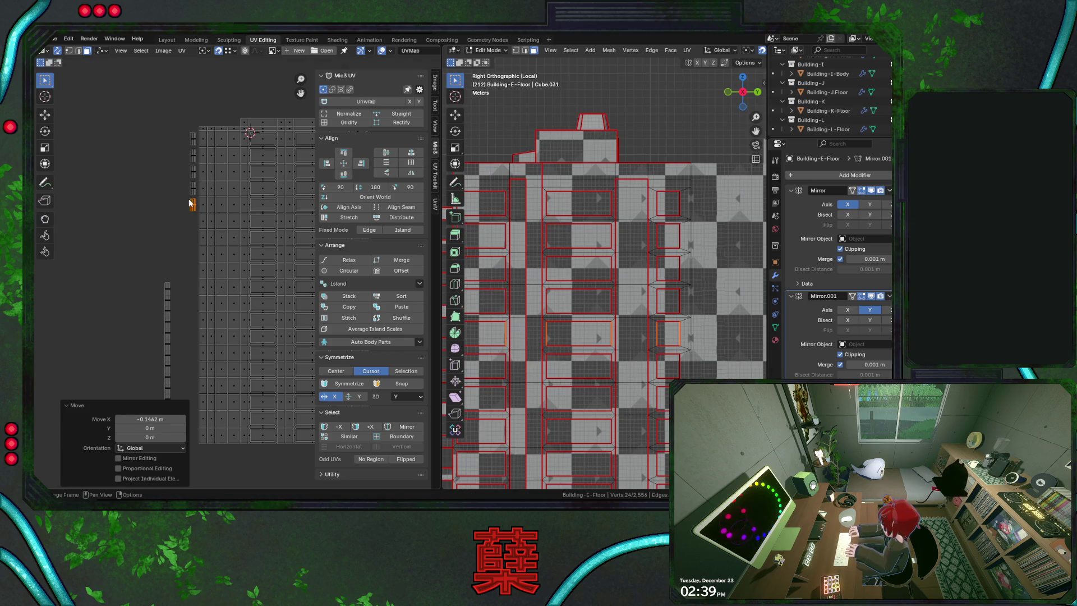
key("Escape")
key("ctrl+z")
key("g")
left_click(247, 218)
key("g")
key("x")
left_click(170, 280)
Place the next two strip islands into their rows beside the grid, shifting the second left
left_click(166, 293)
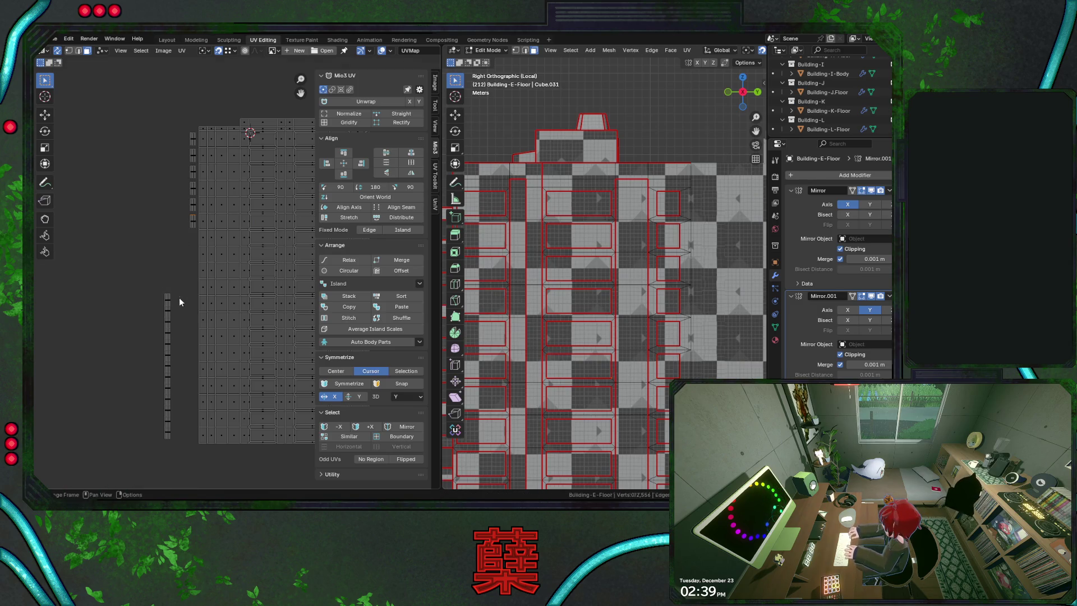
key("g")
left_click(243, 233)
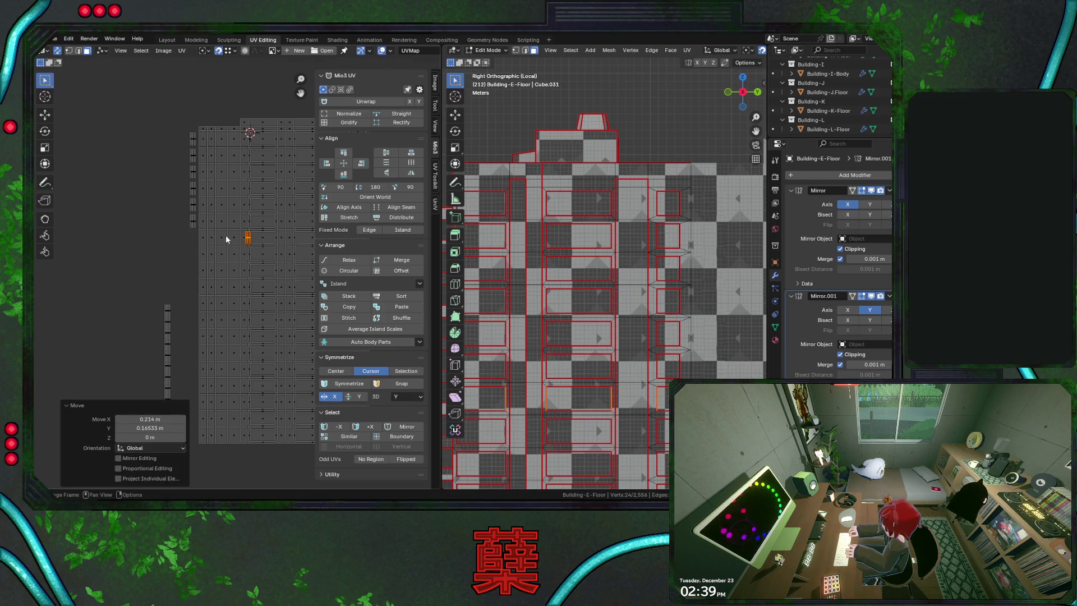
middle_click_drag(160, 308, 165, 262)
left_click(172, 260)
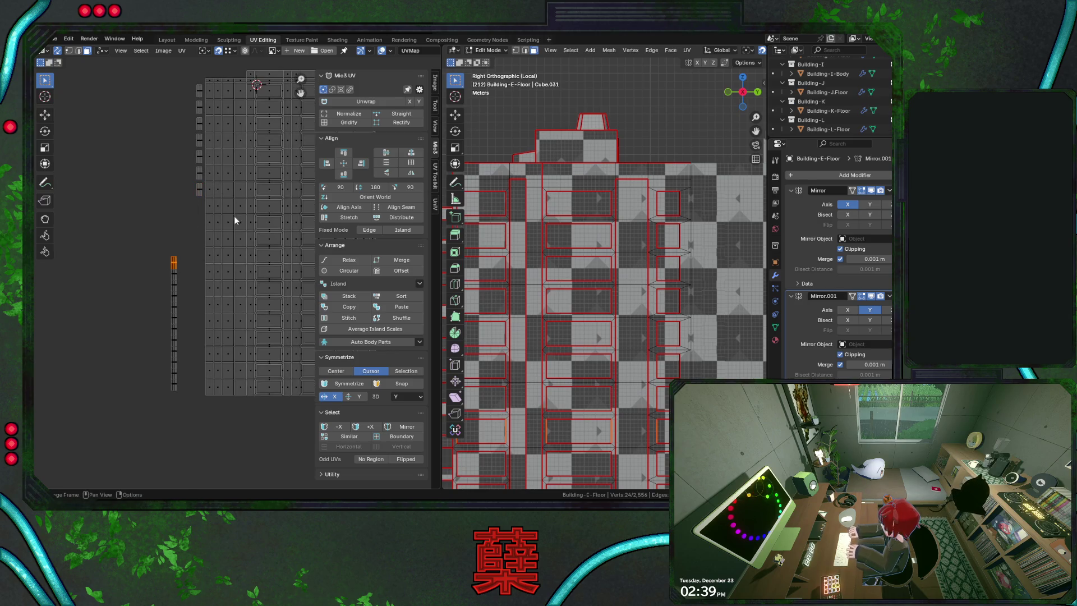
key("g")
left_click(256, 203)
key("g")
key("x")
left_click(199, 206)
Select another strip island, shift it horizontally, then move it into its row
left_click_drag(176, 272, 190, 294)
key("g")
key("x")
left_click(198, 222)
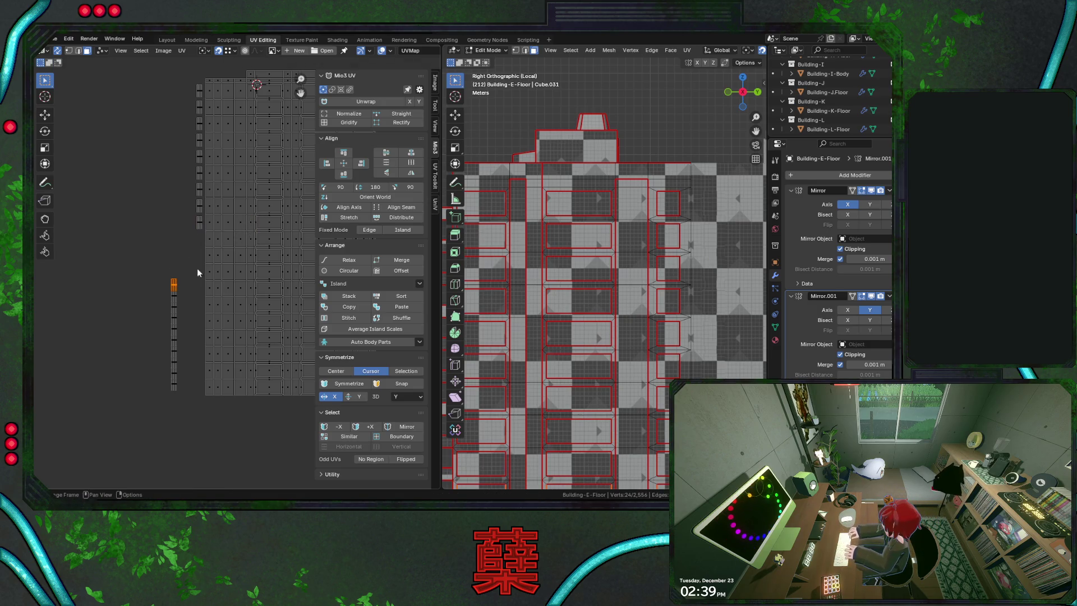
key("g")
left_click(250, 236)
After cancelled horizontal tries, settle that island next to the grid and deselect it
key("g")
key("x")
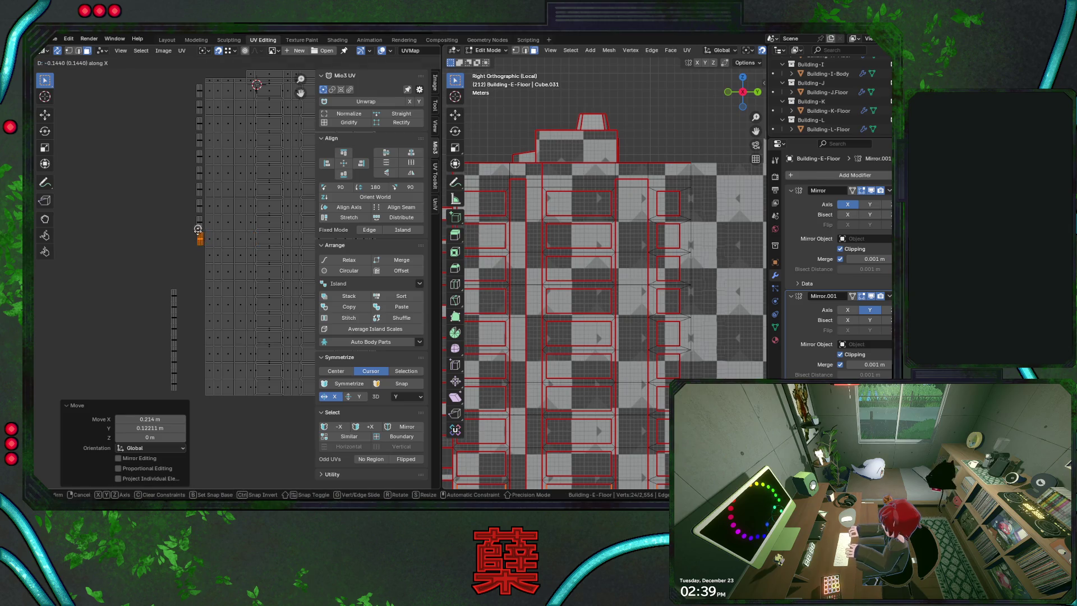
key("Escape")
key("g")
left_click(244, 230)
key("g")
key("x")
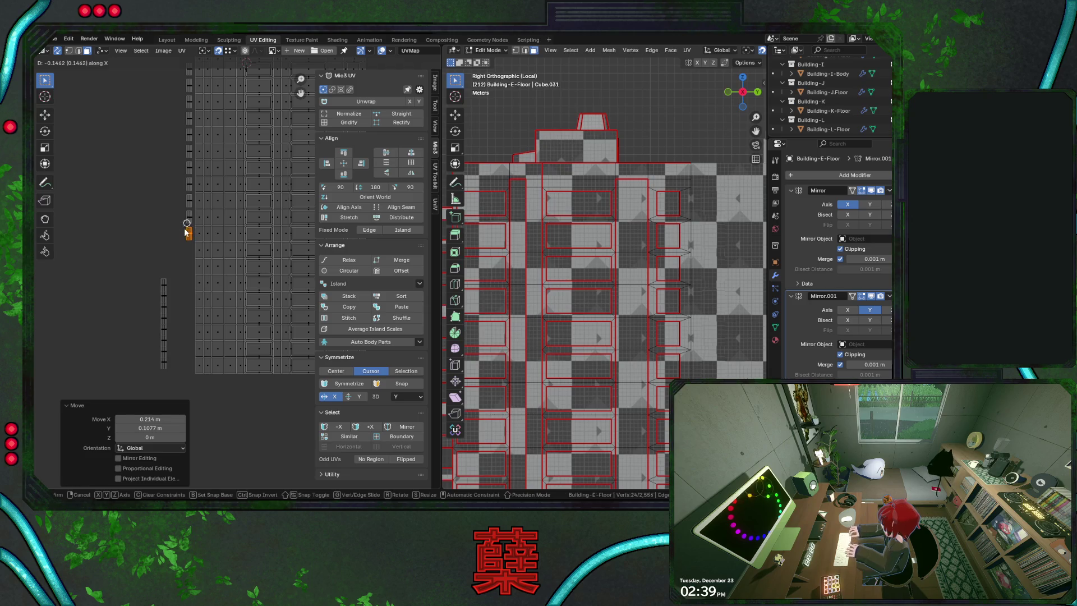
key("Escape")
key("g")
left_click(239, 249)
key("g")
left_click(186, 252)
Place the top strip island beside the floor grid and slide it left into line
left_click_drag(148, 290, 175, 307)
key("g")
left_click(231, 270)
key("g")
key("x")
left_click(179, 272)
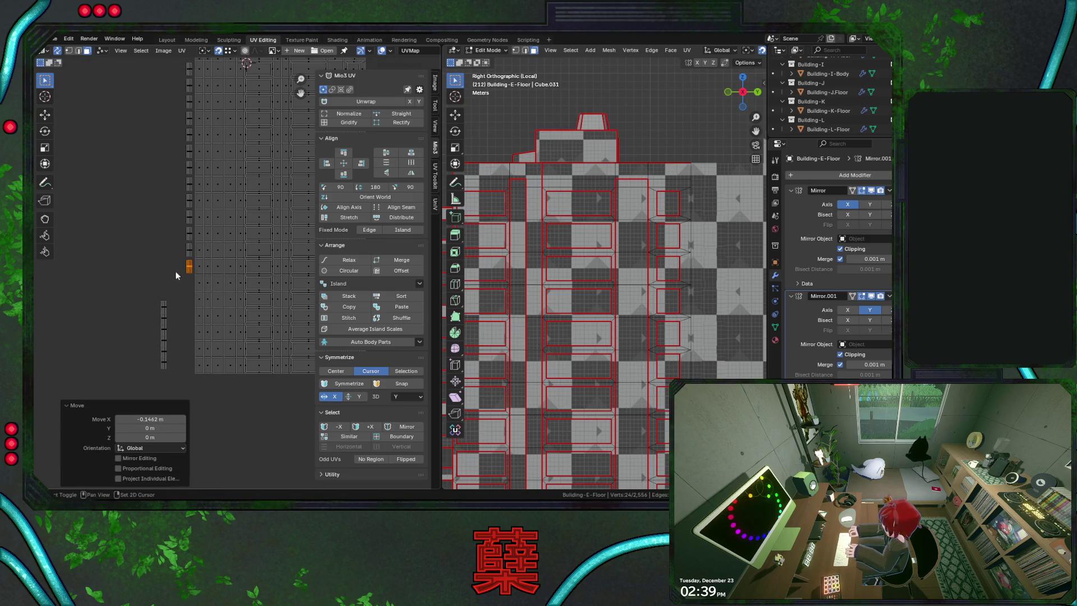
Pick the following strip island, move it next to the grid and shift it left
middle_click_drag(180, 272, 171, 245)
key("b")
left_click_drag(142, 266, 161, 286)
key("g")
left_click(186, 253)
key("g")
key("x")
left_click(177, 244)
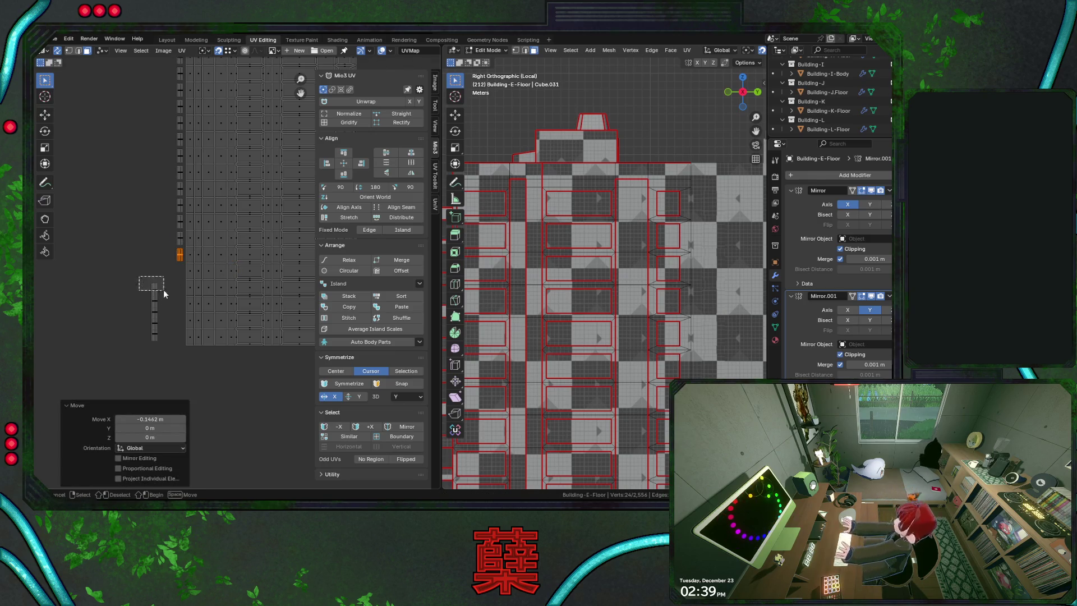
Move the next island beside the grid and slide the one after it horizontally left
left_click(155, 286)
key("g")
left_click(234, 267)
left_click(183, 240)
key("g")
key("x")
left_click(141, 259)
Position another strip island in its row with a series of small moves to the left
key("g")
left_click(240, 255)
key("g")
left_click(178, 249)
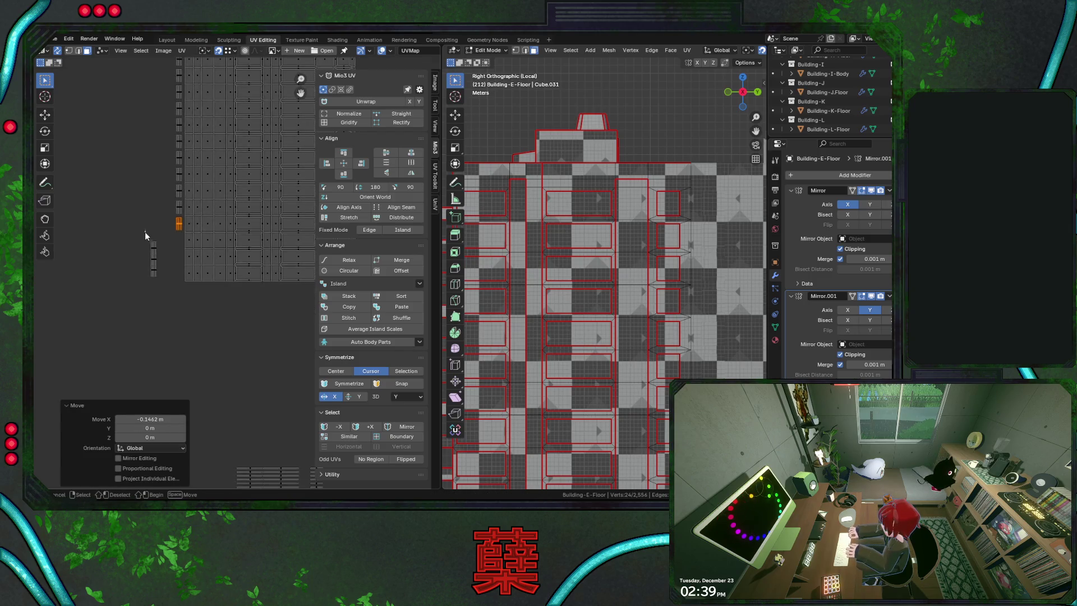
key("g")
left_click(234, 245)
key("g")
left_click(177, 239)
Undo and redo to settle the last placement, then box-select the strip islands' tower ledge faces
key("ctrl+z")
key("ctrl+shift+z")
left_click_drag(127, 229, 142, 234)
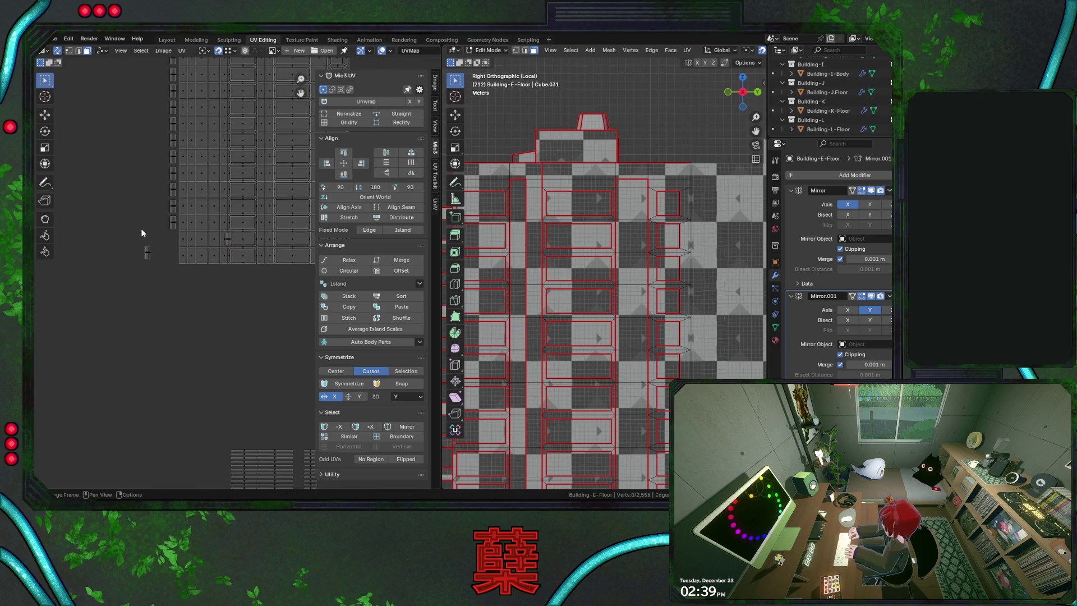
key("ctrl+z")
key("ctrl+z")
key("ctrl+shift+z")
key("ctrl+z")
key("ctrl+z")
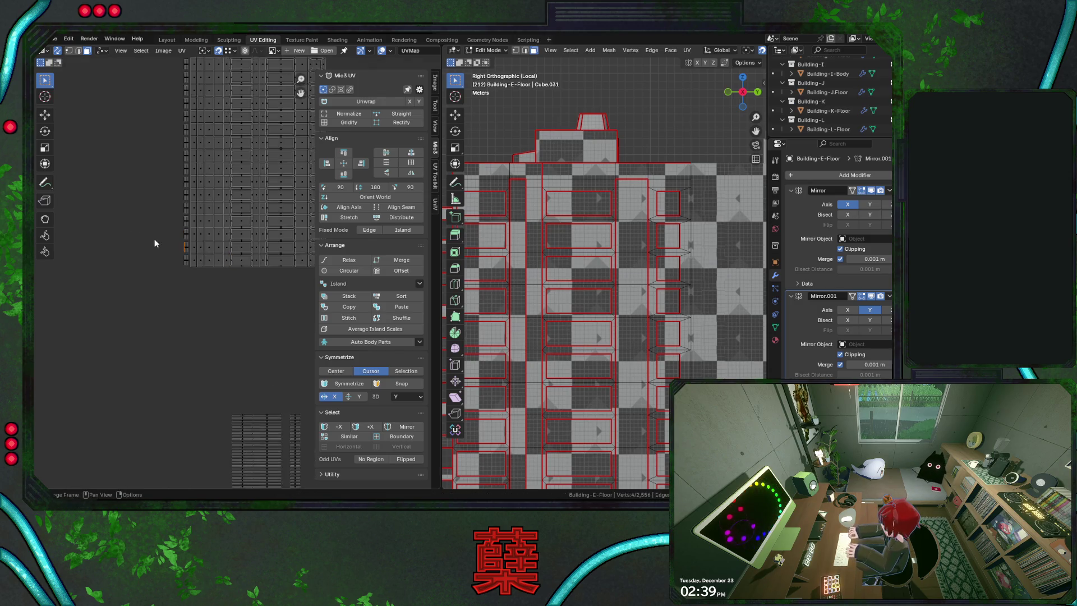
key("ctrl+z")
scroll(216, 258, "down", 1)
left_click_drag(188, 273, 257, 440)
scroll(619, 345, "down", 3)
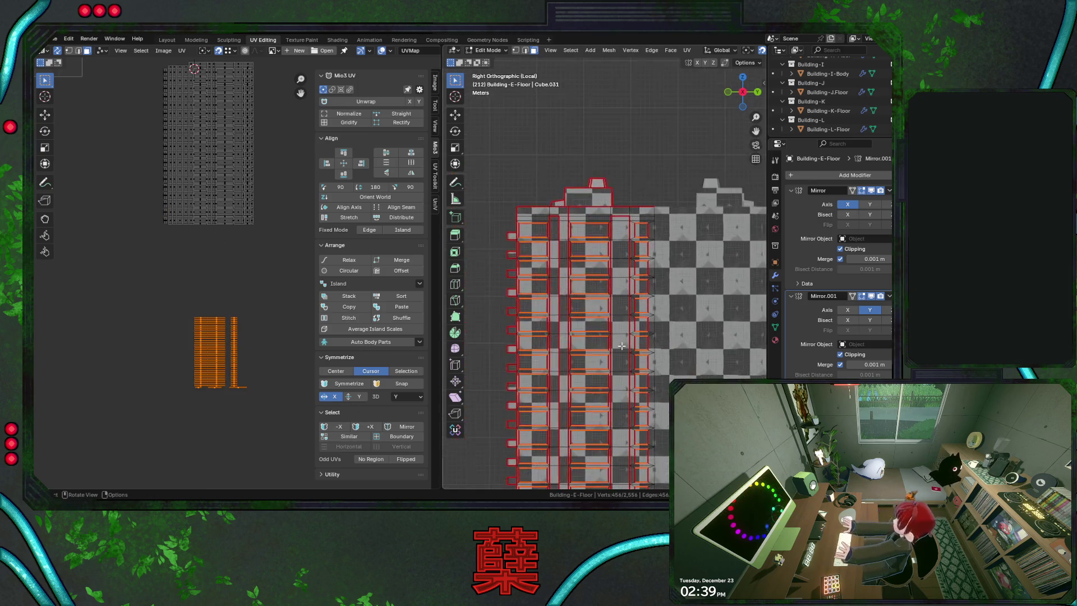
scroll(608, 344, "down", 1)
Move the floor grid island down and place the small stacked strip island beside it
middle_click_drag(223, 259, 210, 352)
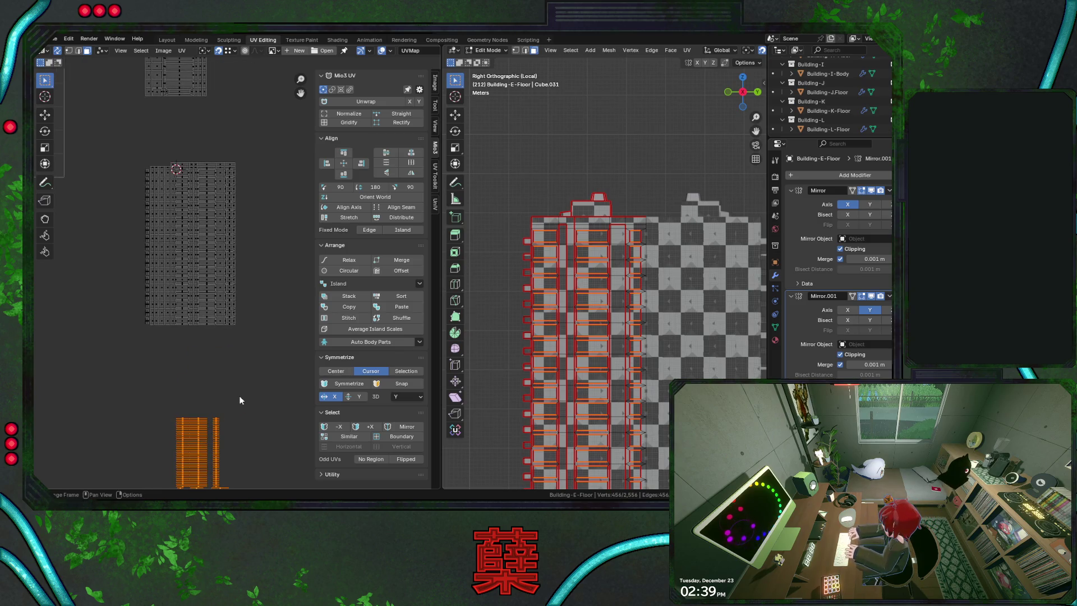
scroll(236, 363, "down", 2)
scroll(235, 363, "down", 1)
scroll(185, 211, "down", 1)
left_click_drag(166, 155, 260, 263)
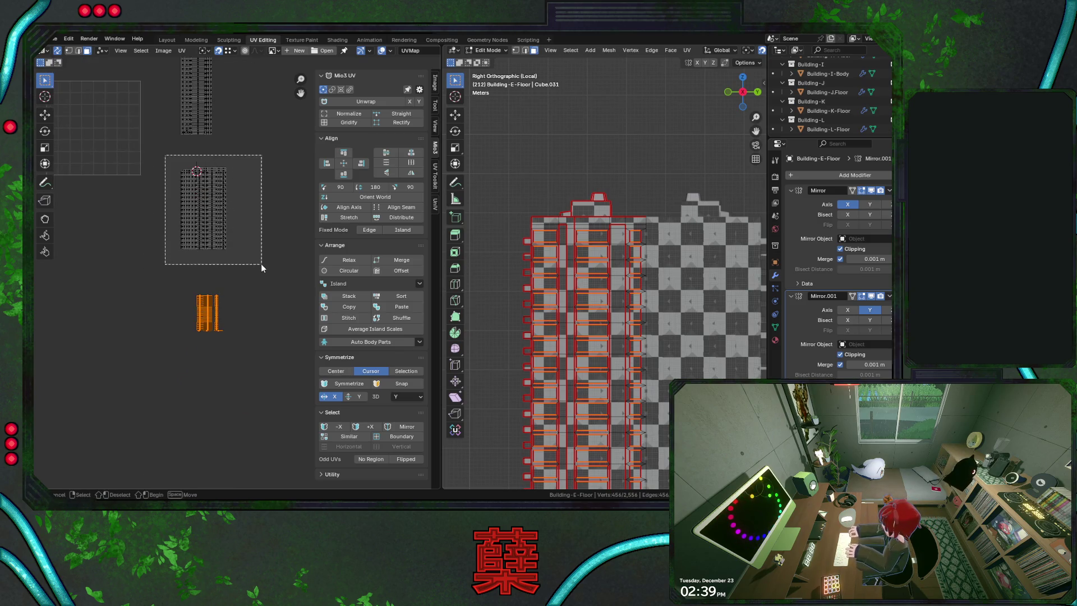
key("g")
left_click(267, 307)
left_click_drag(187, 292, 242, 363)
key("g")
left_click(240, 199)
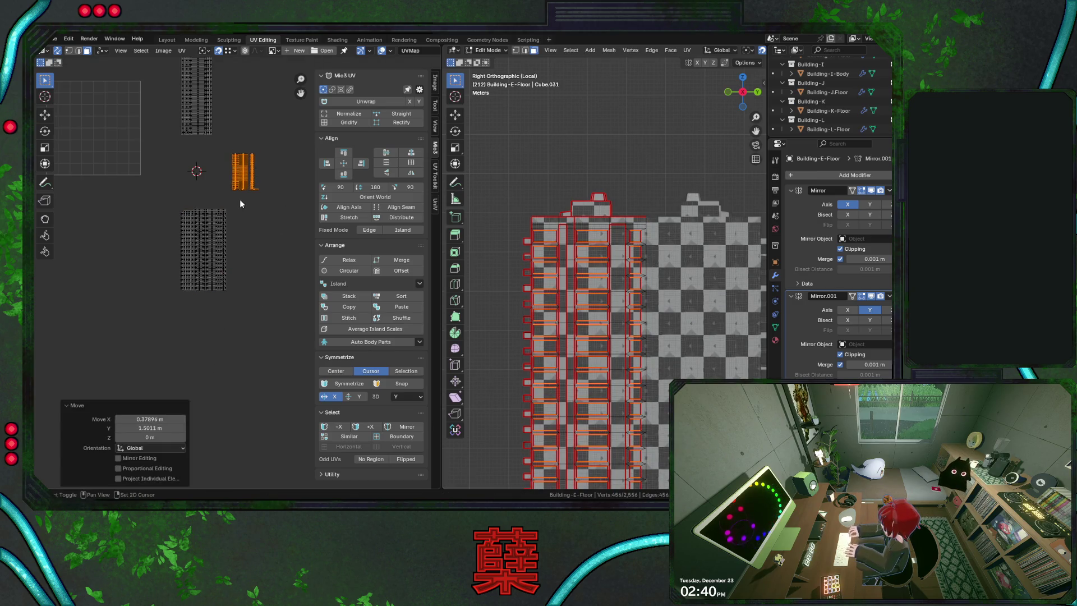
scroll(257, 241, "up", 2)
scroll(211, 208, "up", 2)
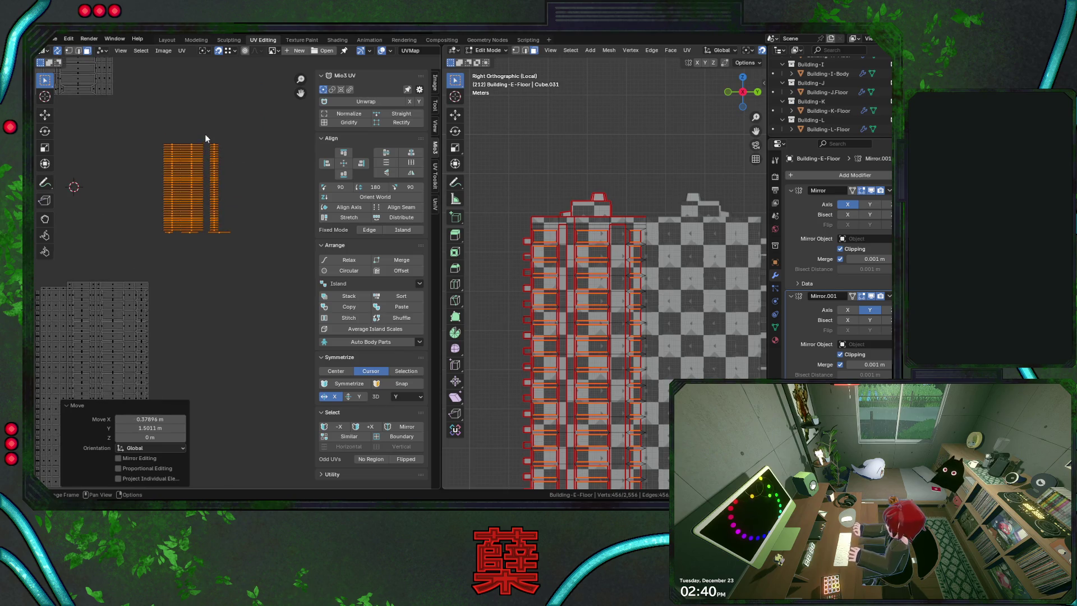
Fine-tune a single strip edge's position with repeated grab moves
left_click(218, 232)
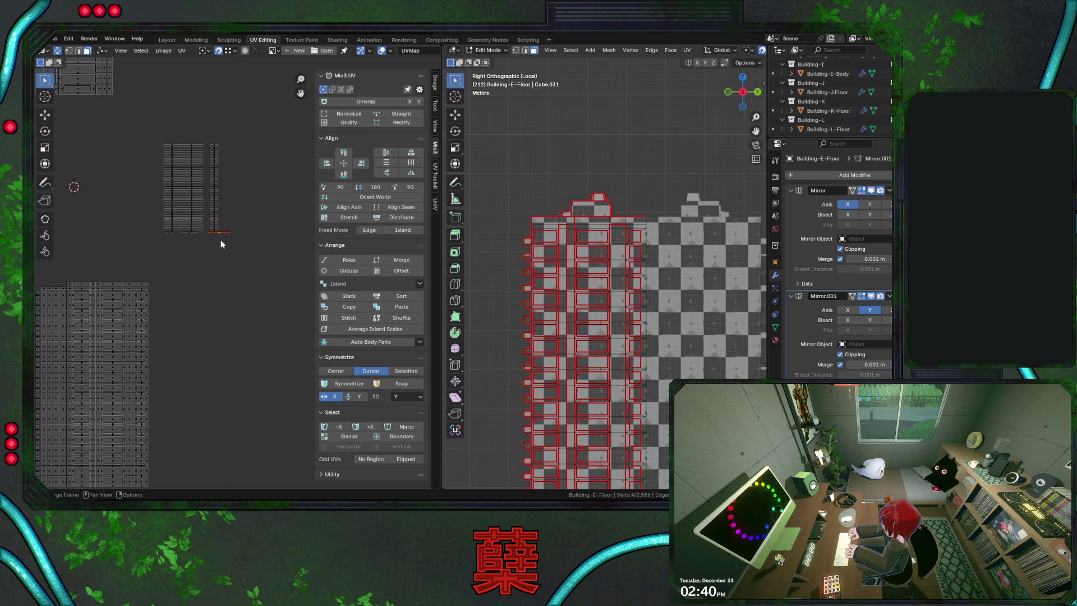
scroll(210, 254, "up", 2)
scroll(235, 255, "up", 3)
scroll(235, 244, "up", 2)
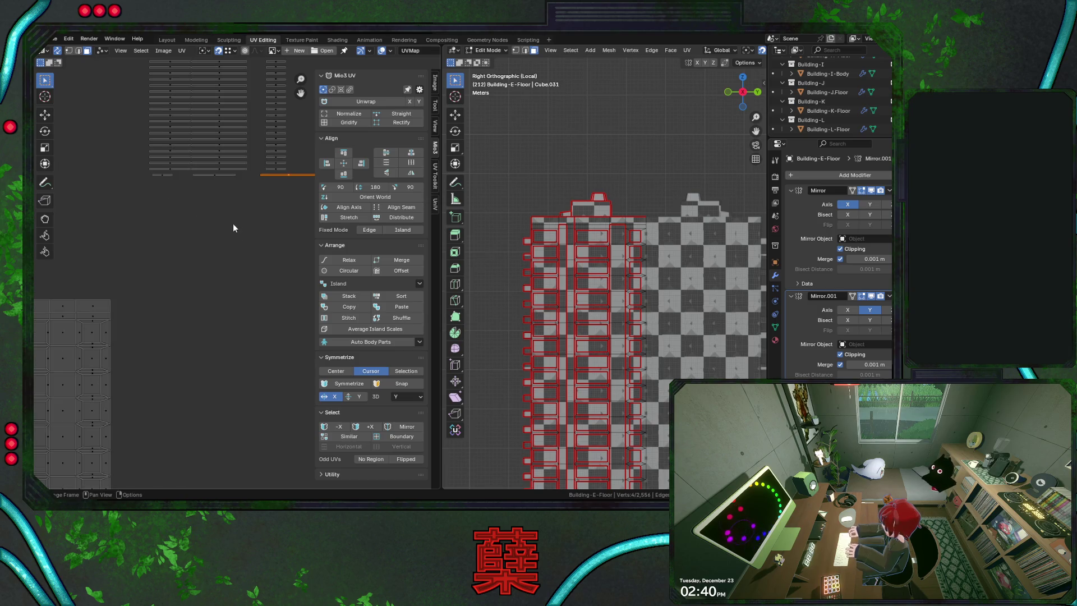
key("g")
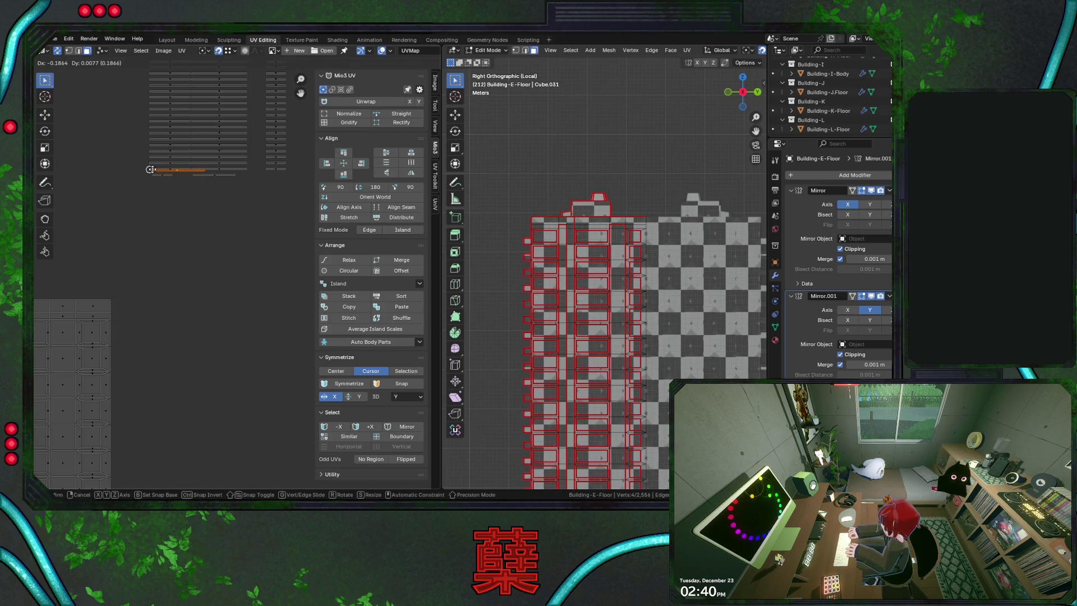
left_click(150, 168)
middle_click_drag(569, 348, 552, 205, "shift")
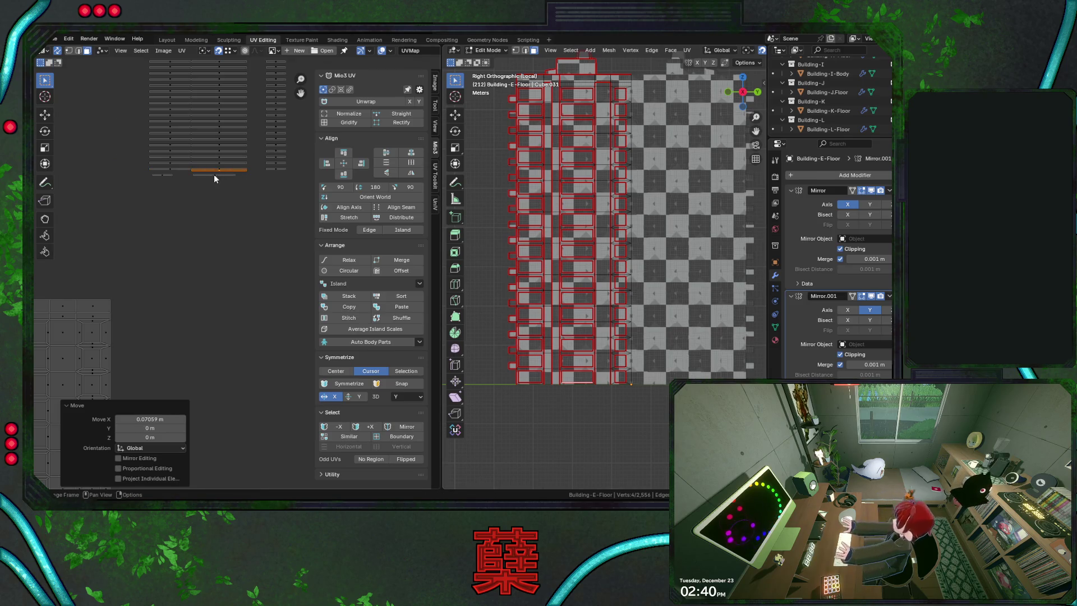
key("g")
left_click(150, 168)
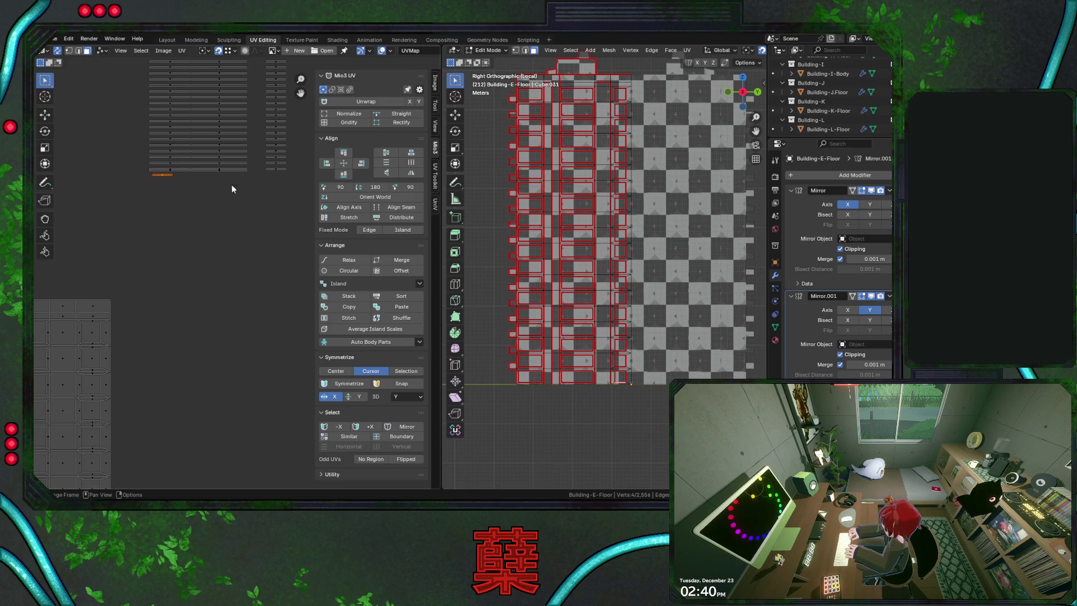
key("g")
left_click(268, 172)
scroll(261, 324, "up", 2)
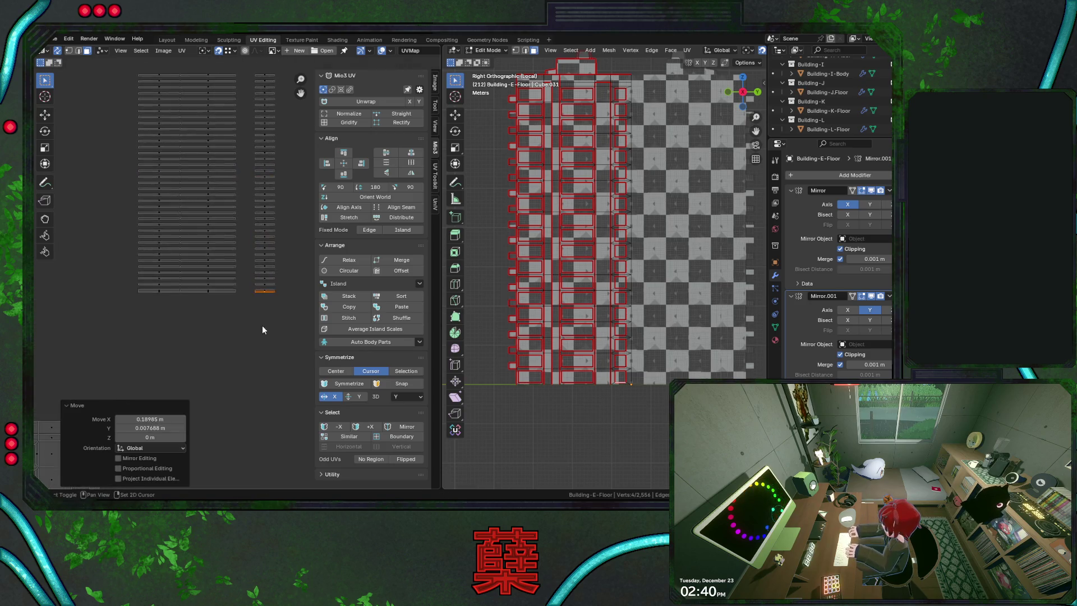
scroll(257, 321, "up", 1)
scroll(253, 315, "up", 1)
scroll(211, 303, "up", 1)
scroll(175, 287, "up", 1)
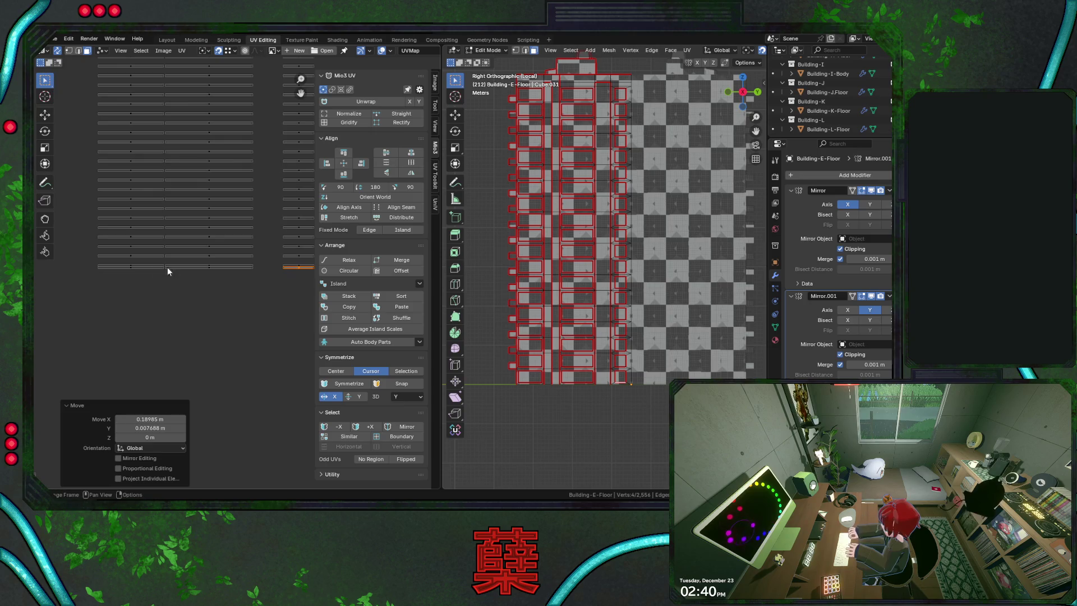
Bring a strip row down onto the bottom row and nudge it slightly lower
left_click(98, 255)
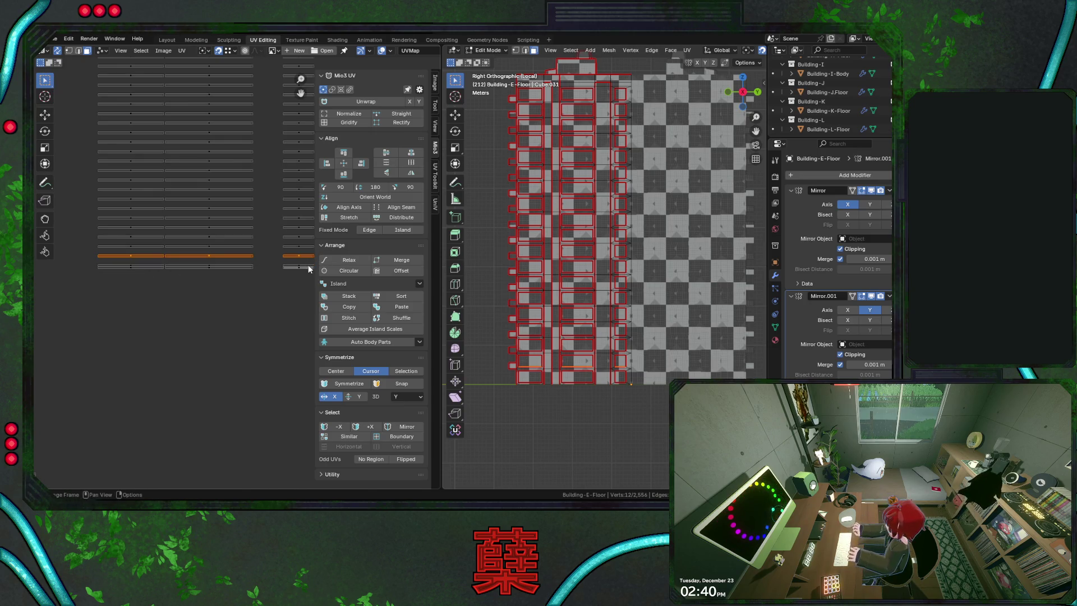
key("g")
left_click(309, 268)
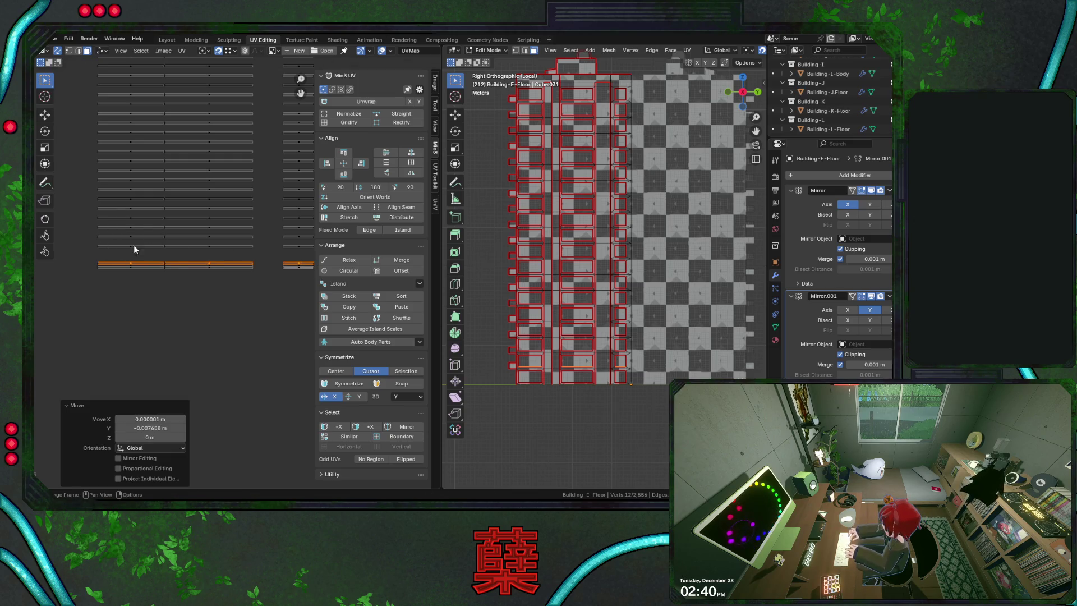
middle_click_drag(159, 253, 125, 249)
key("g")
left_click(145, 225)
key("g")
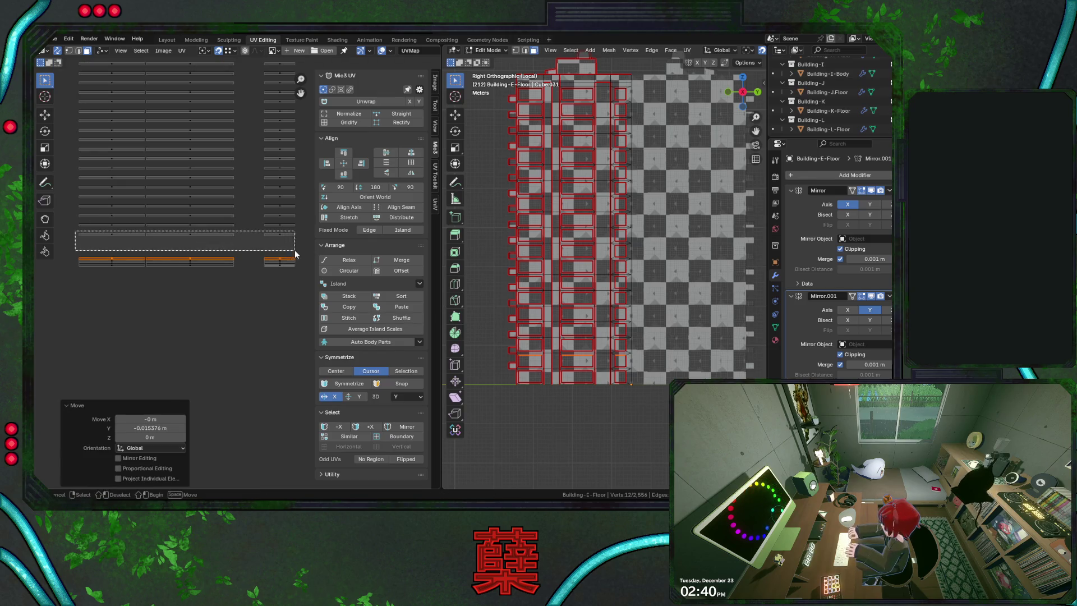
left_click(188, 232)
left_click_drag(80, 224, 293, 249)
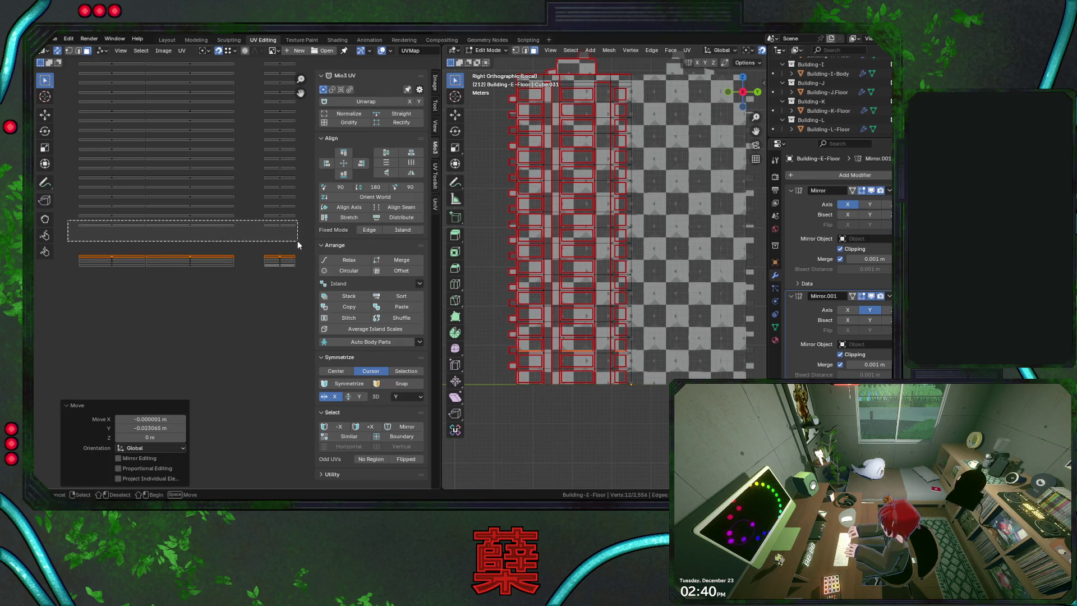
key("g")
Move the first bottom grey strips down into the lower block, undoing one misplaced move
left_click(285, 221)
left_click_drag(286, 222, 295, 247)
mouse_move(74, 199)
left_mouse_down()
mouse_move(255, 212)
mouse_move(276, 248)
left_mouse_up()
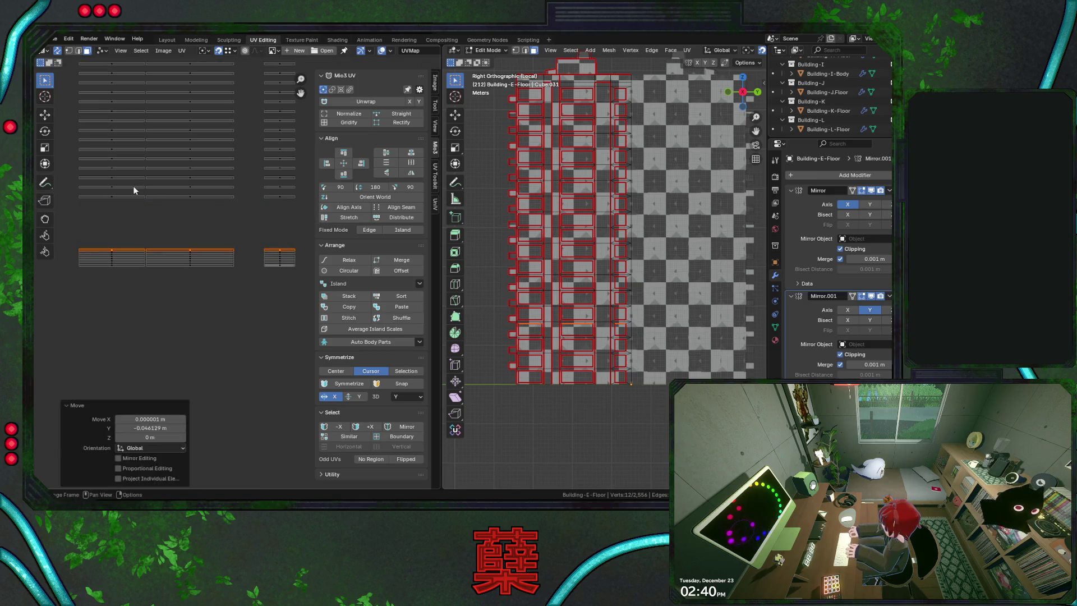
left_click_drag(68, 194, 267, 212)
middle_click_drag(290, 252, 292, 279)
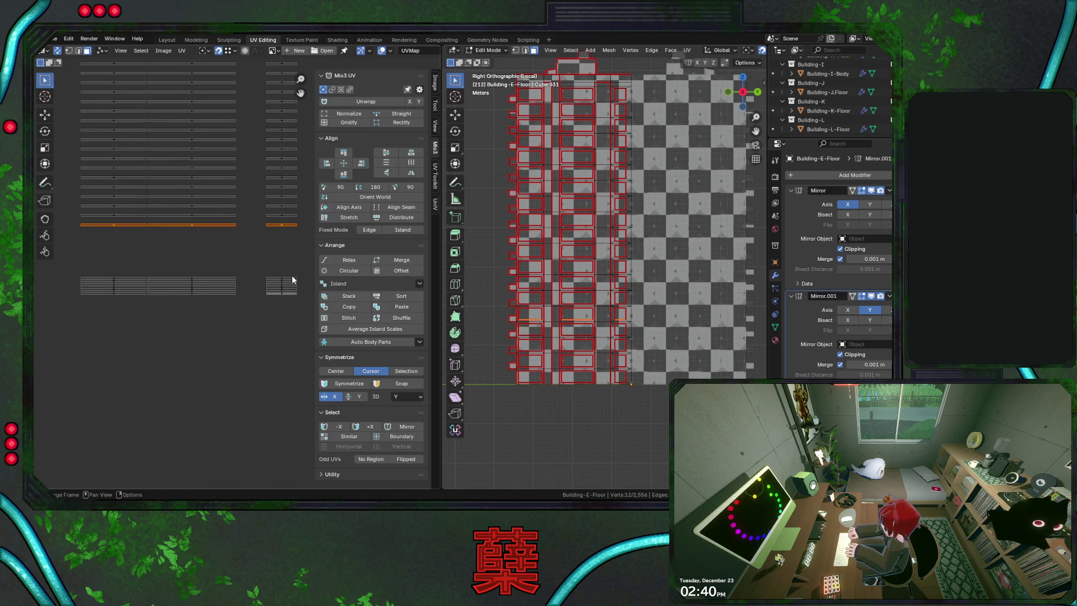
left_click_drag(292, 279, 291, 331)
mouse_move(80, 214)
left_mouse_down()
mouse_move(277, 231)
mouse_move(299, 269)
left_mouse_up()
left_click_drag(83, 200, 245, 215)
left_click_drag(307, 232, 305, 299)
mouse_move(77, 196)
left_mouse_down()
mouse_move(305, 210)
mouse_move(278, 265)
left_mouse_up()
mouse_move(73, 182)
left_mouse_down()
mouse_move(306, 202)
mouse_move(303, 278)
left_mouse_up()
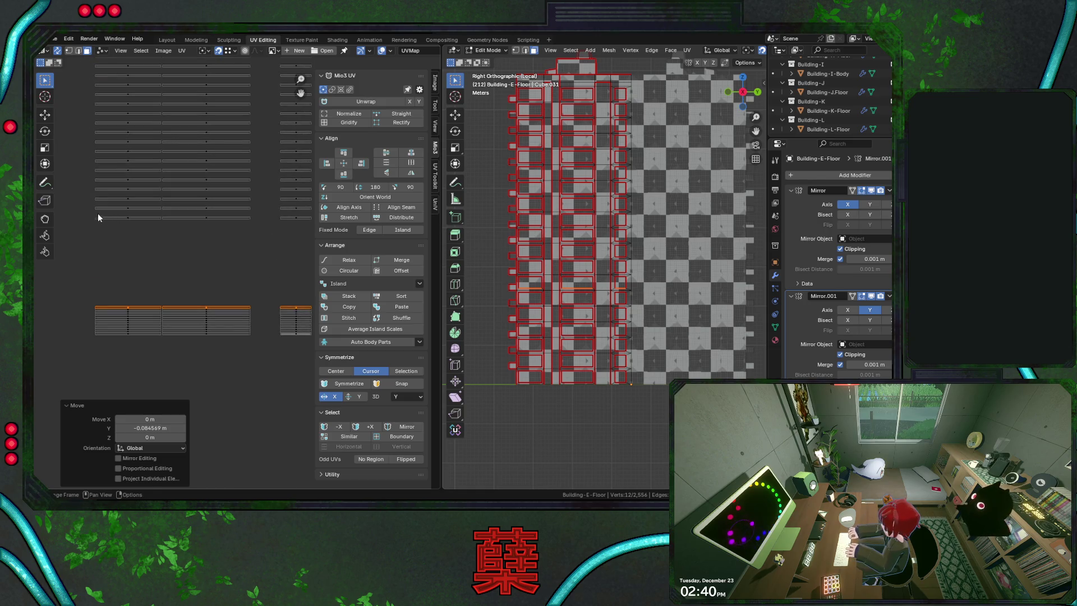
key("ctrl+z")
left_click_drag(292, 223, 299, 306)
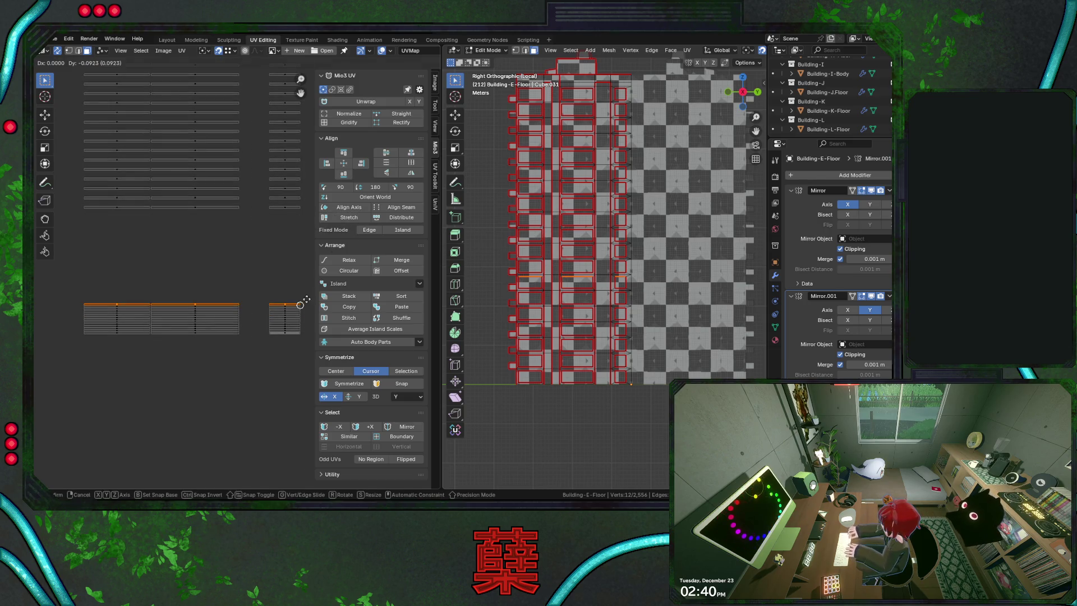
Move the next several bottom strip rows down into the lower stacked block
mouse_move(78, 202)
left_mouse_down()
mouse_move(245, 215)
mouse_move(293, 303)
left_mouse_up()
left_click_drag(81, 197, 349, 217)
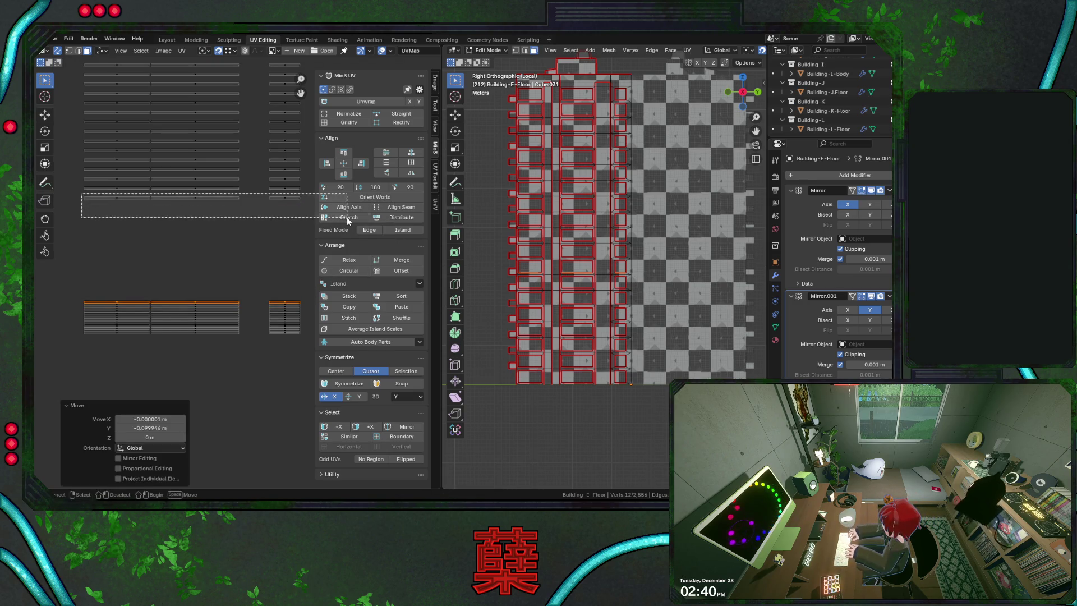
left_click_drag(287, 197, 287, 290)
mouse_move(69, 183)
left_mouse_down()
mouse_move(311, 206)
mouse_move(286, 285)
left_mouse_up()
left_click_drag(83, 178, 334, 211)
left_click_drag(290, 180, 286, 298)
mouse_move(76, 164)
left_mouse_down()
mouse_move(329, 197)
mouse_move(284, 295)
left_mouse_up()
mouse_move(76, 155)
left_mouse_down()
mouse_move(332, 176)
mouse_move(287, 293)
left_mouse_up()
mouse_move(83, 149)
left_mouse_down()
mouse_move(328, 165)
mouse_move(290, 291)
left_mouse_up()
middle_click_drag(269, 228, 251, 261)
mouse_move(61, 171)
left_mouse_down()
mouse_move(303, 197)
mouse_move(277, 322)
left_mouse_up()
left_click(279, 322)
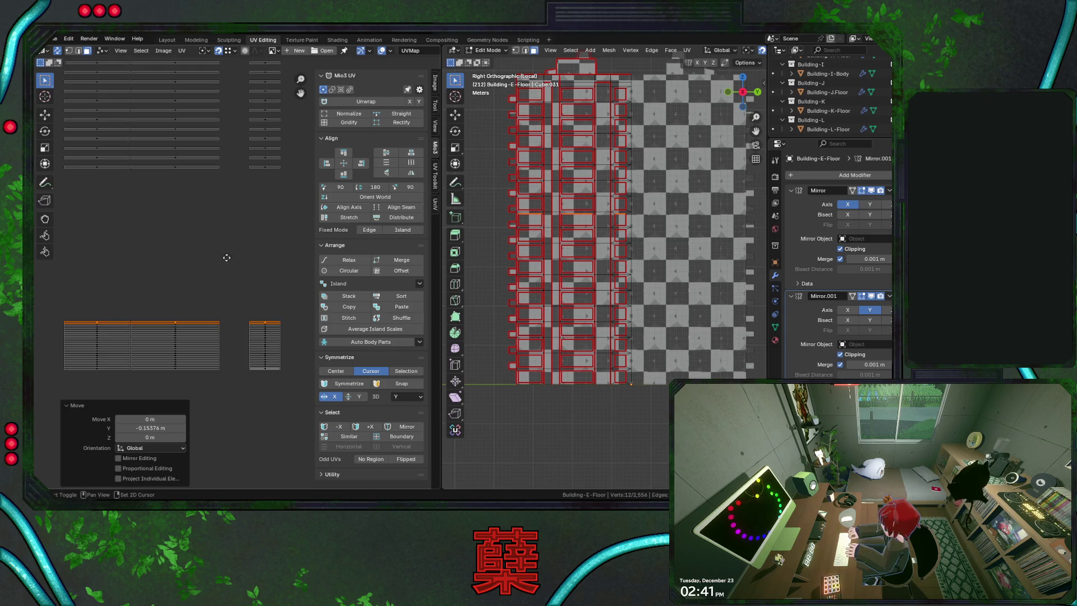
scroll(169, 219, "up", 2)
scroll(101, 189, "up", 1)
Retry placing one strip a row lower in the stack with repeated undo and re-drag
mouse_move(98, 202)
left_mouse_down()
mouse_move(176, 180)
mouse_move(147, 341)
left_mouse_up()
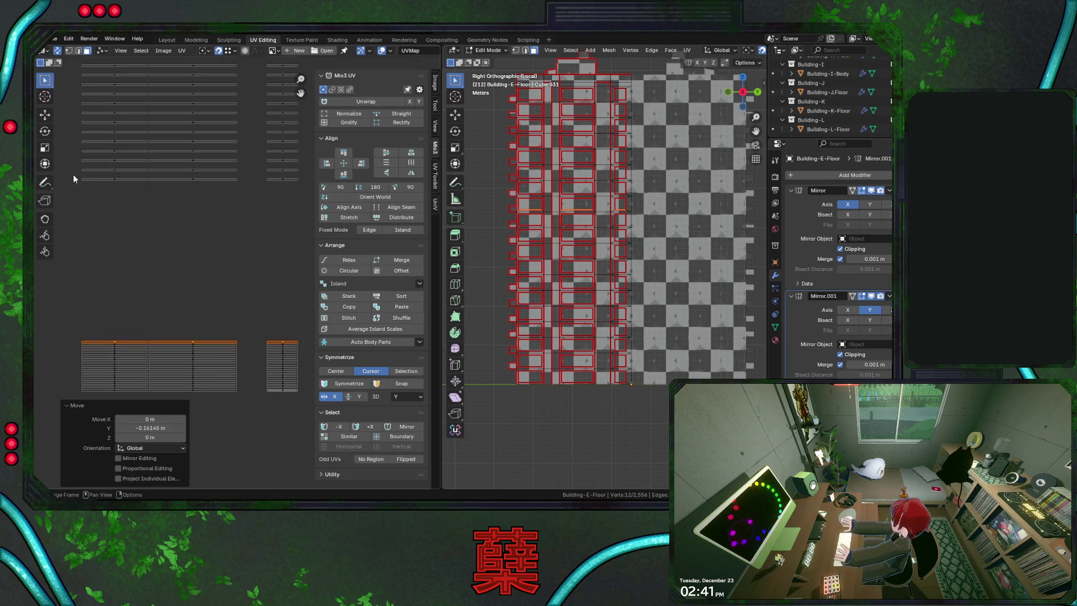
key("ctrl+z")
left_click_drag(289, 179, 290, 329)
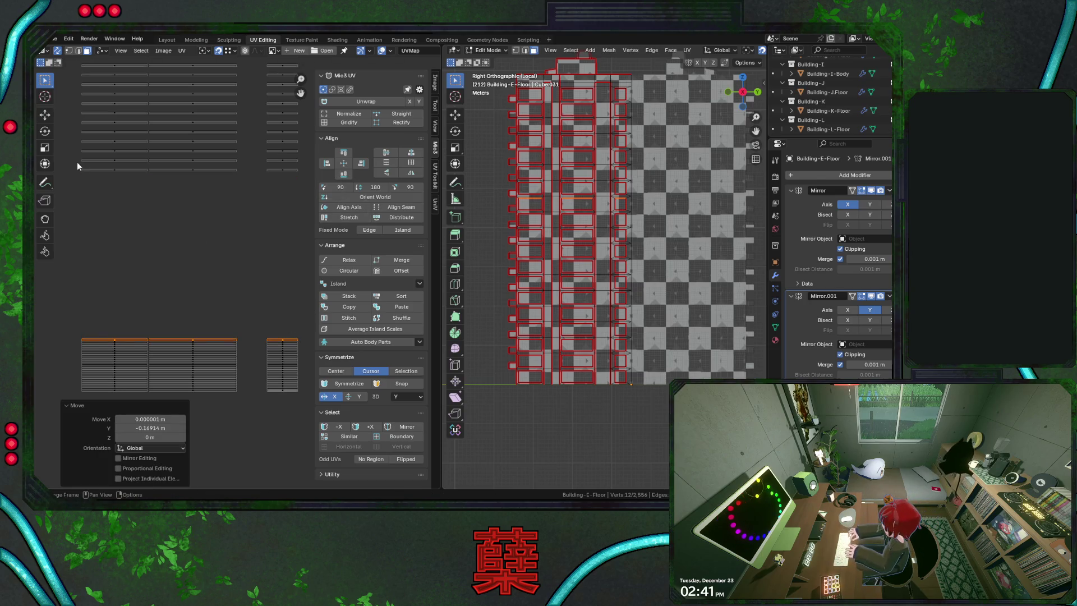
key("ctrl+z")
left_click_drag(286, 169, 286, 340)
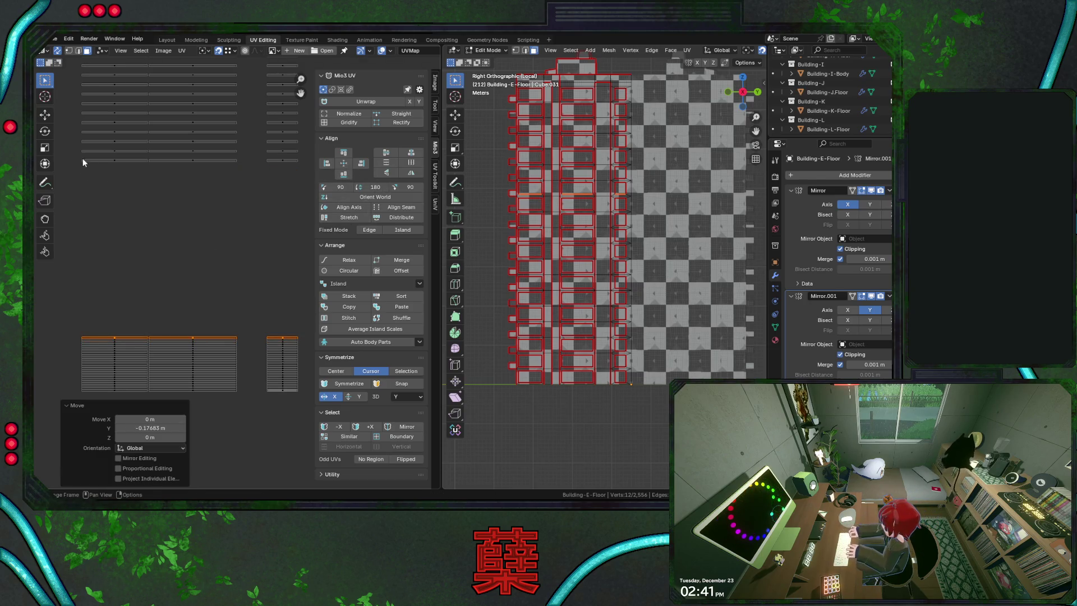
key("ctrl+z")
left_click_drag(286, 161, 291, 336)
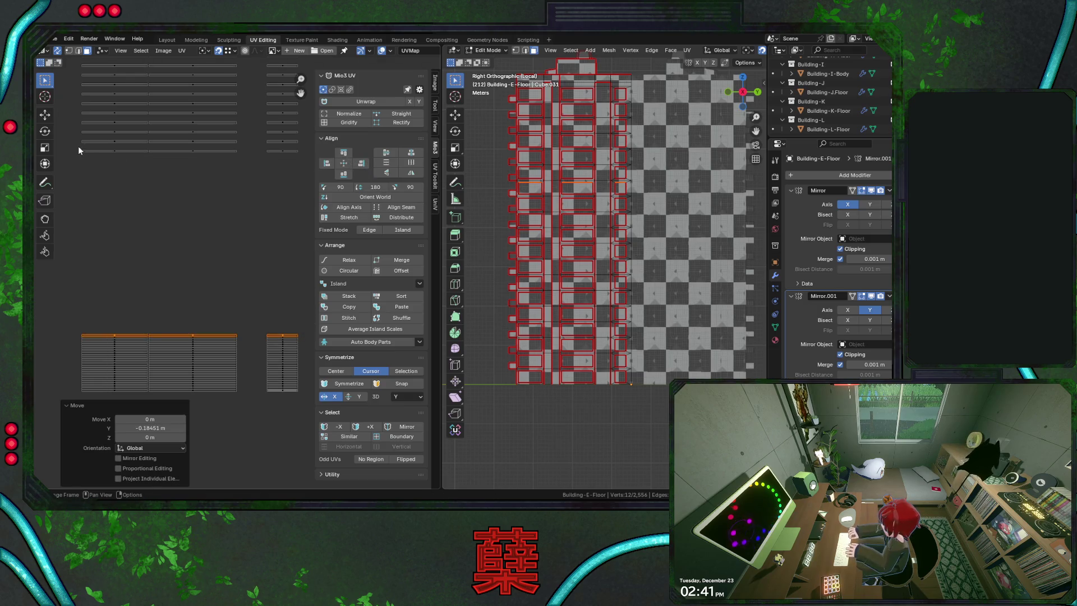
key("ctrl+z")
left_click_drag(284, 156, 284, 337)
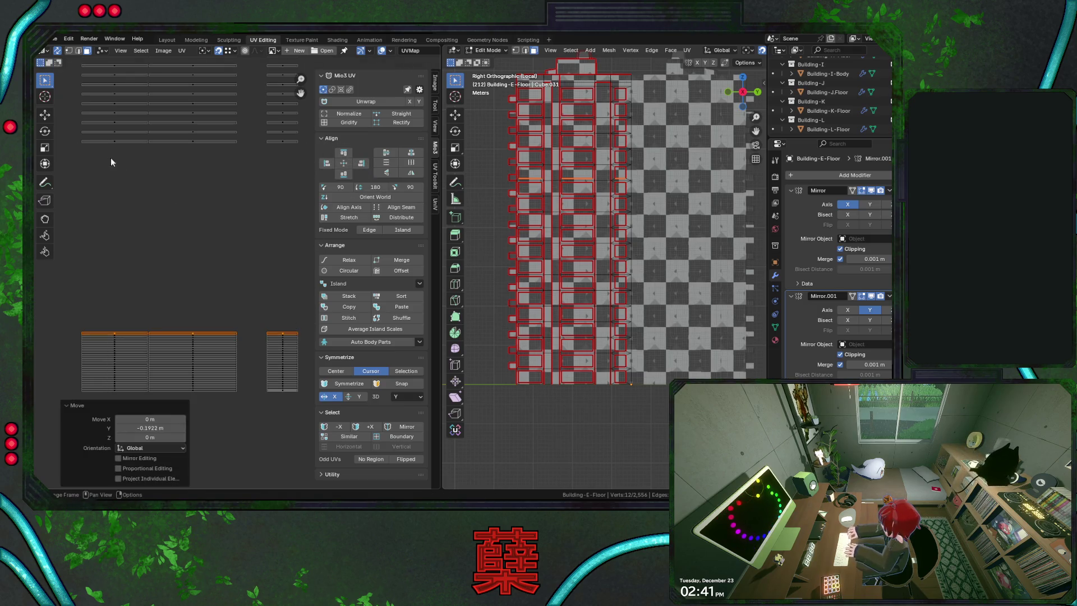
key("ctrl+z")
left_click_drag(290, 143, 294, 330)
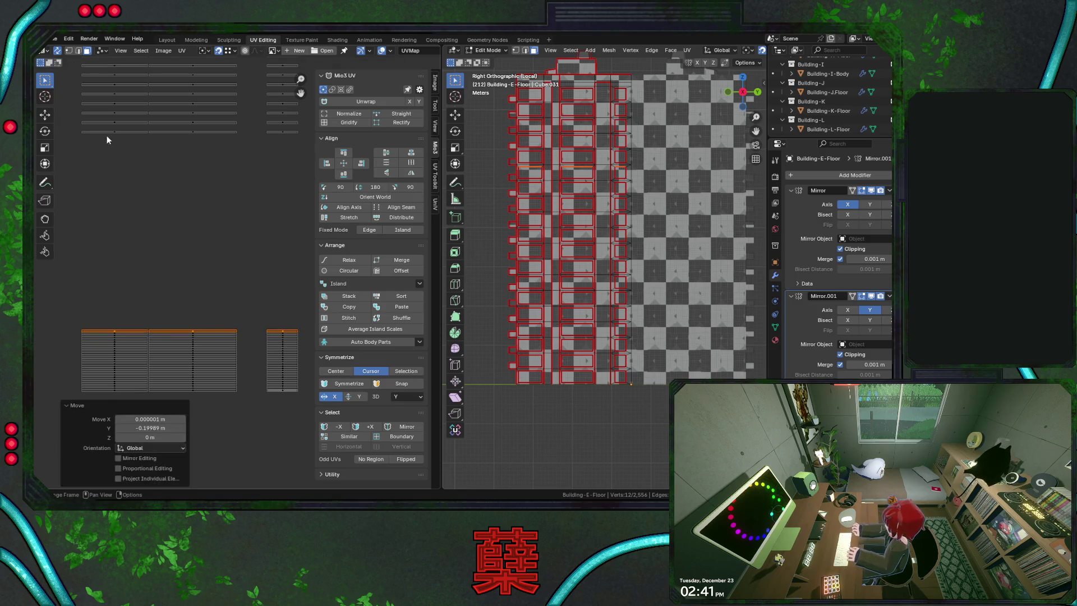
key("ctrl+z")
left_click_drag(286, 133, 286, 331)
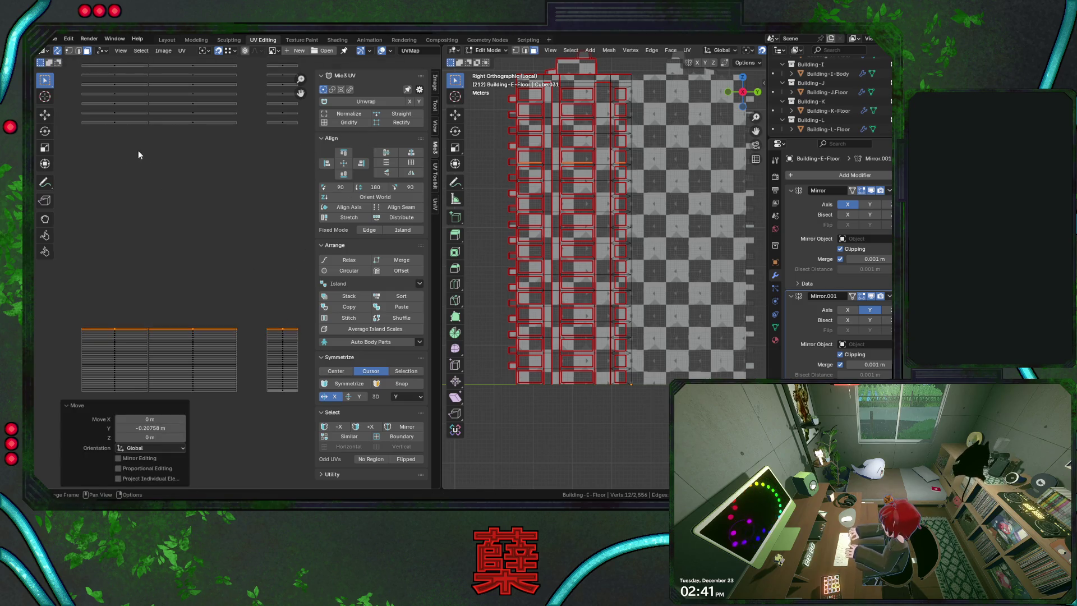
key("ctrl+z")
left_click_drag(286, 124, 286, 328)
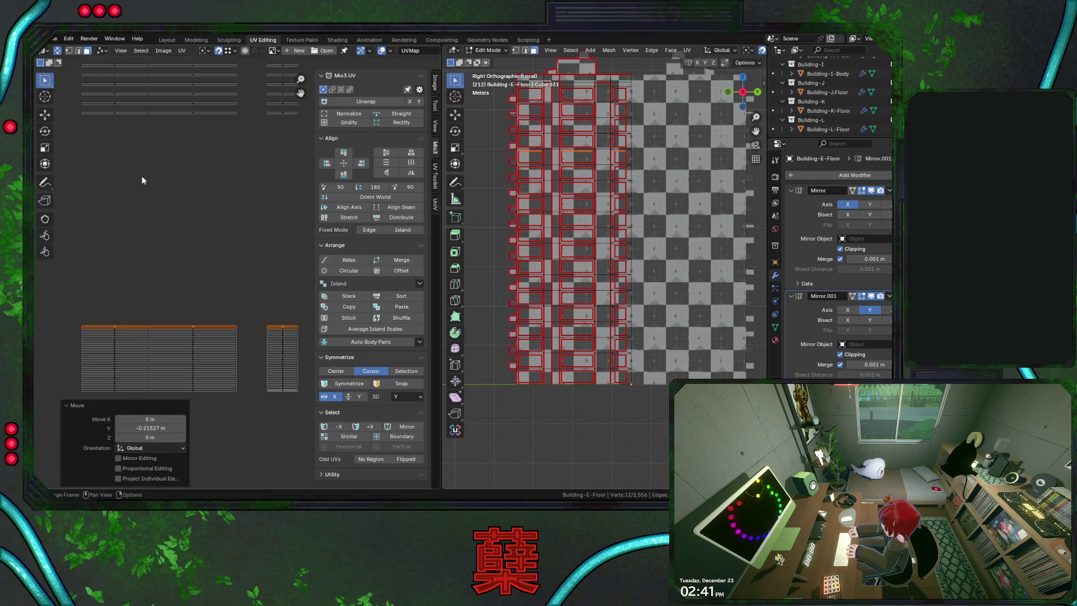
Drop the upper strip rows one at a time onto the lower block
mouse_move(71, 109)
left_mouse_down()
mouse_move(333, 127)
mouse_move(290, 320)
left_mouse_up()
left_click_drag(72, 103, 371, 118)
left_click(122, 100)
key("g")
left_click(297, 310)
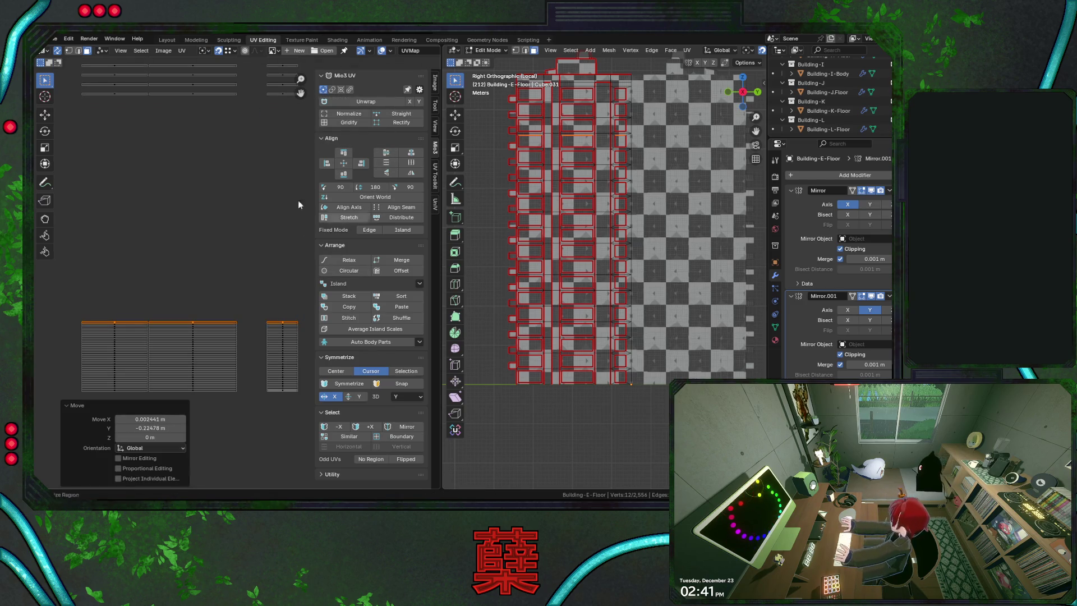
key("g")
left_click(245, 188)
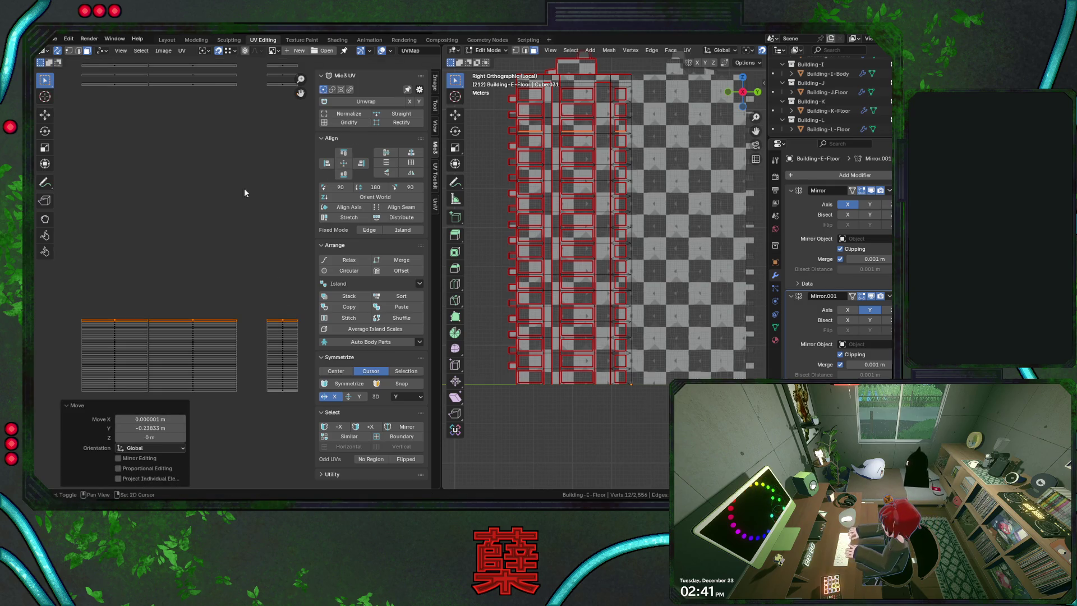
left_click(160, 121)
key("g")
left_click(293, 353)
left_click(87, 114)
key("g")
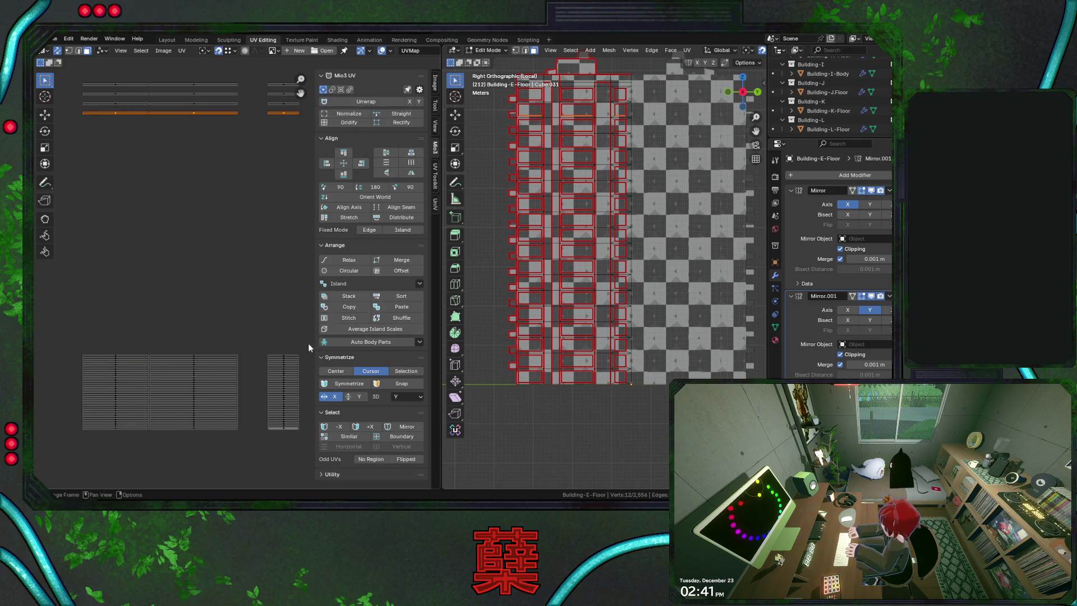
left_click(301, 346)
Move the last remaining top rows down into the stack
left_click_drag(78, 99, 321, 127)
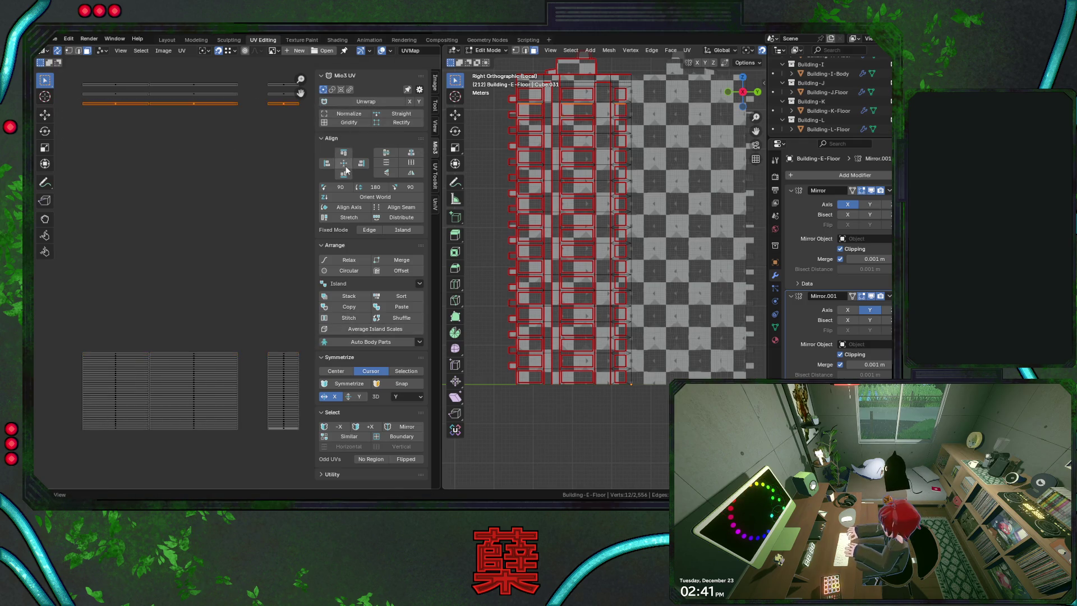
key("g")
left_click(297, 351)
left_click(80, 93)
key("g")
left_click(269, 303)
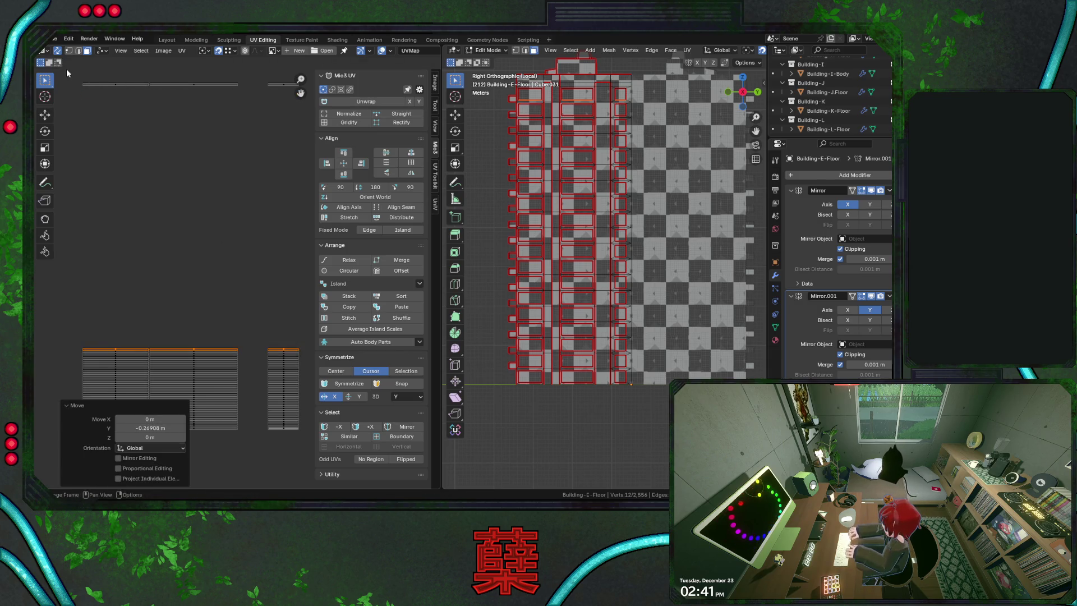
left_click_drag(67, 68, 337, 123)
key("g")
left_click(287, 308)
scroll(267, 317, "up", 1)
scroll(257, 307, "down", 1)
Place the strip column beside the floor grid and raise the whole island along Y
middle_click_drag(257, 306, 276, 213)
left_click(275, 335)
scroll(244, 309, "up", 1)
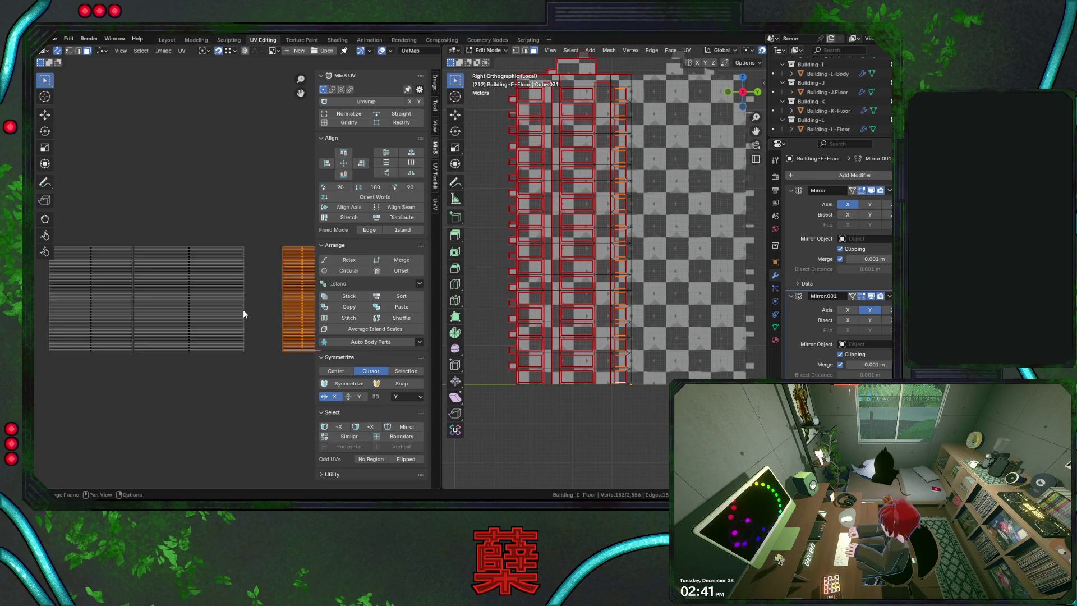
scroll(243, 309, "down", 3)
scroll(211, 367, "down", 2)
scroll(211, 368, "down", 5)
middle_click_drag(212, 367, 336, 248)
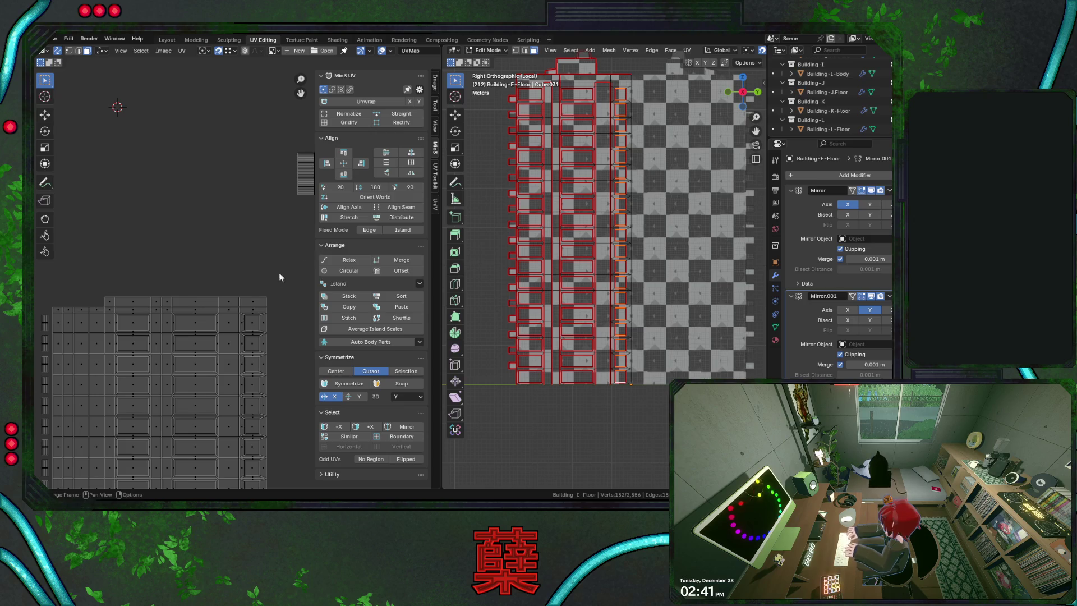
key("g")
left_click(270, 352)
scroll(269, 351, "up", 1)
scroll(269, 351, "up", 1)
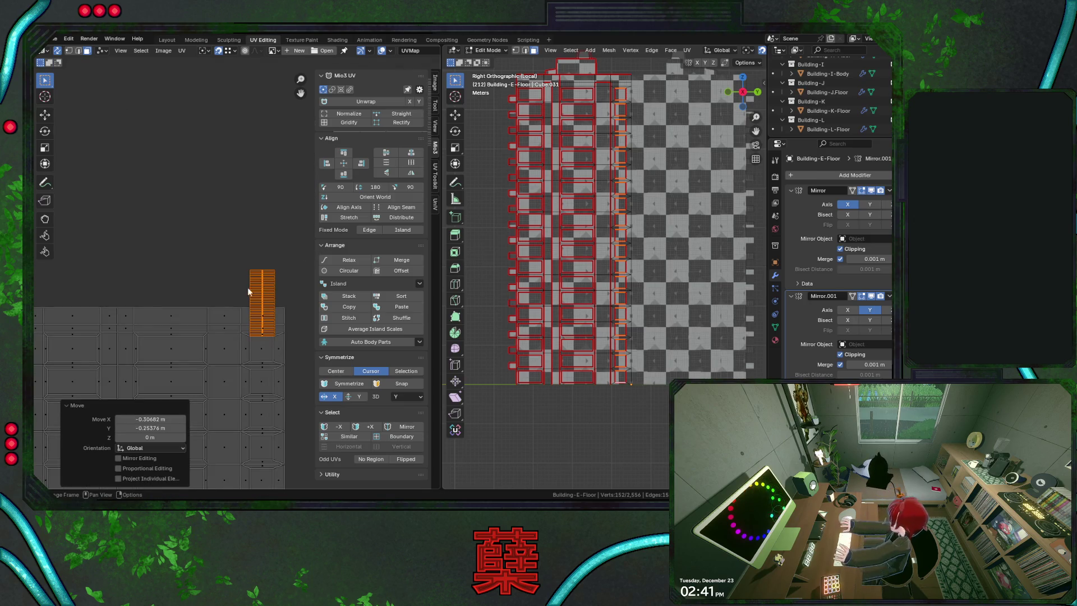
middle_click_drag(270, 352, 191, 192)
scroll(191, 192, "up", 3)
scroll(215, 259, "up", 1)
middle_click_drag(197, 267, 169, 252)
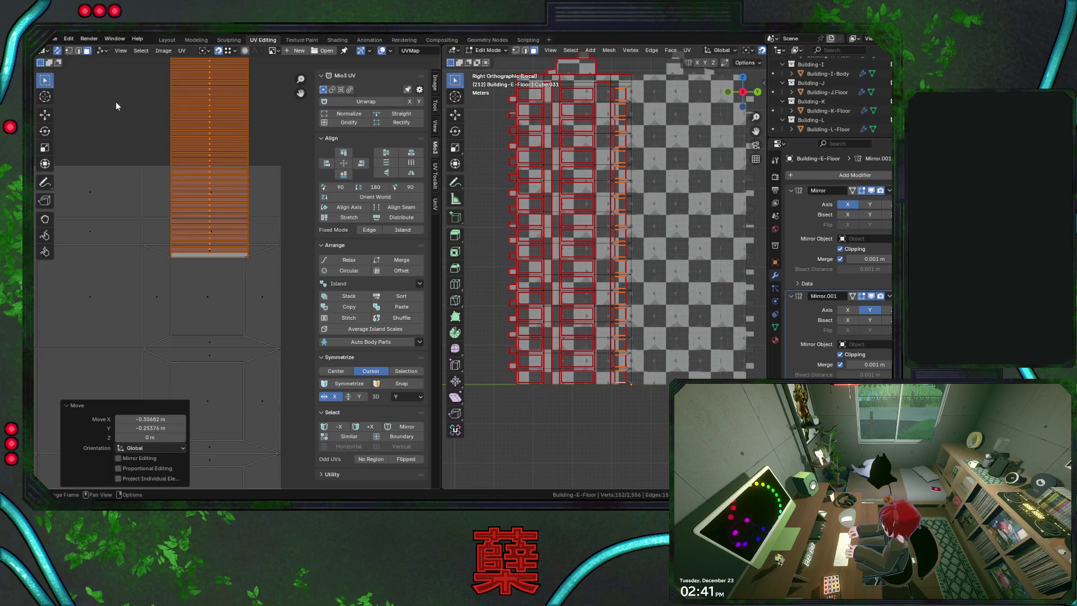
key("l")
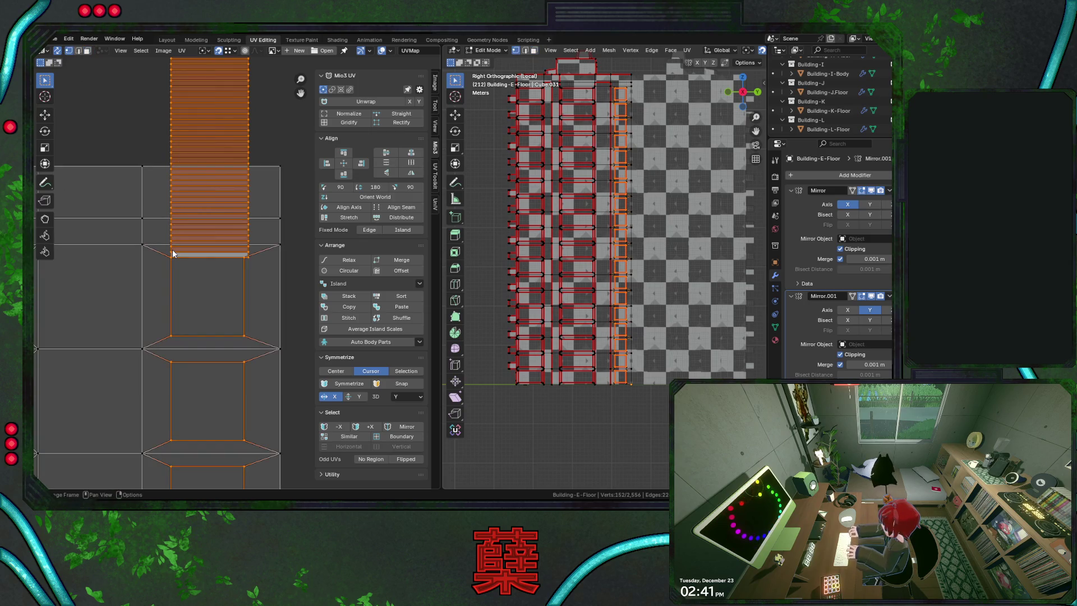
key("3")
key("g")
key("y")
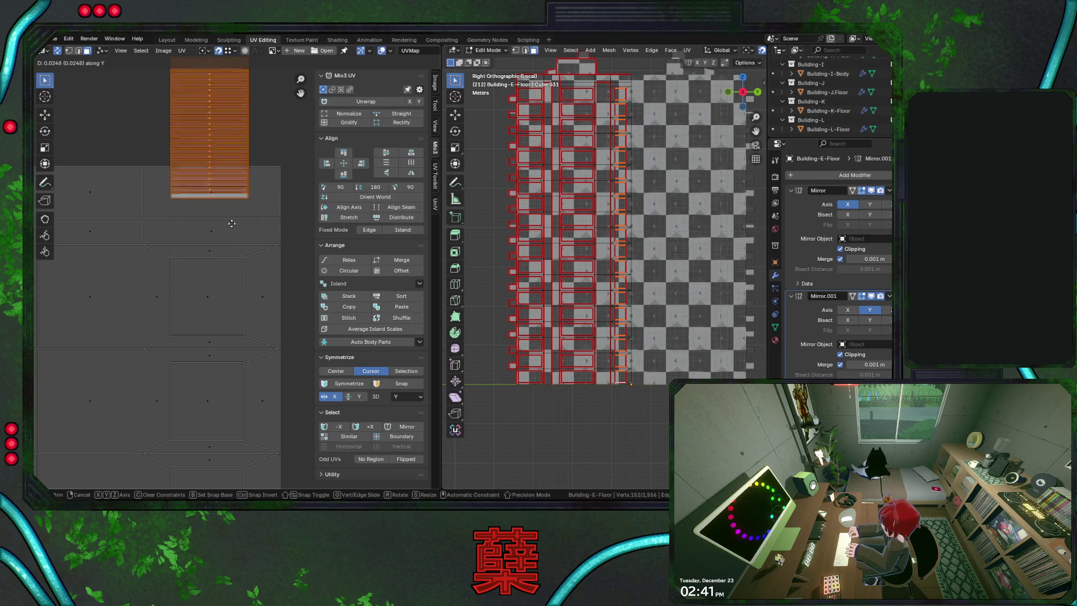
left_click(232, 188)
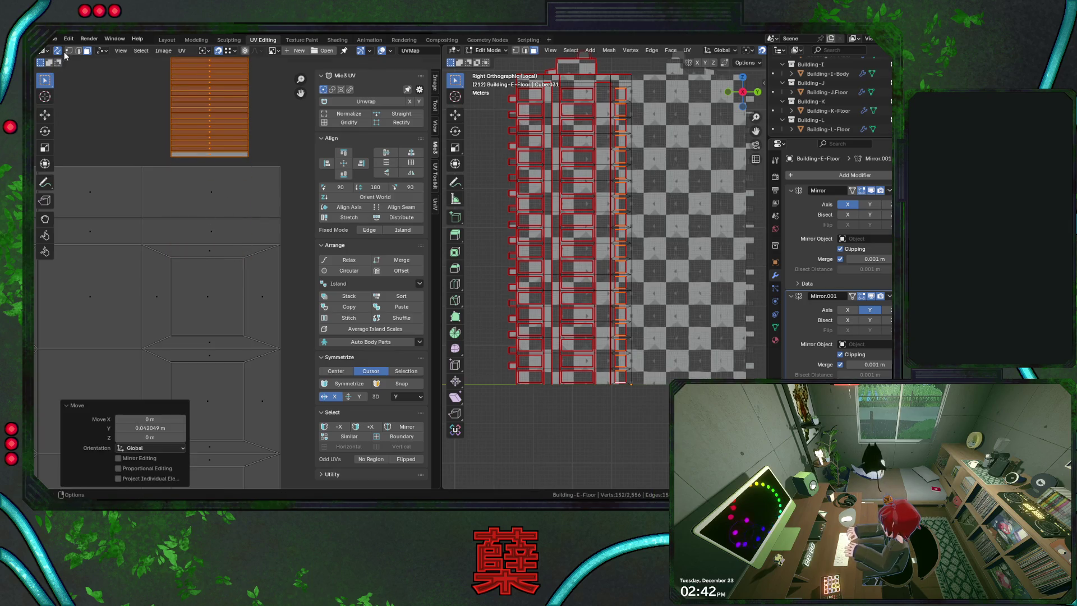
Snap the 2D cursor to the selection, set pivot to 2D Cursor, scale the island to 0.945 and save
left_click(57, 50)
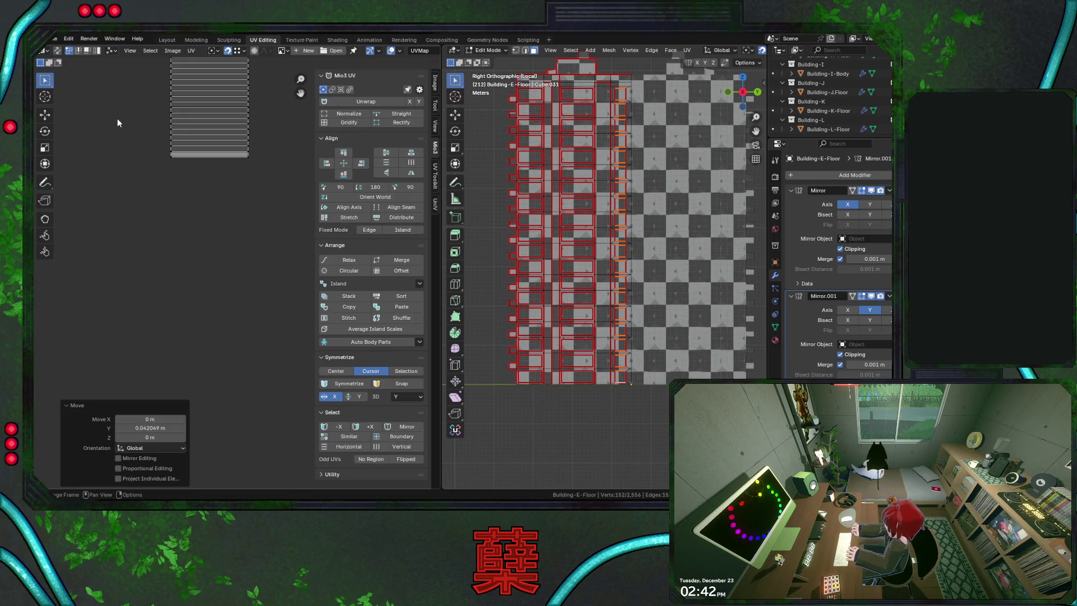
key("ctrl+l")
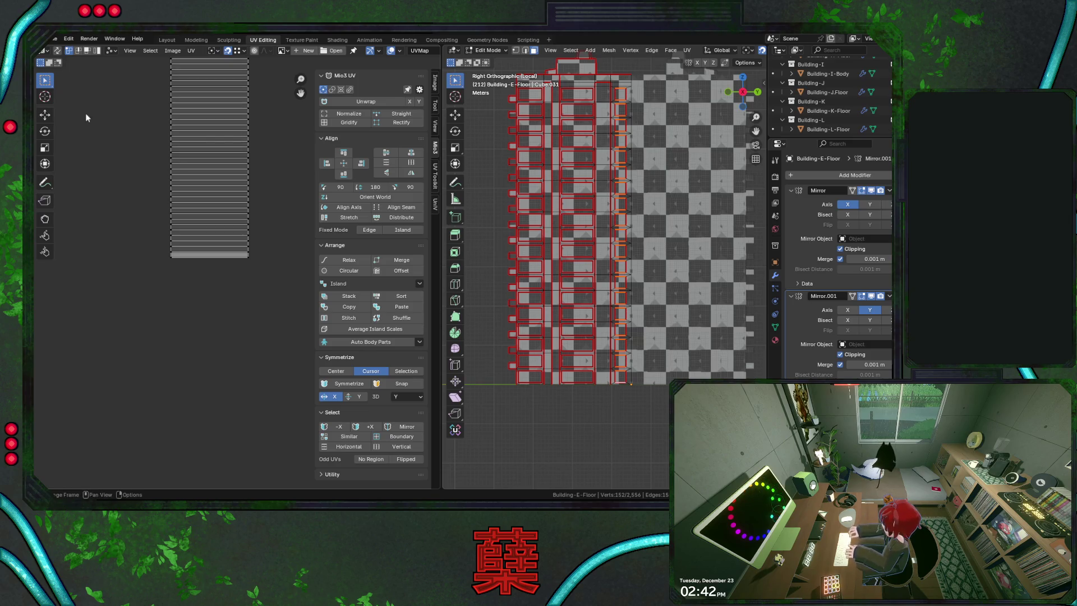
key("shift+s")
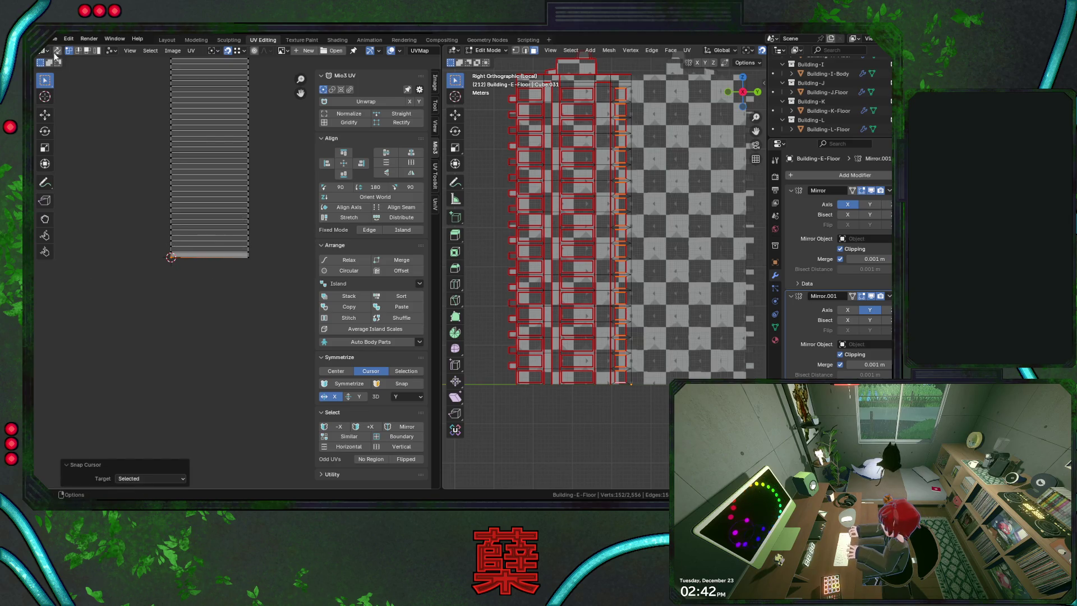
left_click(58, 51)
key("s")
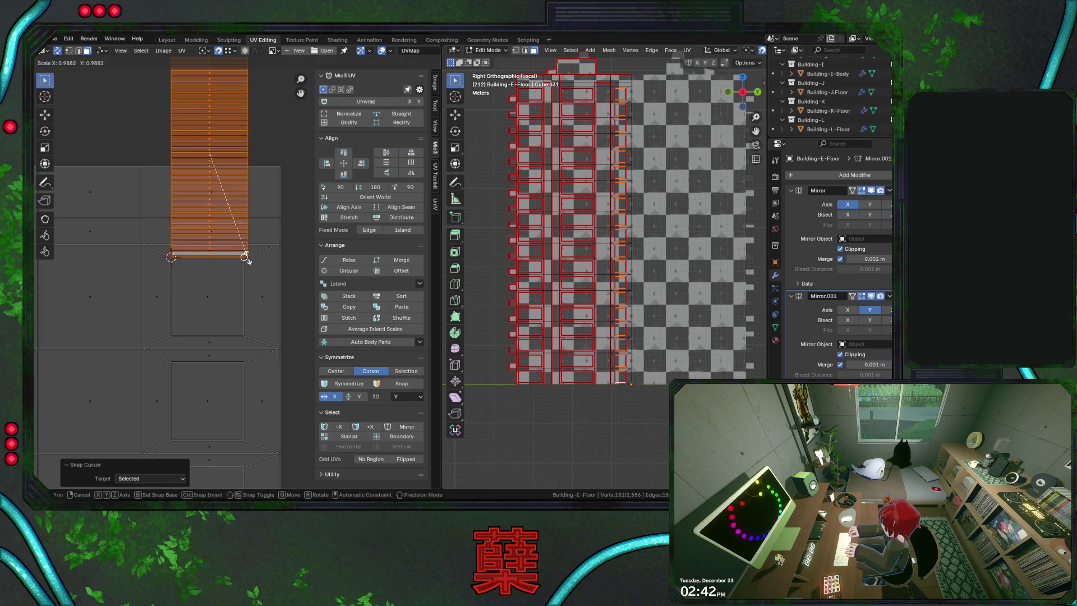
key("Escape")
left_click(204, 51)
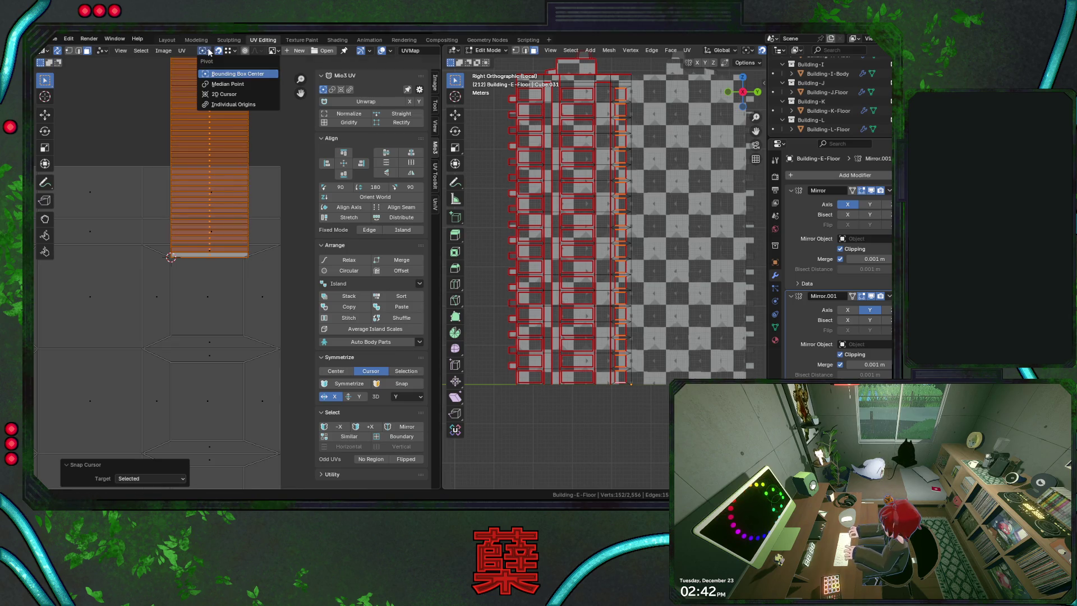
left_click(230, 94)
key("s")
left_click(251, 291)
key("ctrl+s")
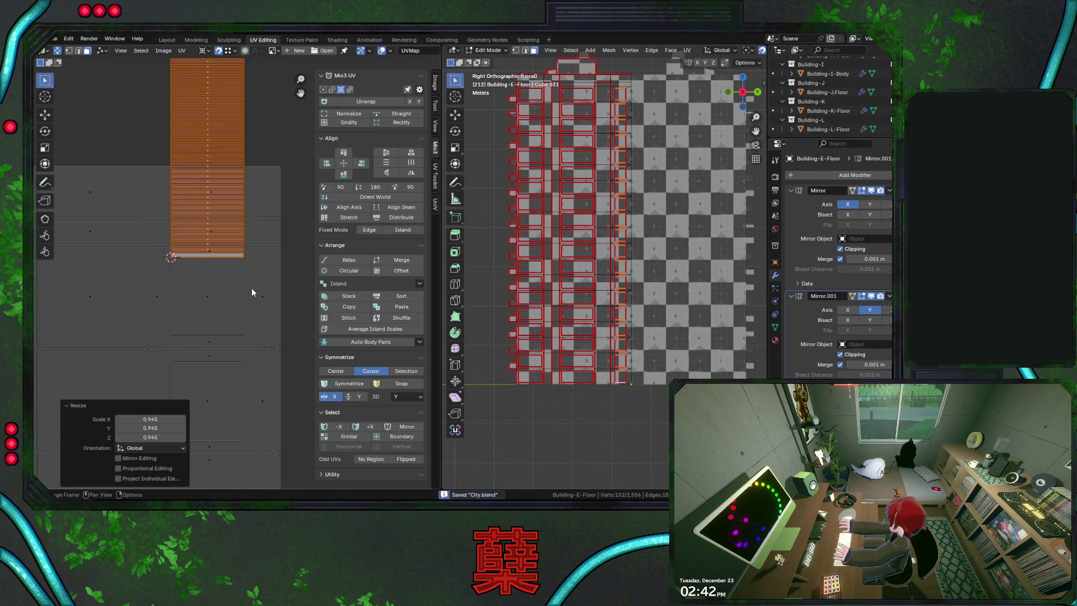
Raise the island onto the grid, then select the next thin strip island and shrink it to 0.945
key("g")
key("y")
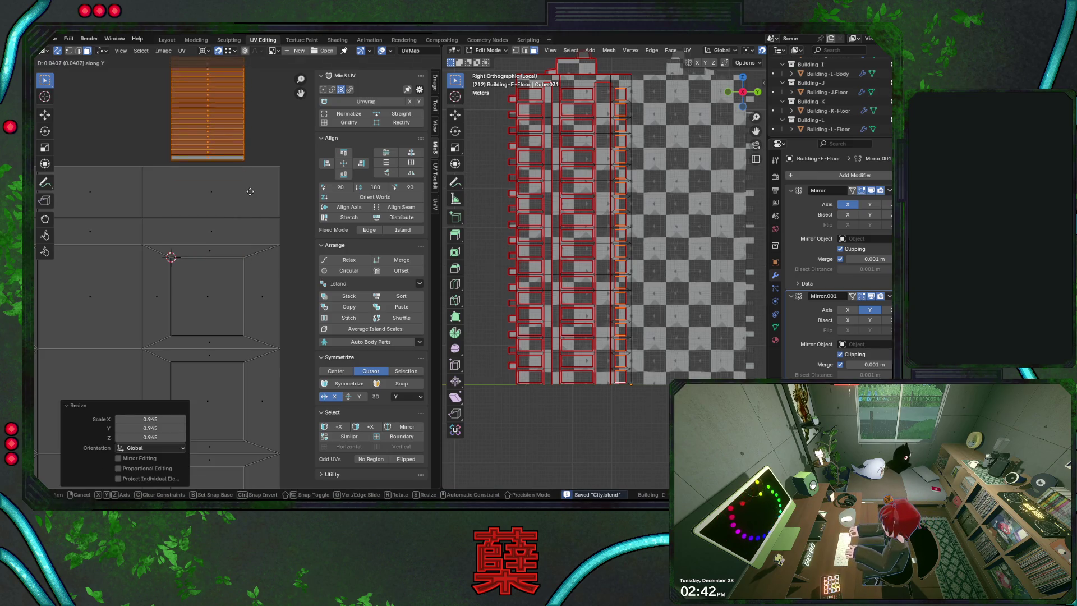
left_click(249, 191)
scroll(240, 225, "down", 4)
scroll(243, 227, "down", 3)
scroll(222, 211, "down", 1)
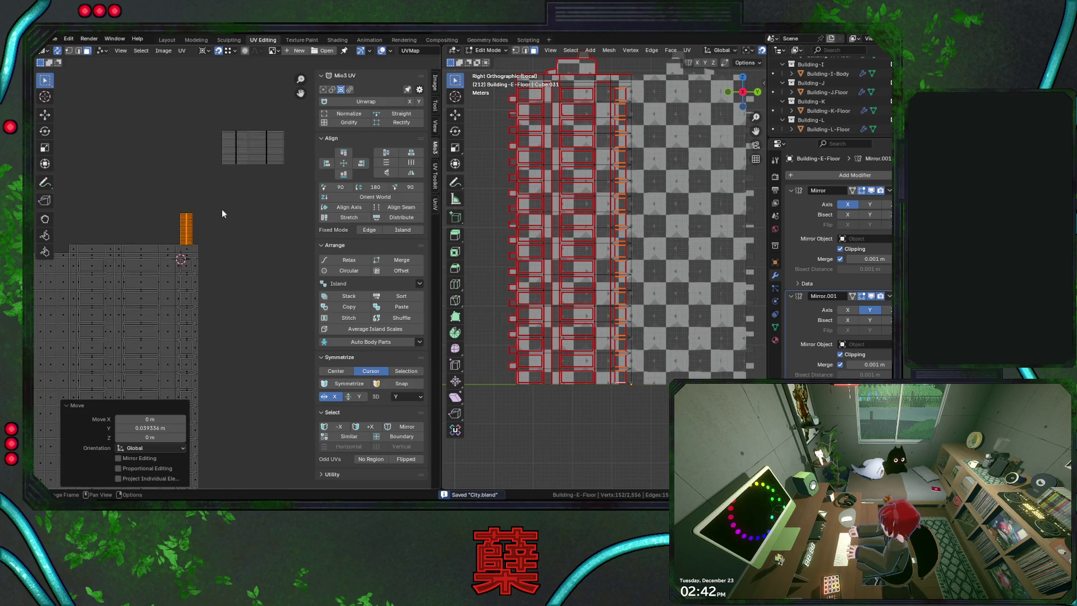
key("b")
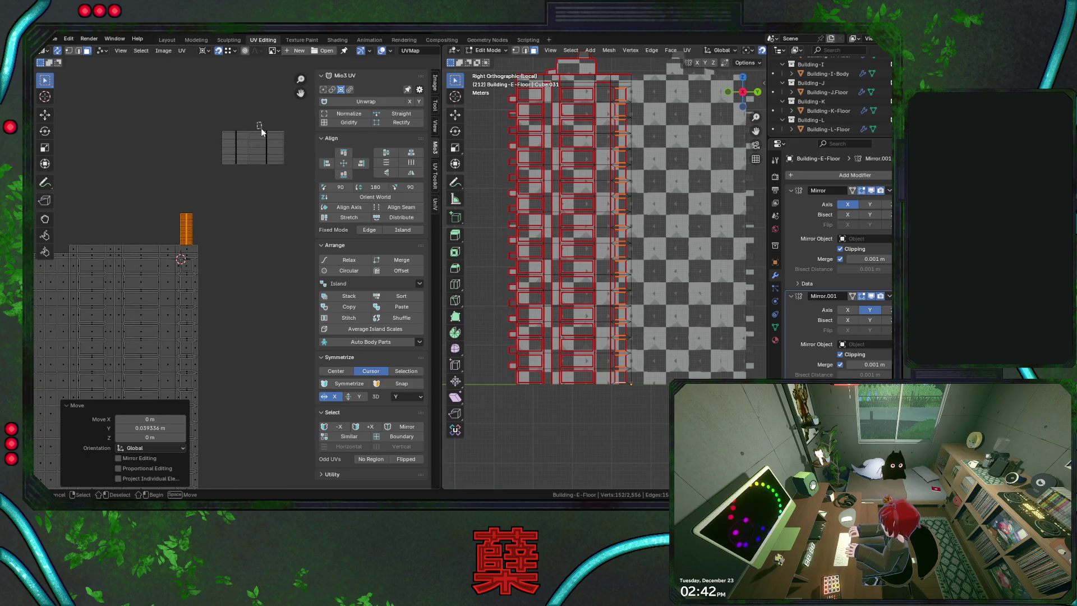
left_click_drag(219, 116, 301, 179)
key("ctrl+z")
scroll(233, 237, "up", 1)
scroll(196, 265, "up", 2)
scroll(236, 295, "up", 1)
scroll(235, 278, "up", 1)
scroll(245, 292, "up", 3)
key("s")
left_click(243, 289)
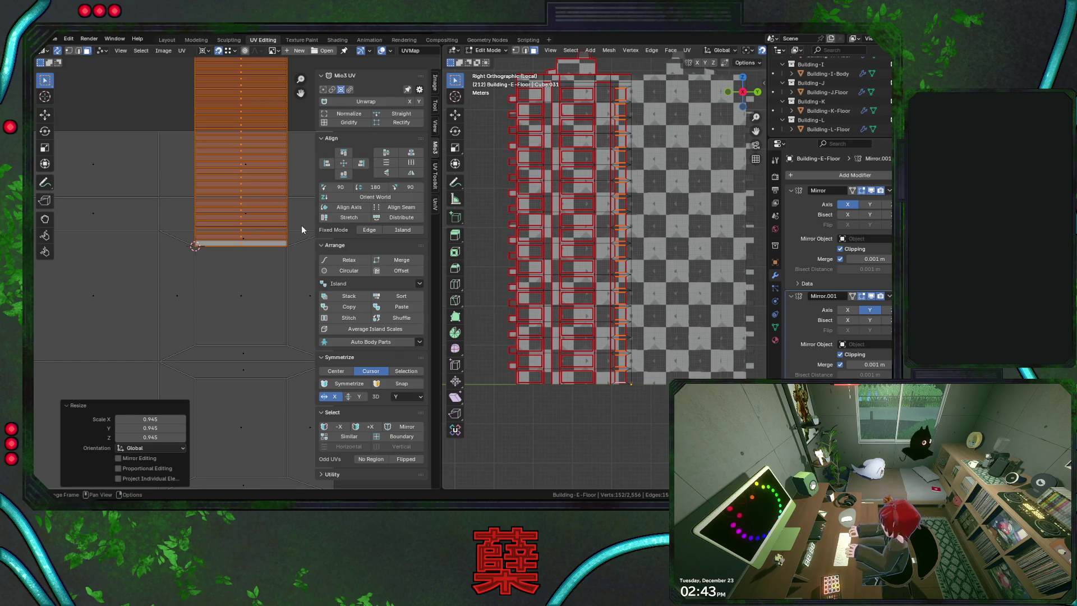
scroll(247, 257, "down", 1)
Scale the wide top island by 0.945 on both axes around the 2D cursor
middle_click_drag(243, 247, 271, 235)
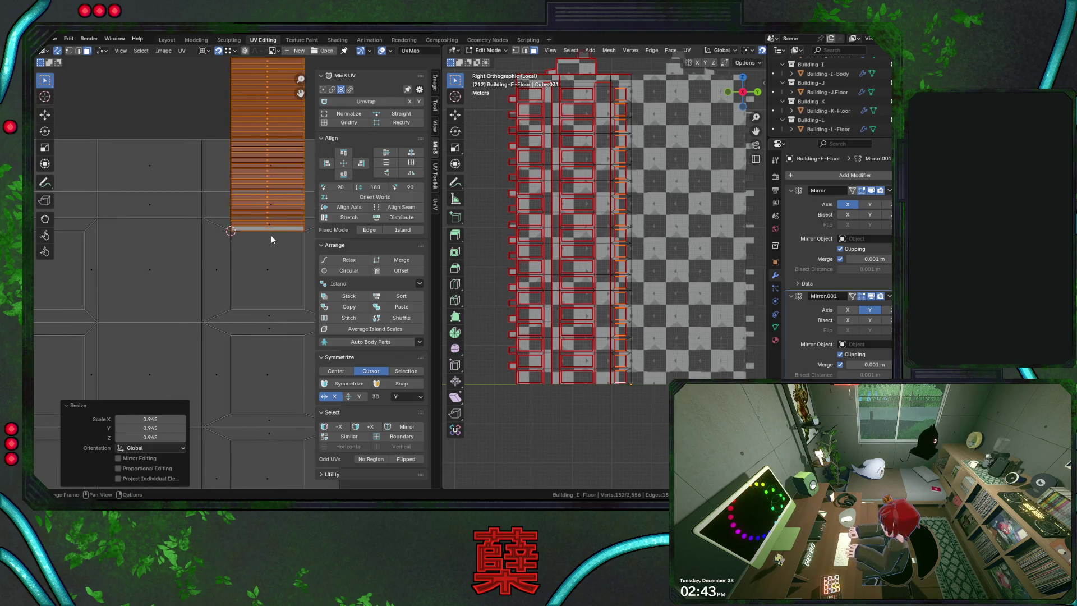
scroll(270, 250, "down", 1)
scroll(270, 249, "down", 1)
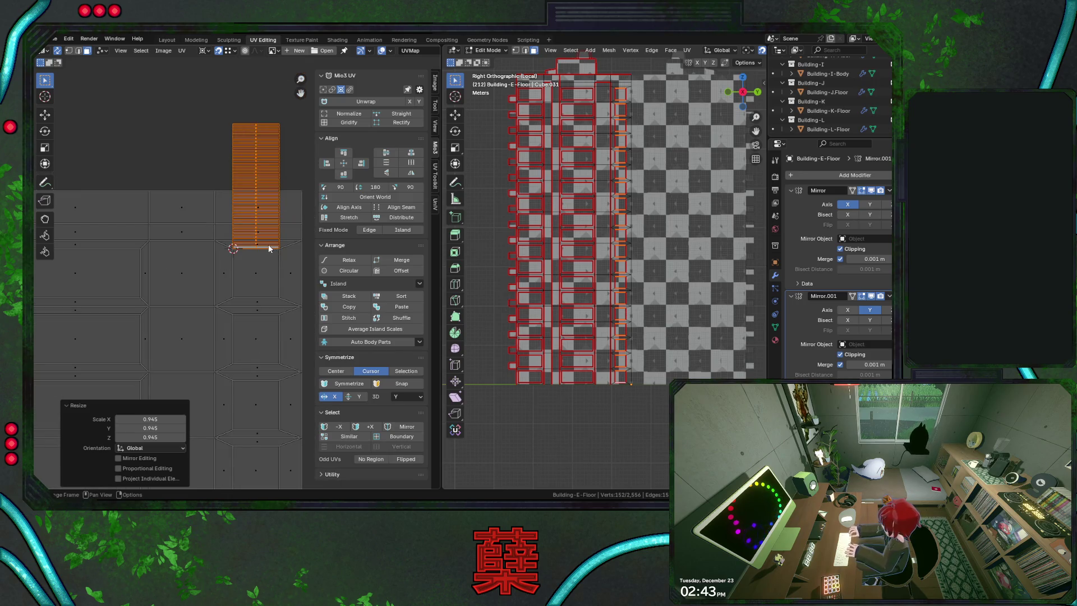
scroll(267, 245, "down", 1)
middle_click_drag(250, 278, 274, 280)
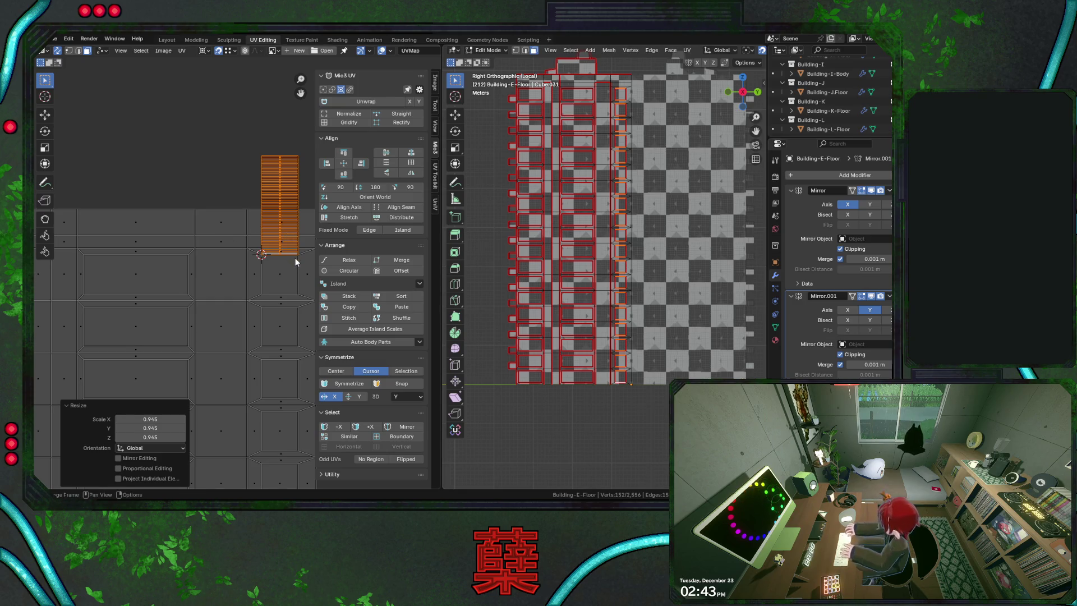
middle_click_drag(295, 262, 193, 316)
scroll(262, 263, "down", 2)
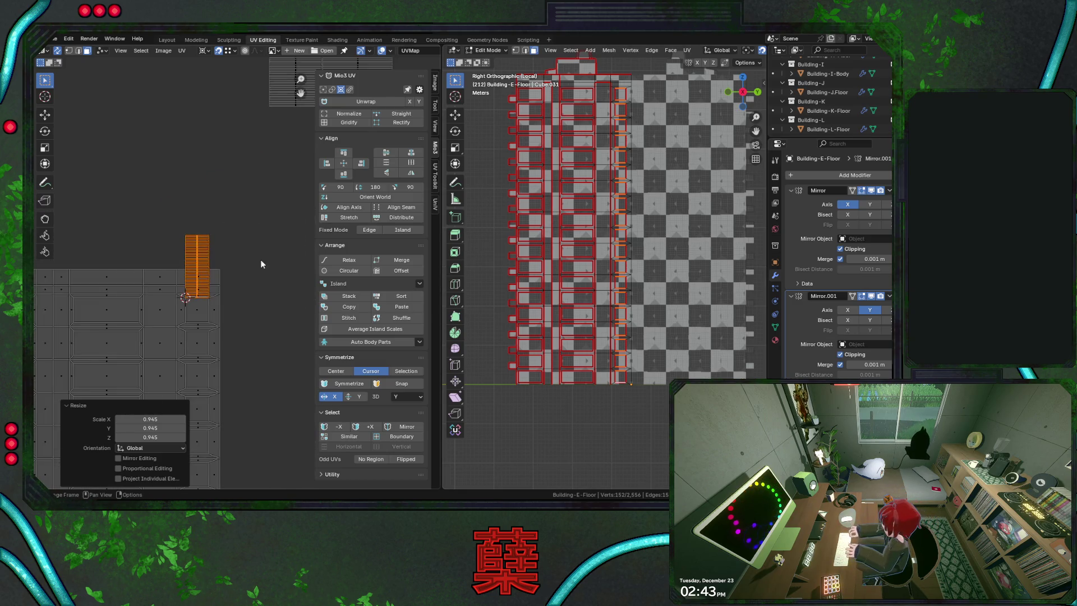
middle_click_drag(308, 216, 205, 266)
left_click_drag(163, 69, 359, 195)
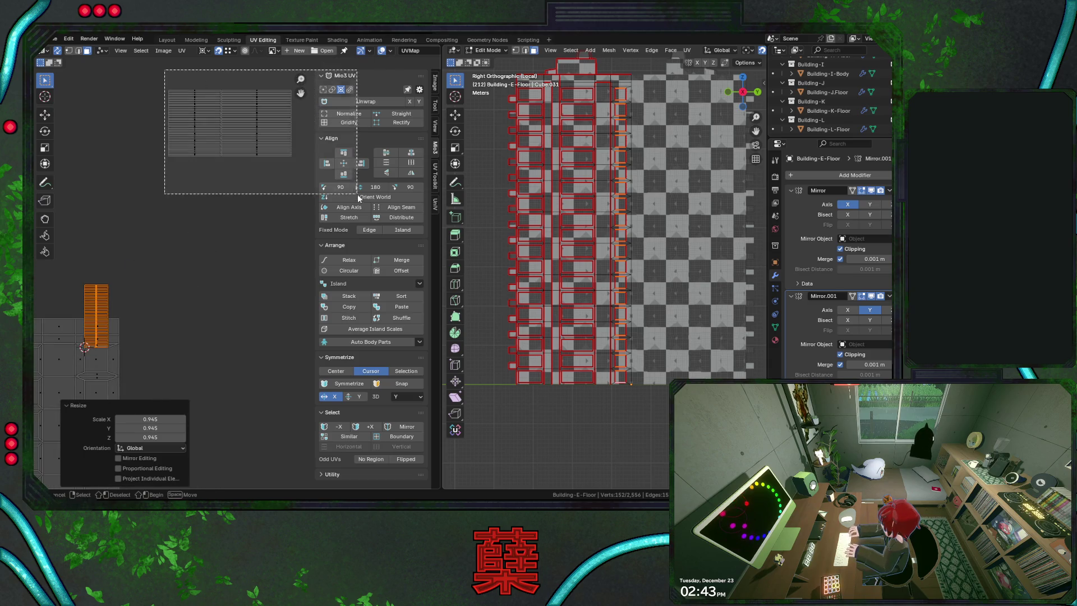
left_click(218, 51)
left_click(216, 81)
key("s")
left_click(258, 175)
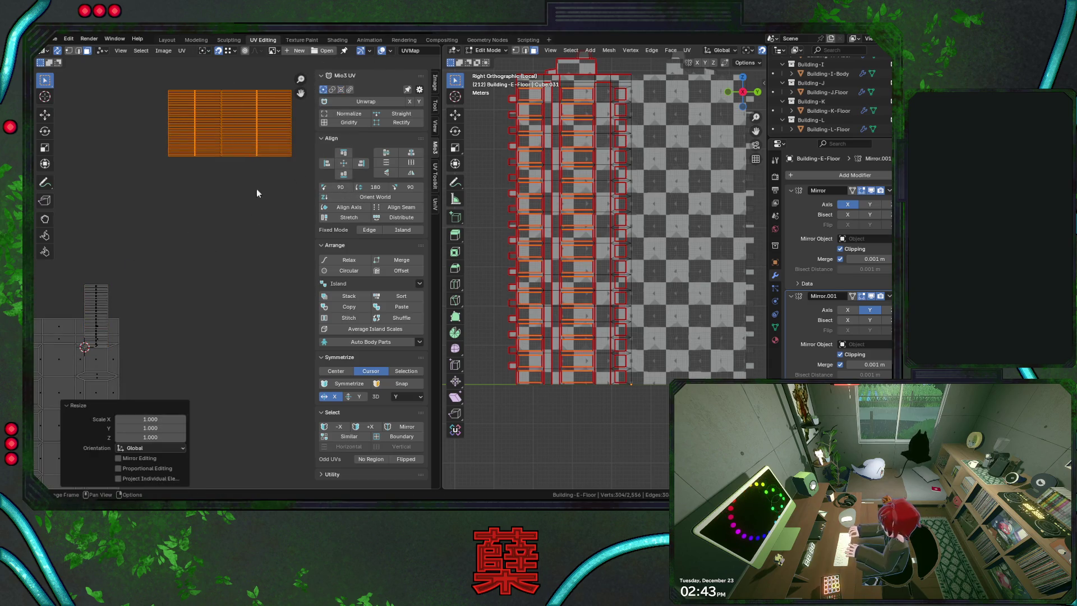
left_click(160, 418)
type("0.94537")
key("Tab")
type("0.94537")
key("Tab")
type("0.94537")
key("Return")
scroll(185, 314, "up", 2)
Move the wide island left and down and keep only its right half selected
middle_click_drag(185, 315, 250, 250)
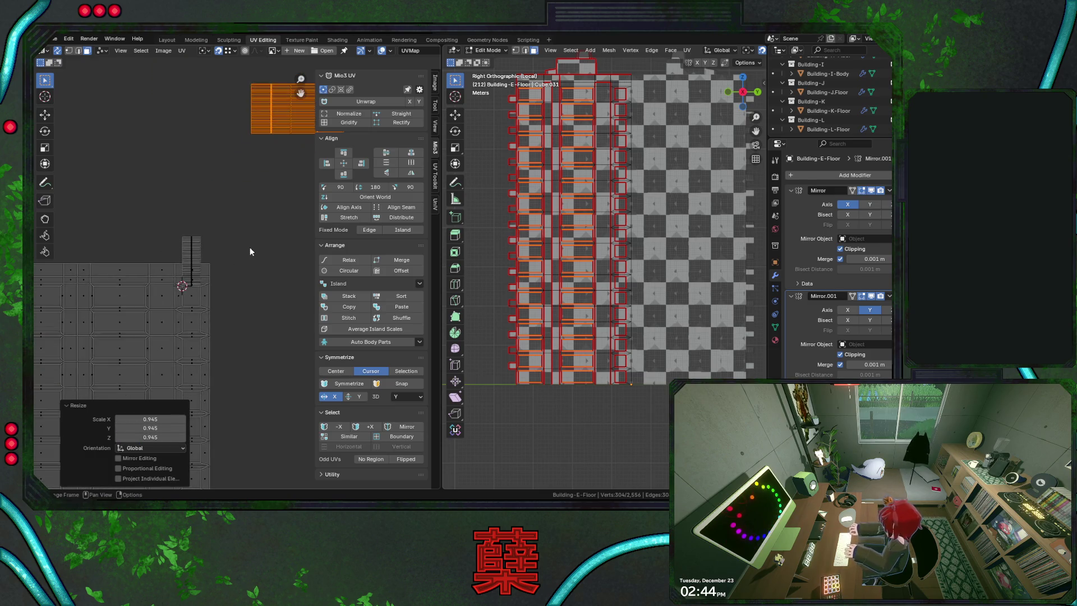
key("g")
left_click(246, 197)
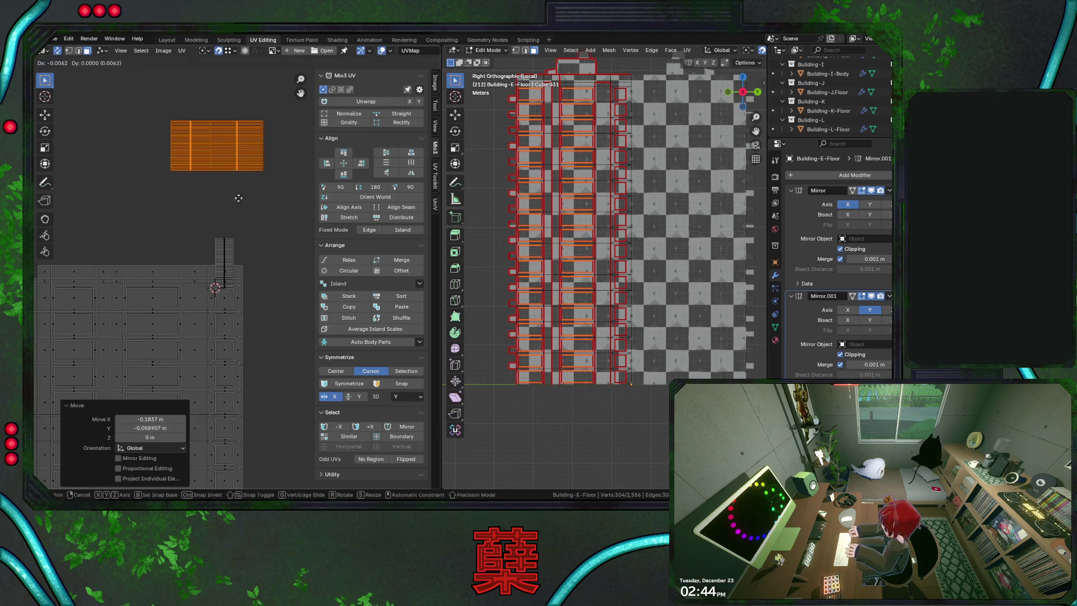
left_click(149, 233)
middle_click_drag(149, 234, 175, 203)
left_click_drag(149, 138, 183, 217)
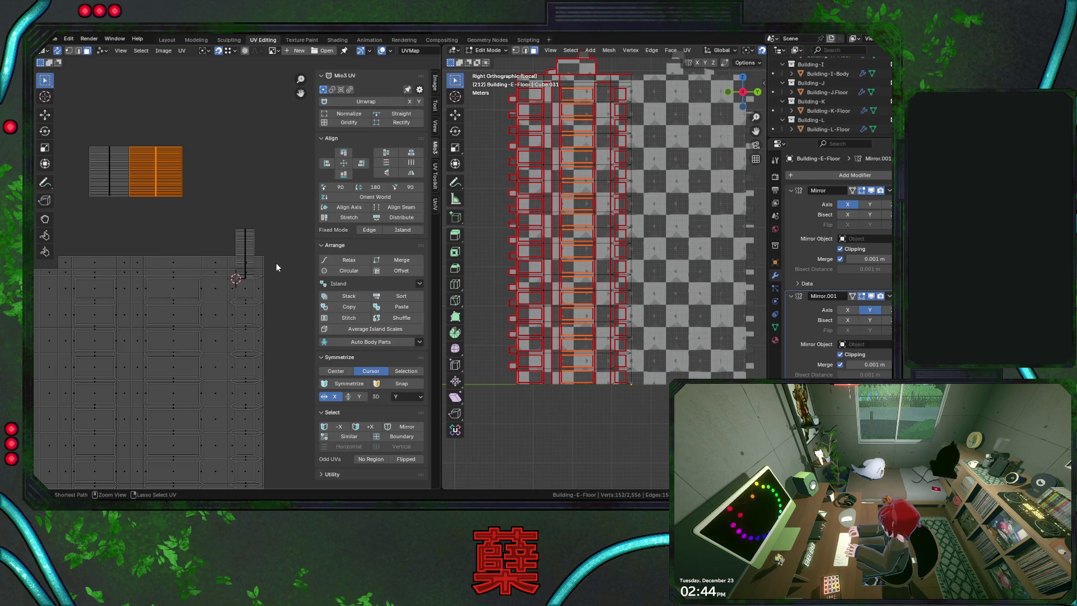
Raise the thin bottom strip near the 2D cursor with two small moves
left_click(244, 252)
scroll(240, 277, "up", 5)
scroll(269, 291, "up", 1)
middle_click_drag(269, 290, 210, 299)
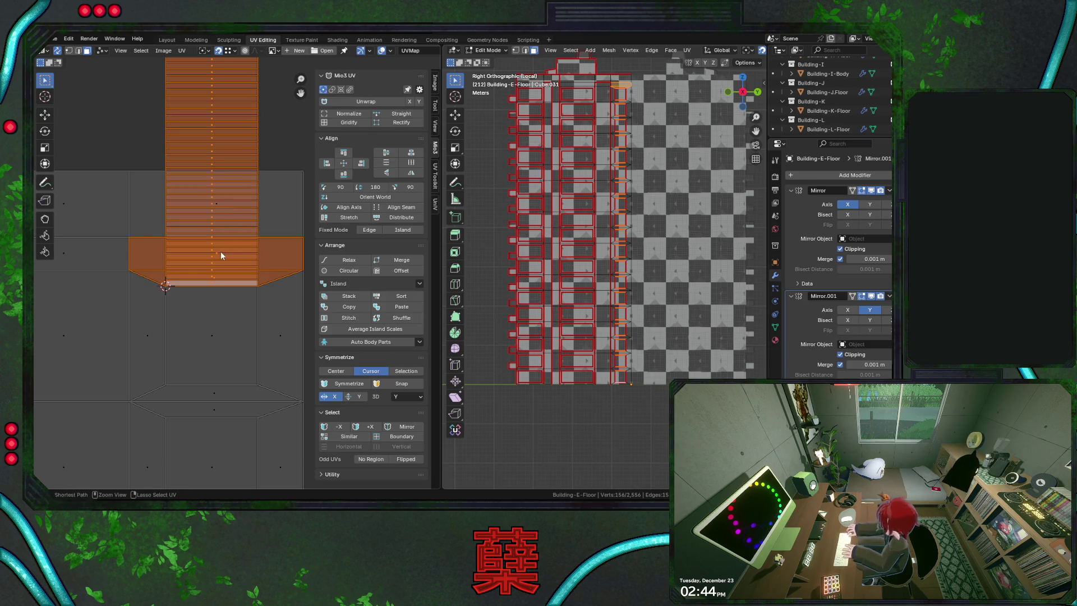
left_click_drag(222, 257, 214, 285, "ctrl")
key("g")
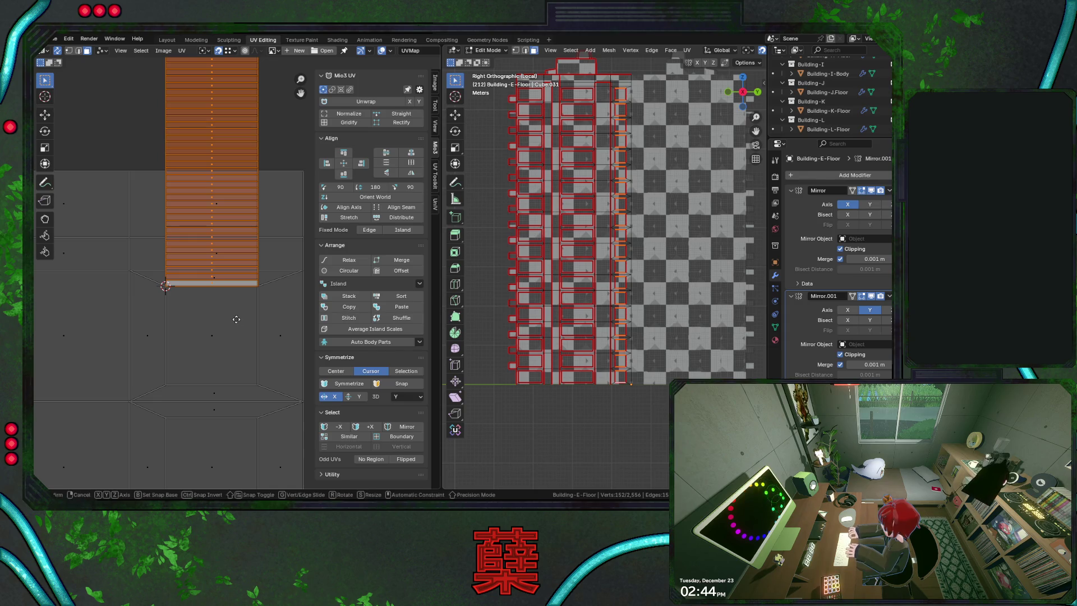
left_click(249, 199)
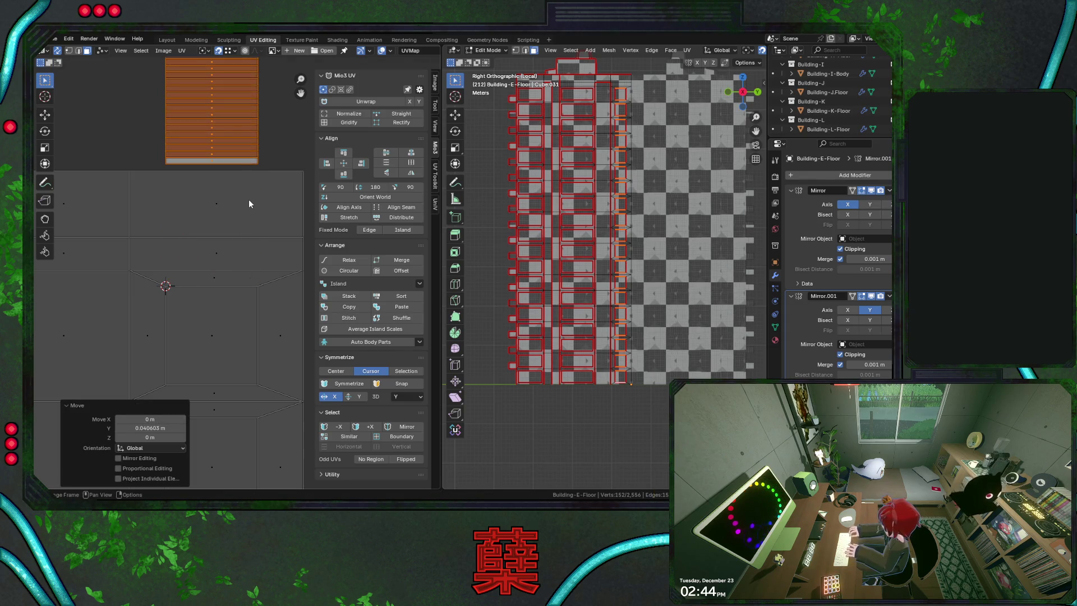
key("g")
left_click(249, 203)
scroll(222, 246, "down", 2)
Move the wide top-left island vertically into place beside the grid
left_click_drag(114, 75, 150, 173)
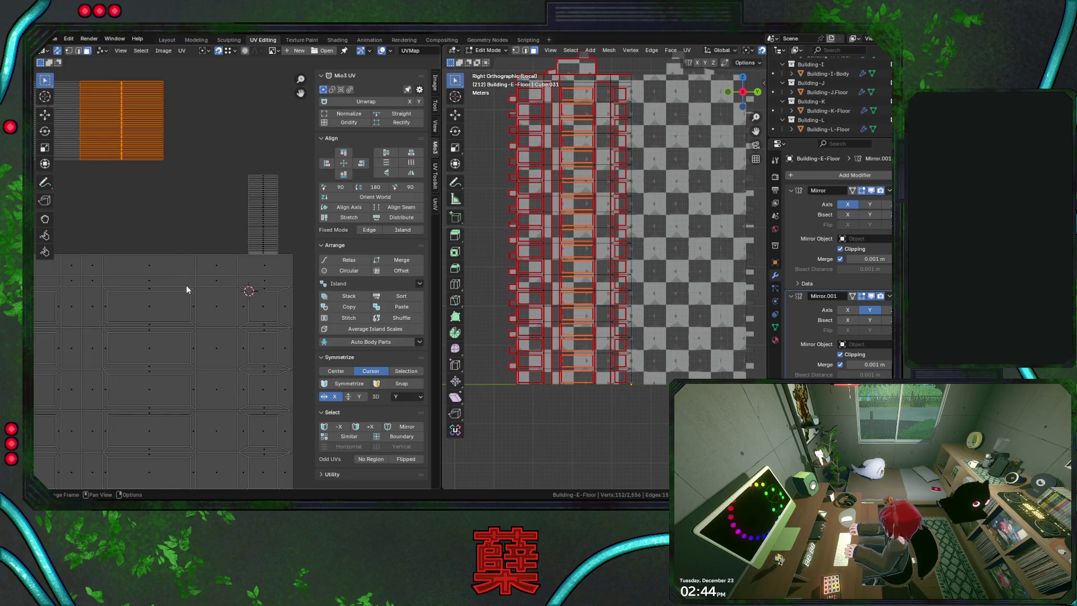
key("g")
left_click(187, 294)
key("g")
key("y")
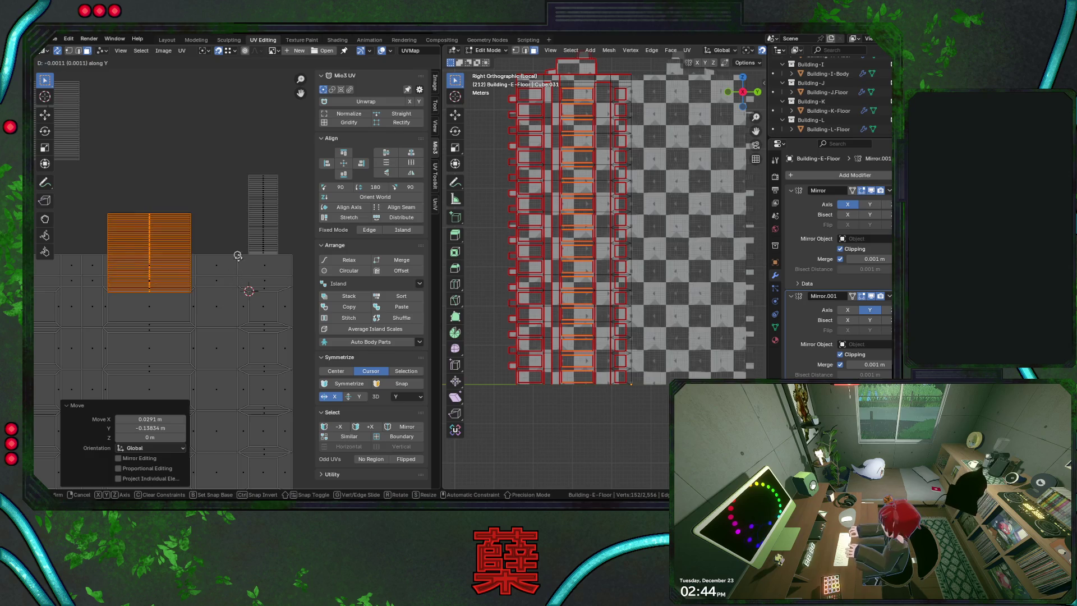
left_click(246, 175)
scroll(204, 230, "up", 2)
scroll(198, 241, "up", 1)
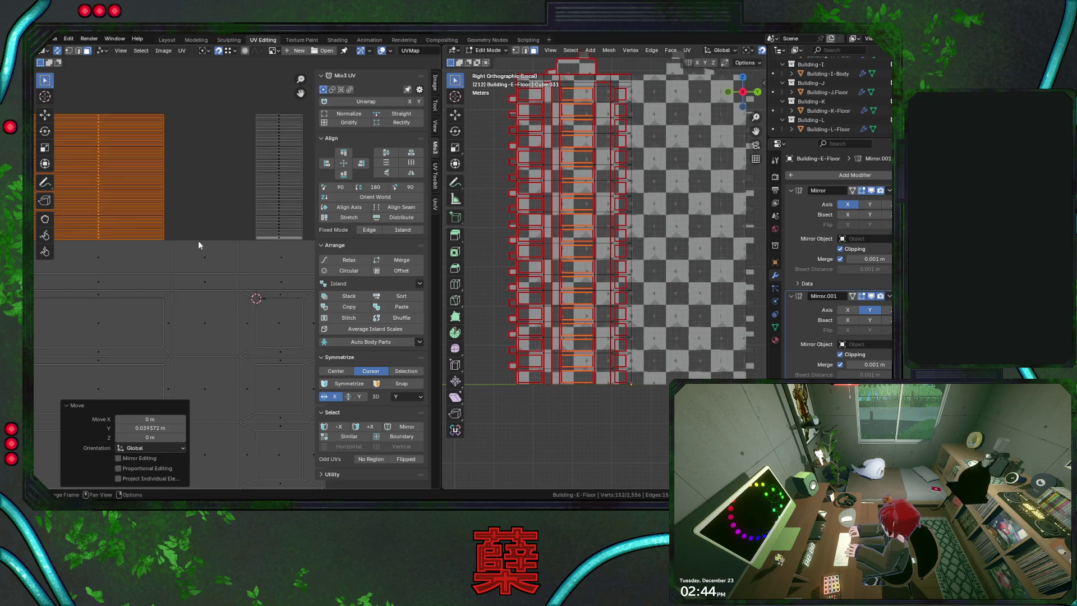
scroll(198, 240, "down", 2)
Raise the next strip island along Y onto the grid and save City.blend
middle_click_drag(156, 181, 193, 241)
scroll(193, 241, "up", 5)
scroll(140, 261, "down", 1)
scroll(139, 261, "down", 1)
left_click_drag(134, 262, 200, 263)
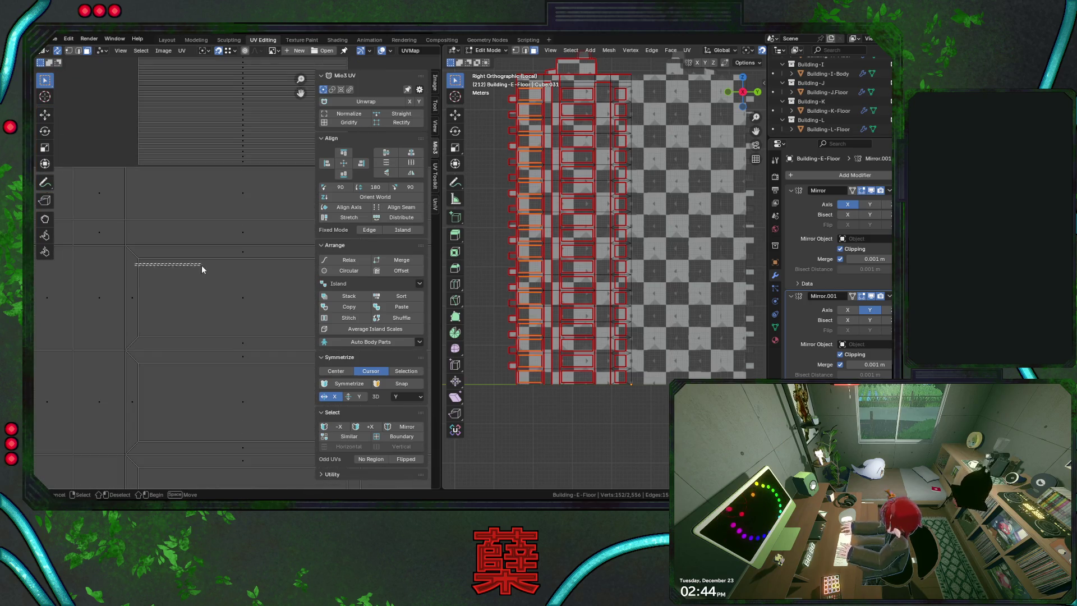
scroll(201, 263, "down", 1)
scroll(200, 269, "down", 1)
key("ctrl+l")
key("g")
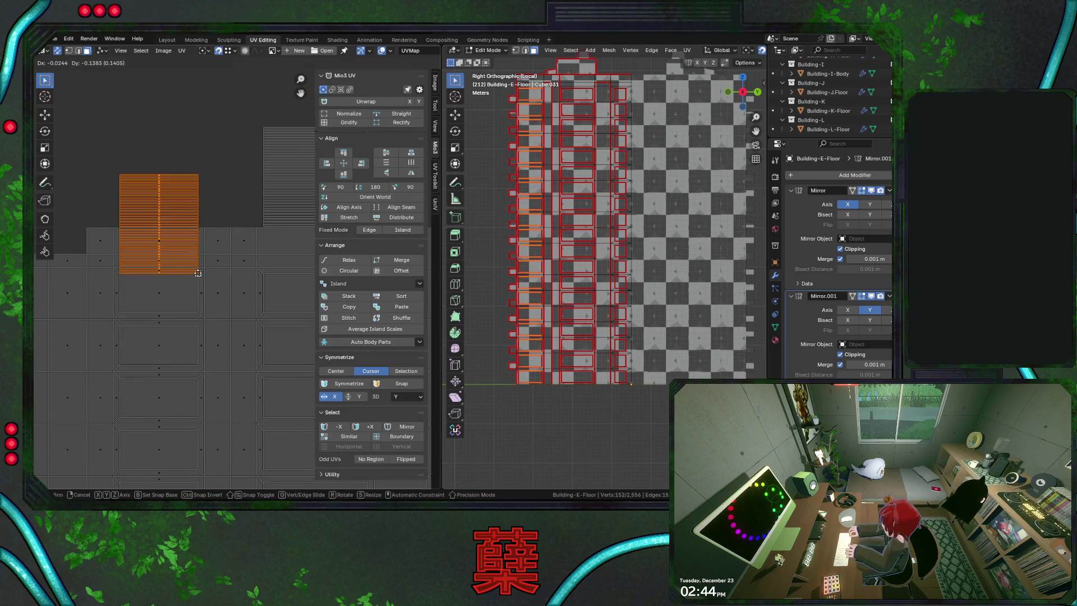
left_click(197, 271)
key("g")
key("y")
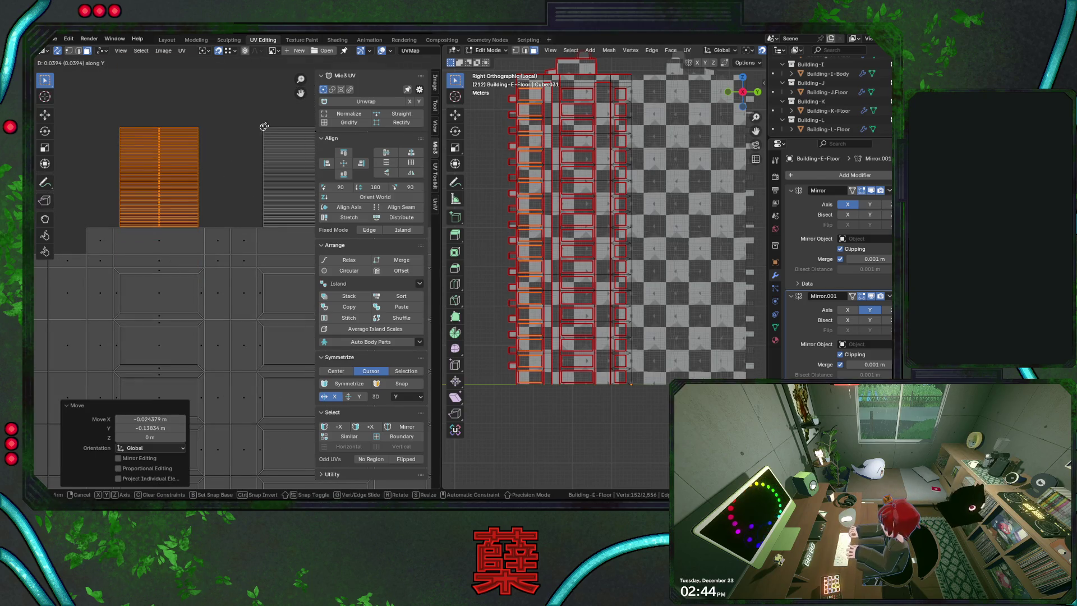
left_click(263, 127)
scroll(233, 219, "up", 1)
scroll(229, 250, "down", 2)
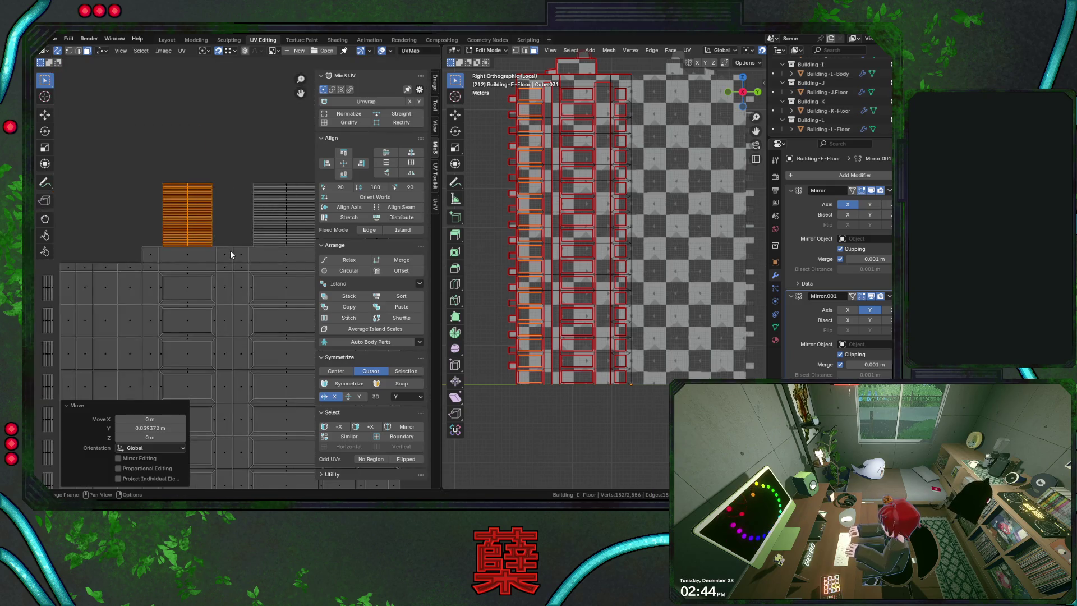
scroll(235, 294, "down", 1)
scroll(219, 269, "down", 1)
scroll(200, 232, "down", 3)
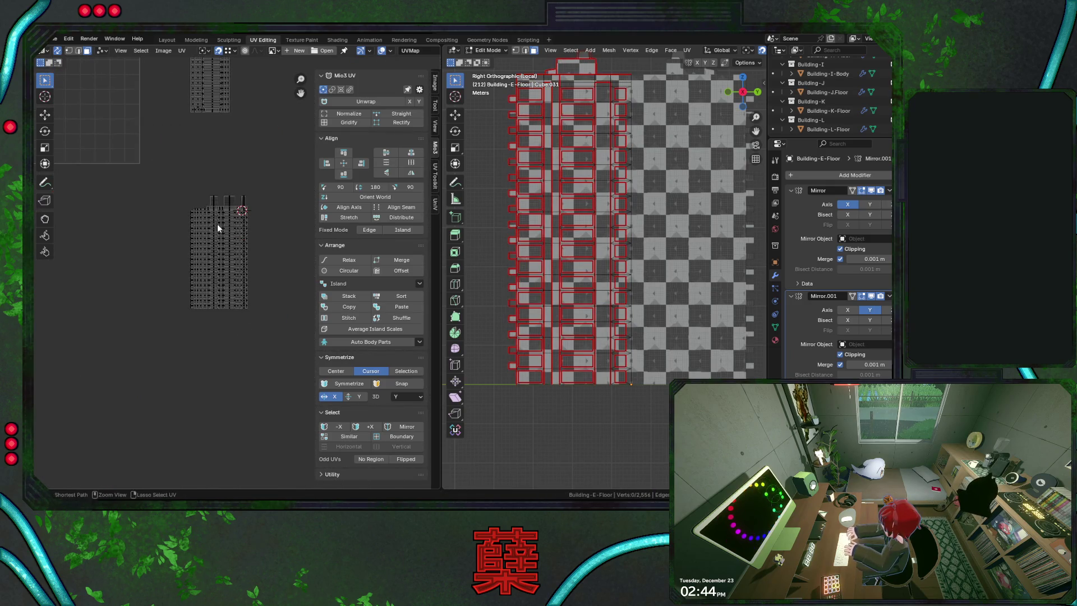
key("ctrl+s")
scroll(217, 233, "down", 1)
left_click(232, 271)
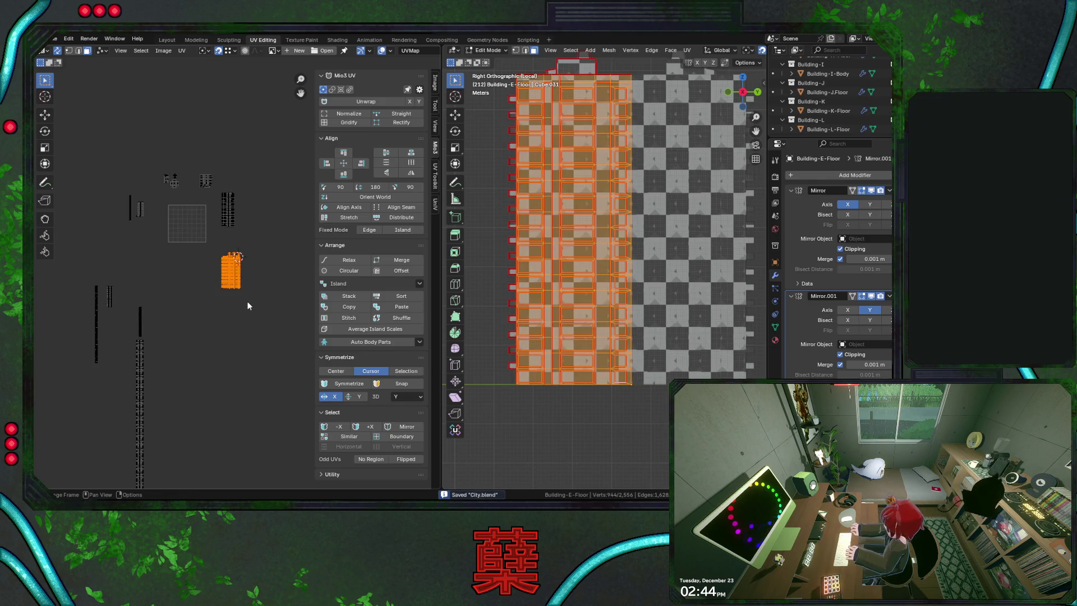
scroll(251, 195, "up", 2)
scroll(251, 220, "up", 3)
Select the tall floor strip, view the building from the front, and save City.blend
middle_click_drag(251, 220, 226, 342)
left_click(227, 340)
scroll(198, 264, "up", 1)
left_click(221, 298)
scroll(244, 320, "up", 4)
scroll(217, 314, "up", 1)
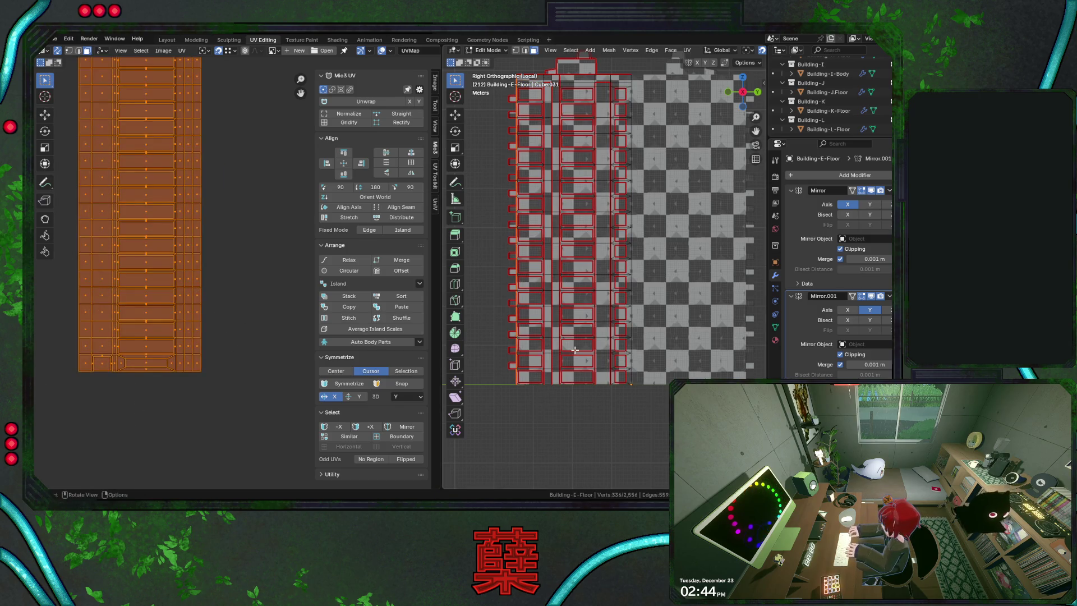
key("KP_1")
scroll(127, 266, "down", 5)
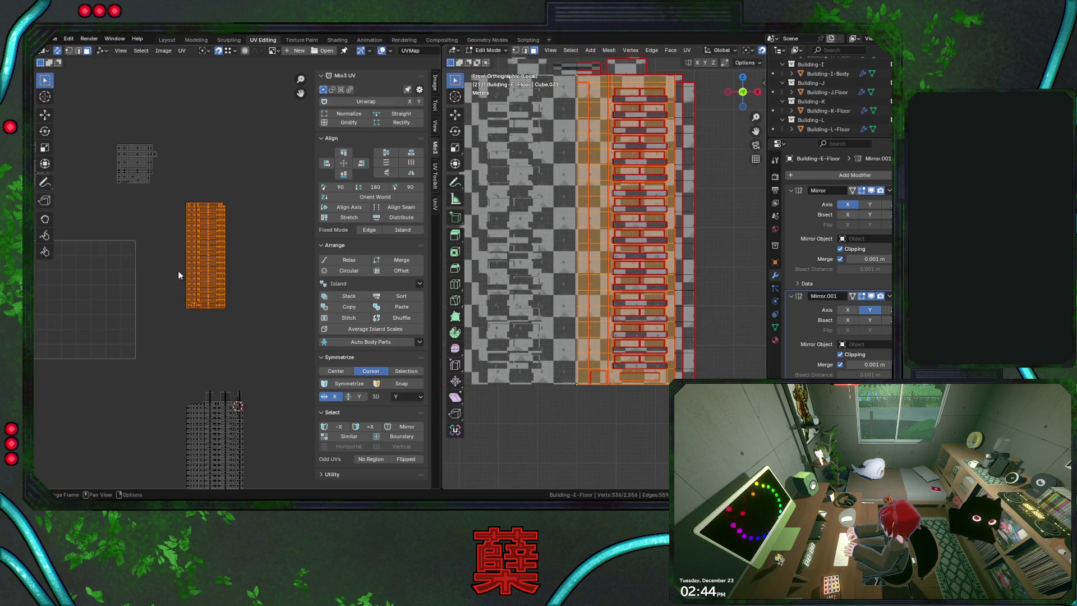
scroll(195, 275, "down", 4)
middle_click_drag(194, 275, 237, 208)
left_click(181, 195)
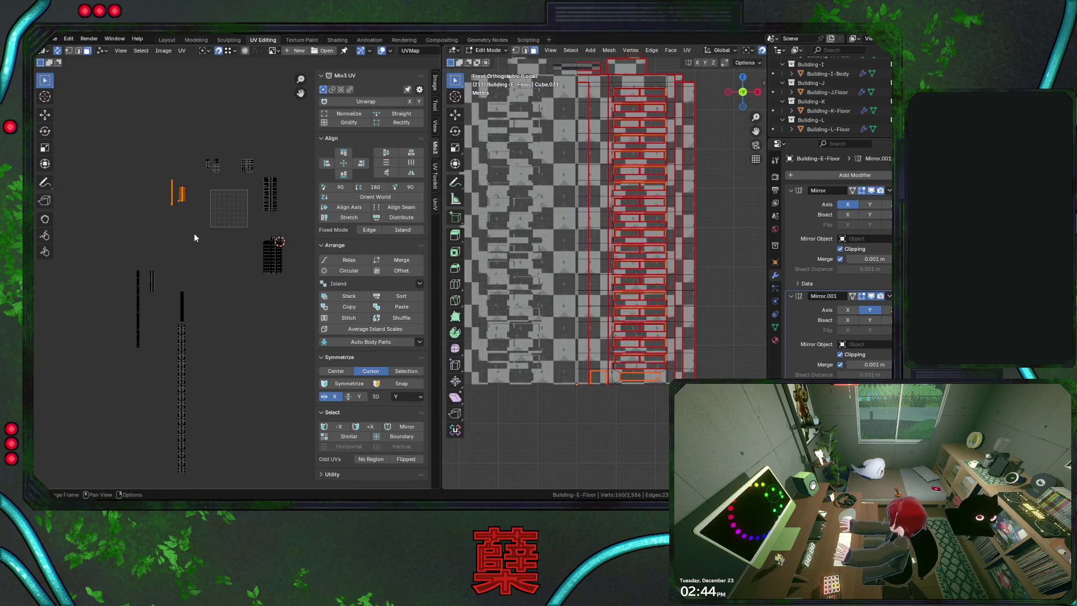
key("ctrl+s")
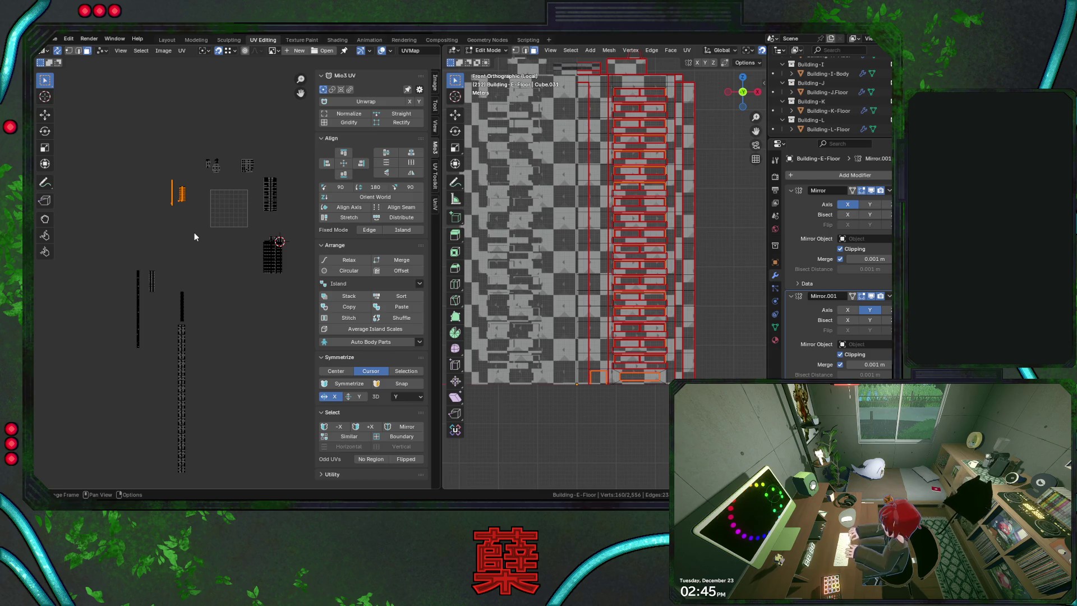
key("ctrl+z")
key("ctrl+z")
key("ctrl+z")
scroll(107, 165, "down", 2)
left_click_drag(108, 166, 118, 309)
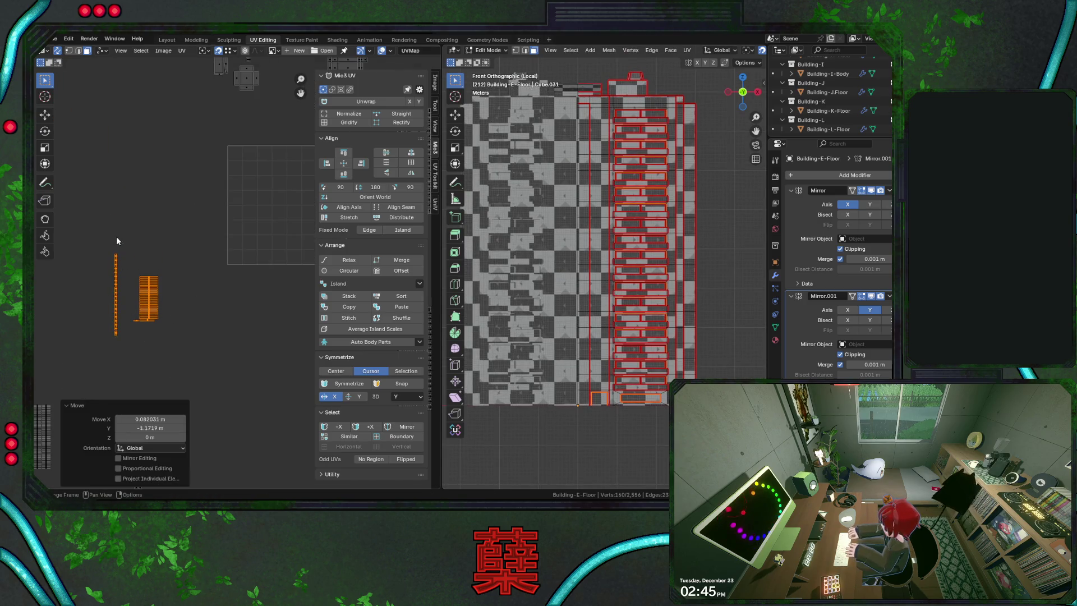
left_click(125, 362)
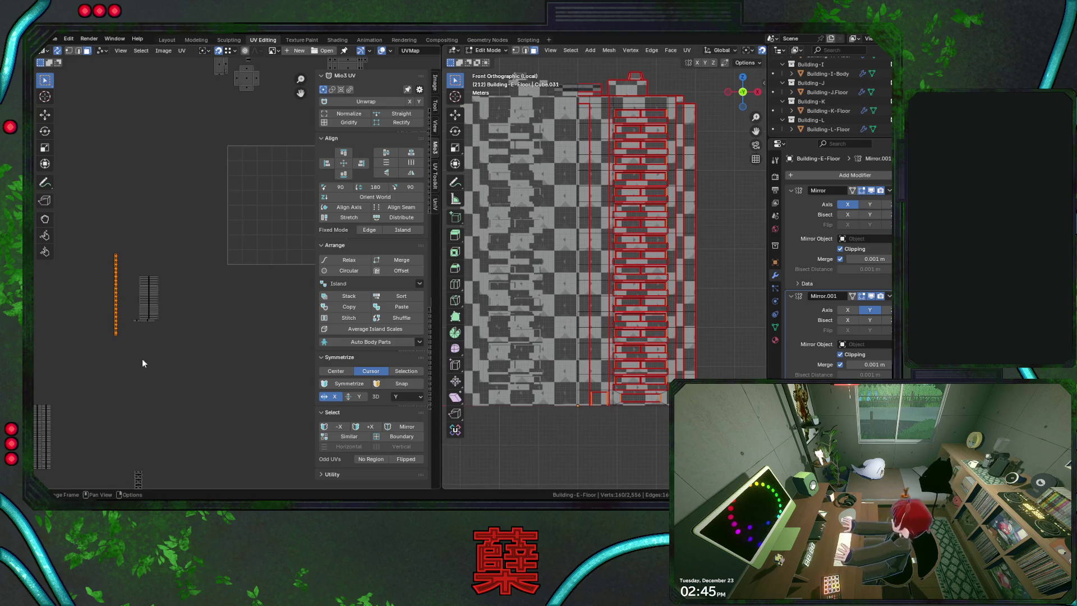
middle_click_drag(143, 363, 204, 289)
scroll(201, 292, "down", 1)
middle_click_drag(191, 368, 248, 270)
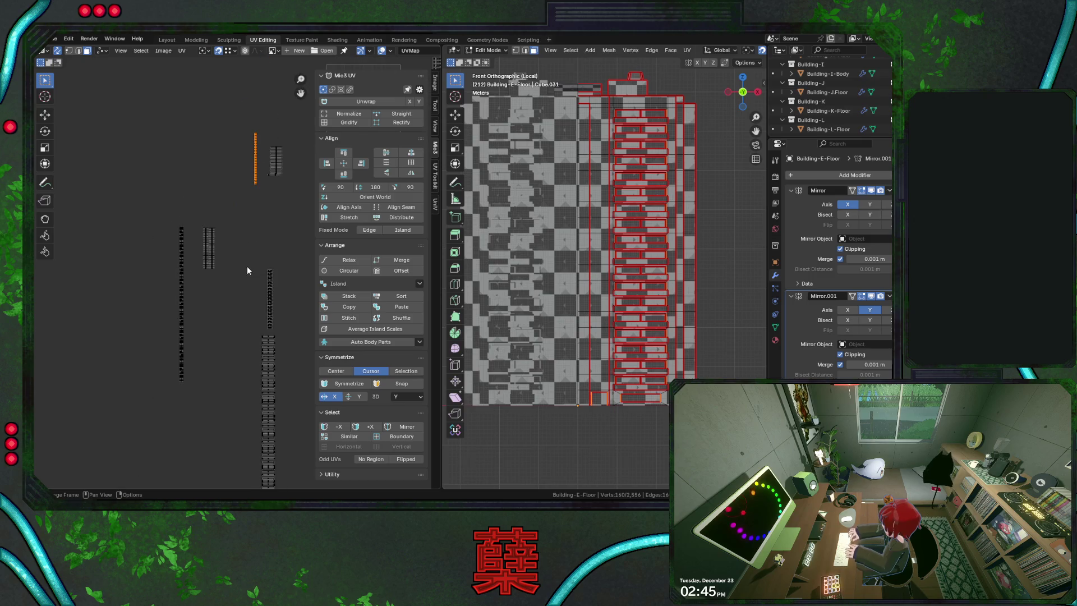
left_click_drag(163, 205, 196, 405)
scroll(176, 365, "up", 1)
scroll(176, 365, "up", 2)
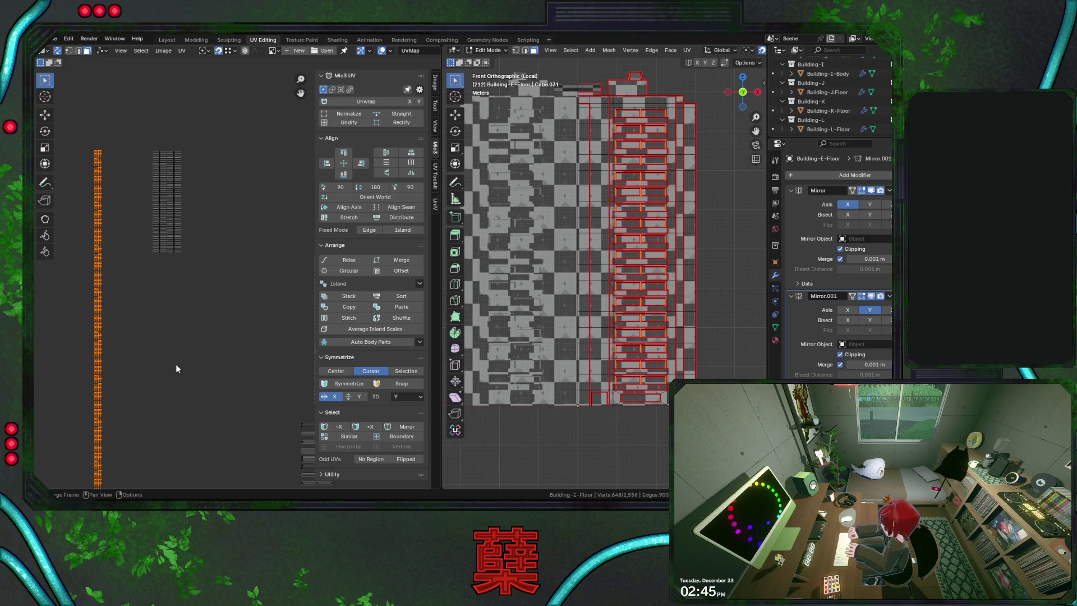
left_click_drag(131, 111, 221, 320)
scroll(239, 285, "down", 3)
scroll(227, 295, "down", 2)
left_click_drag(207, 214, 254, 296)
scroll(255, 295, "up", 1)
scroll(255, 294, "up", 2)
scroll(255, 290, "up", 1)
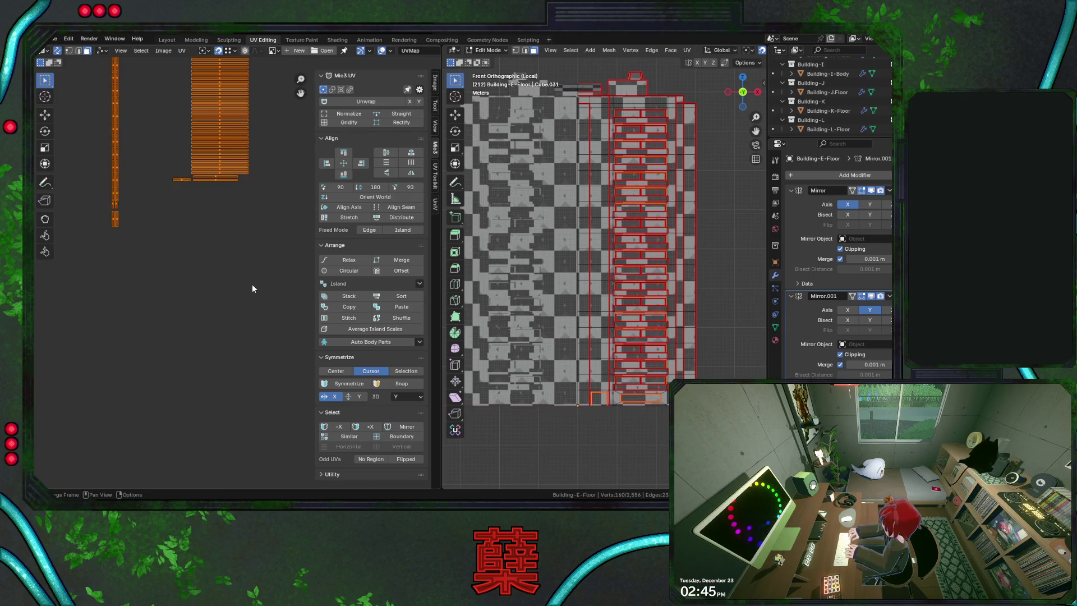
key("ctrl+s")
scroll(210, 245, "down", 3)
middle_click_drag(210, 242, 268, 210)
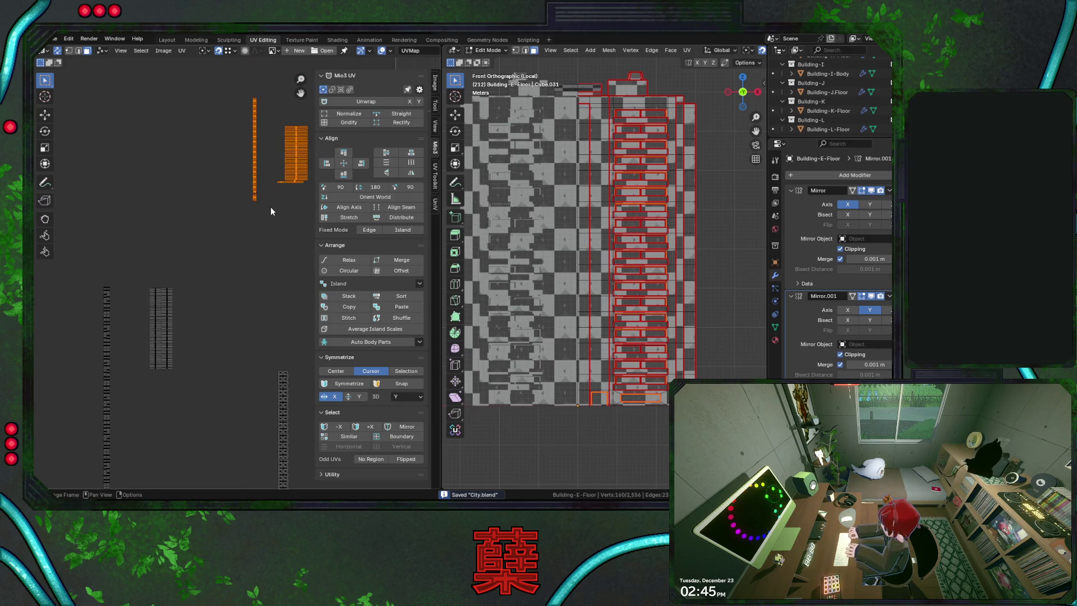
left_click(292, 182)
scroll(168, 379, "up", 4)
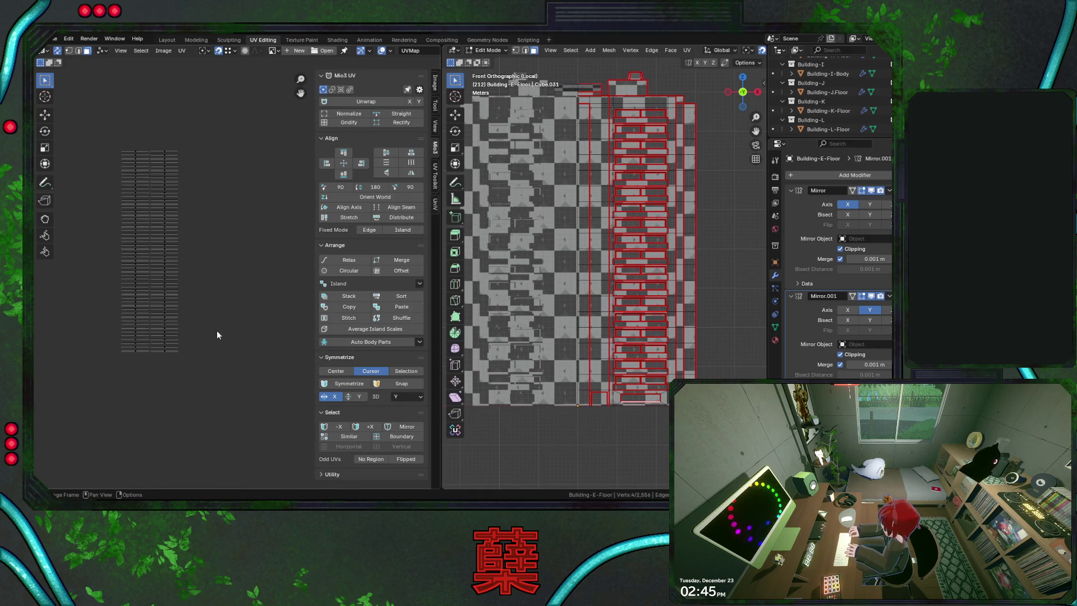
key("g")
left_click(159, 353)
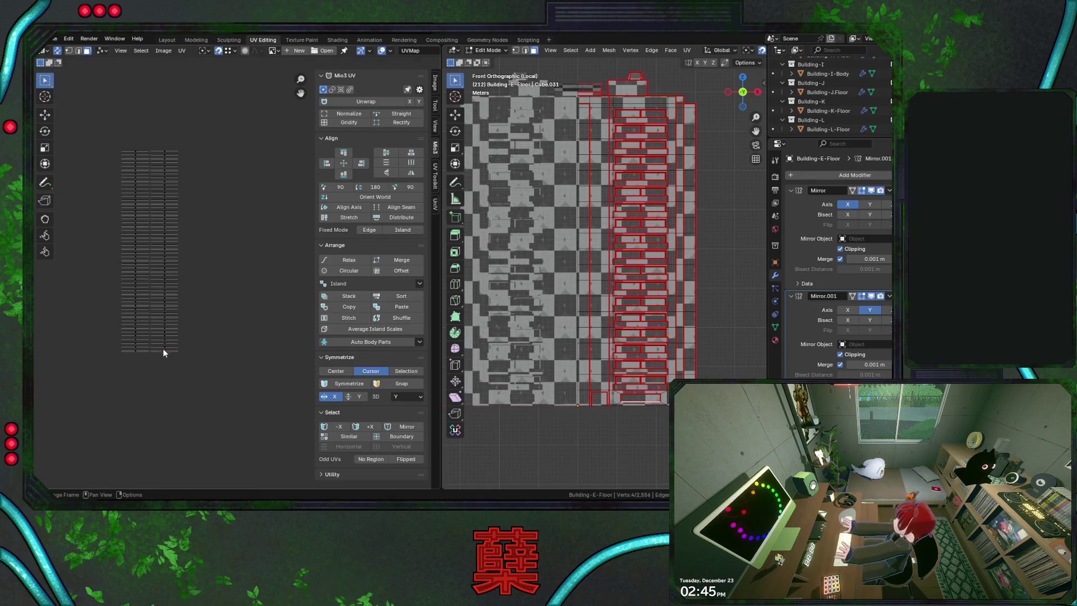
scroll(200, 316, "down", 1)
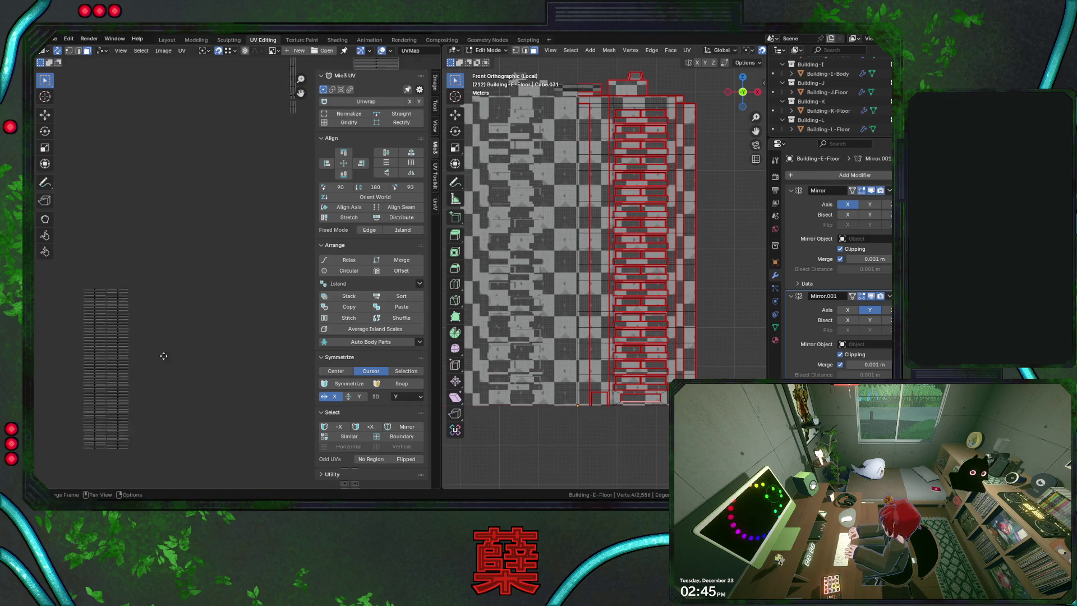
scroll(204, 309, "down", 2)
mouse_move(199, 285)
middle_mouse_down()
mouse_move(222, 338)
mouse_move(218, 359)
middle_mouse_up()
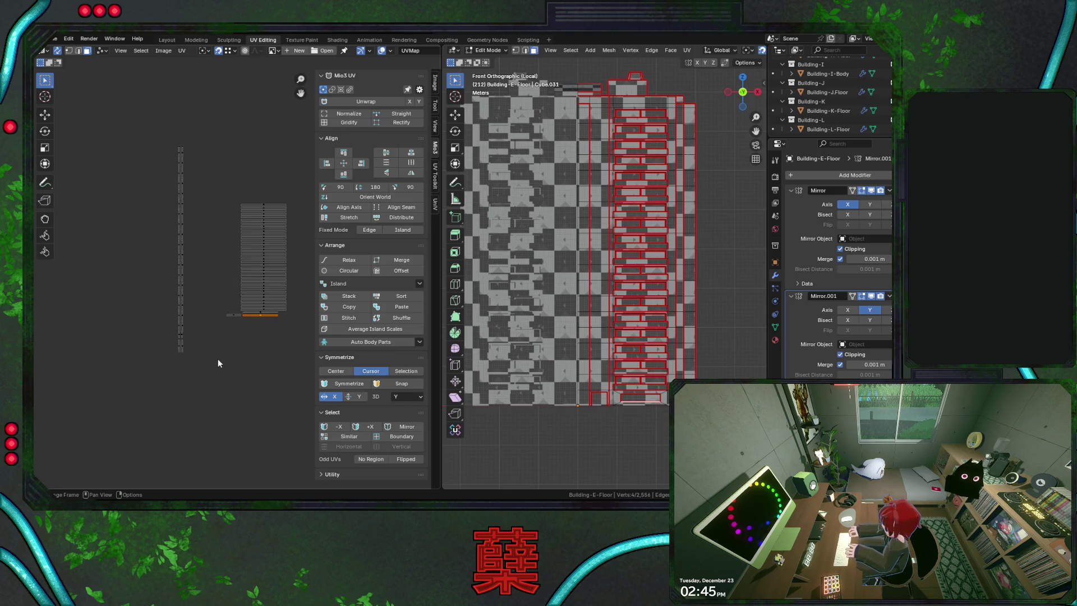
scroll(230, 317, "down", 1)
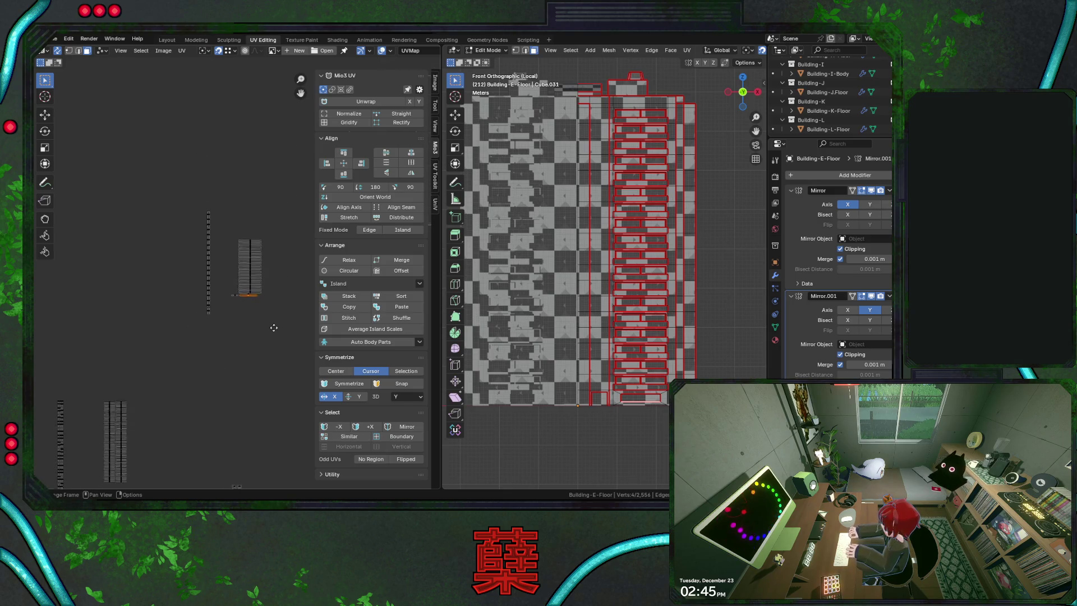
scroll(230, 317, "down", 1)
left_click_drag(201, 196, 254, 310)
key("ctrl+z")
key("ctrl+z")
key("ctrl+z")
key("ctrl+z")
key("ctrl+z")
key("ctrl+s")
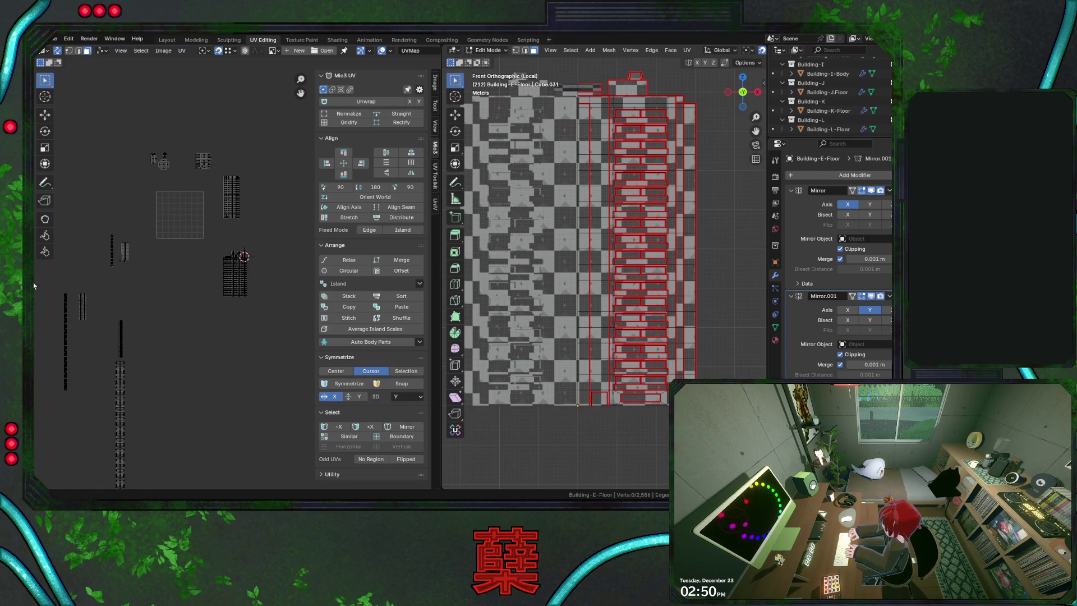
scroll(209, 287, "up", 2)
key("ctrl+s")
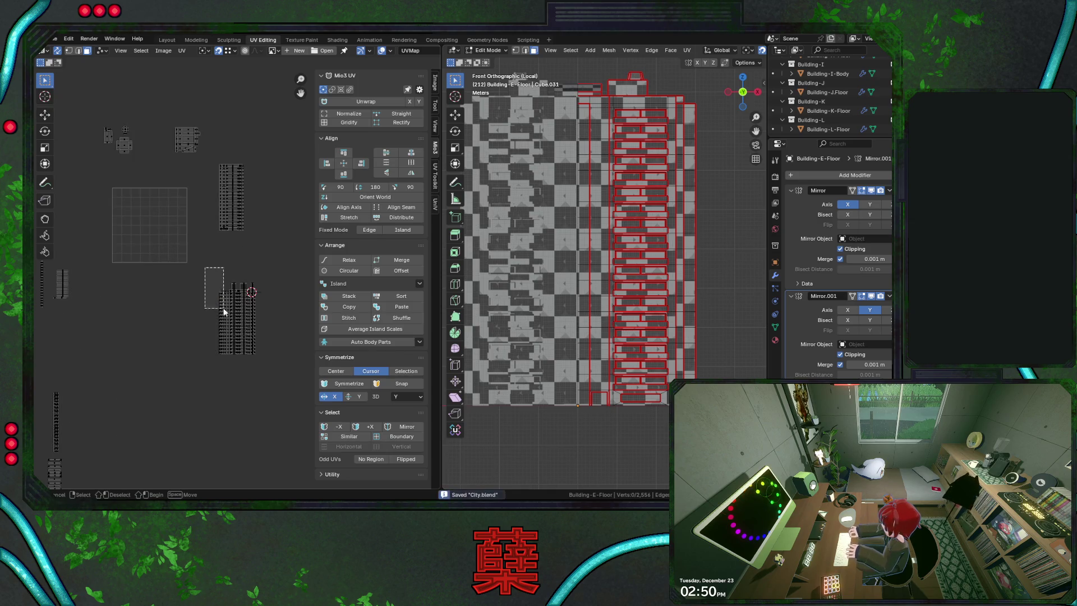
Select the island group beside the tall strips and move it straight down
left_click_drag(216, 297, 268, 390)
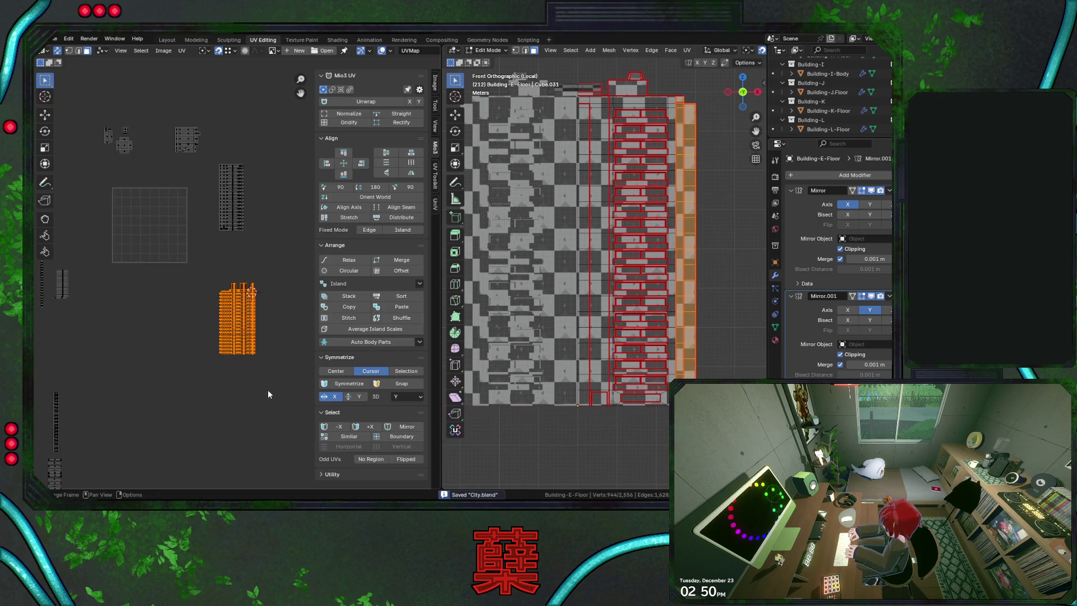
left_click(224, 192)
scroll(228, 303, "left", 3, "ctrl")
key("b")
left_click_drag(139, 279, 156, 317)
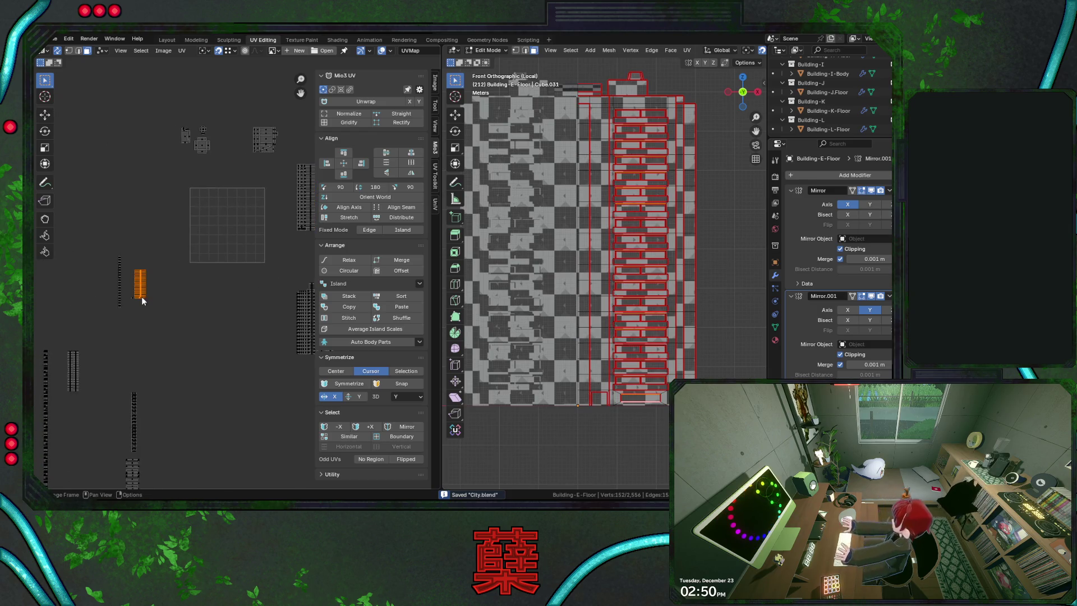
scroll(154, 309, "down", 3)
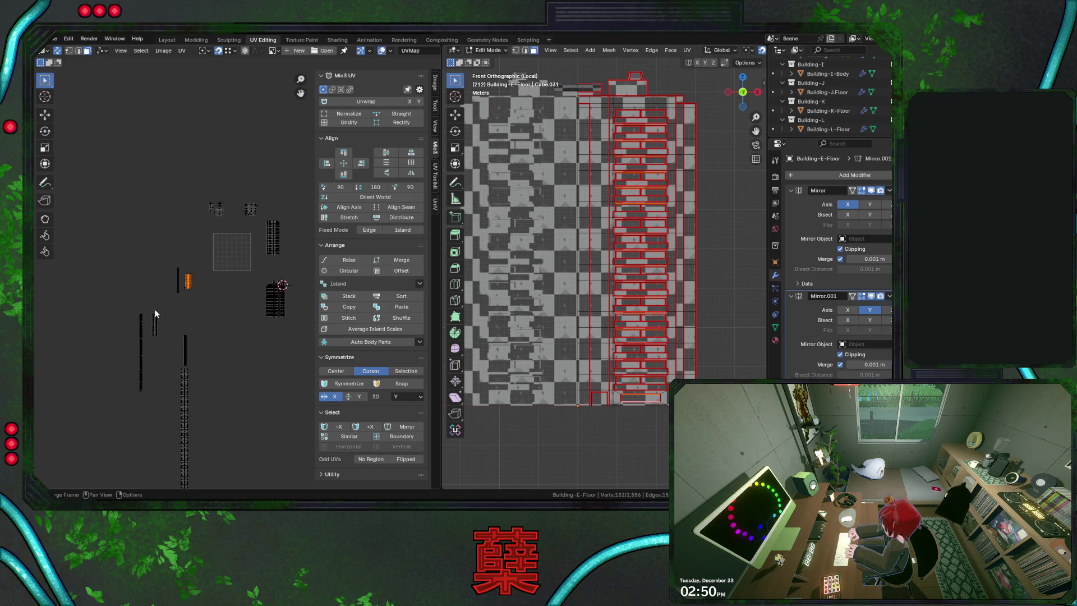
scroll(188, 287, "up", 1)
scroll(226, 281, "up", 1)
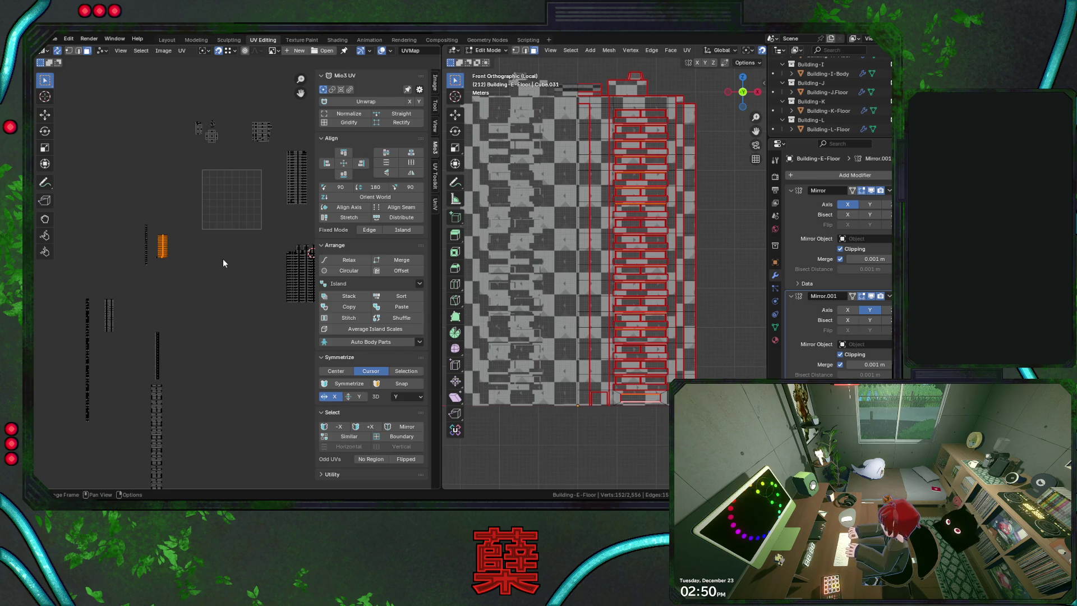
middle_click_drag(233, 252, 219, 261)
left_click(298, 274)
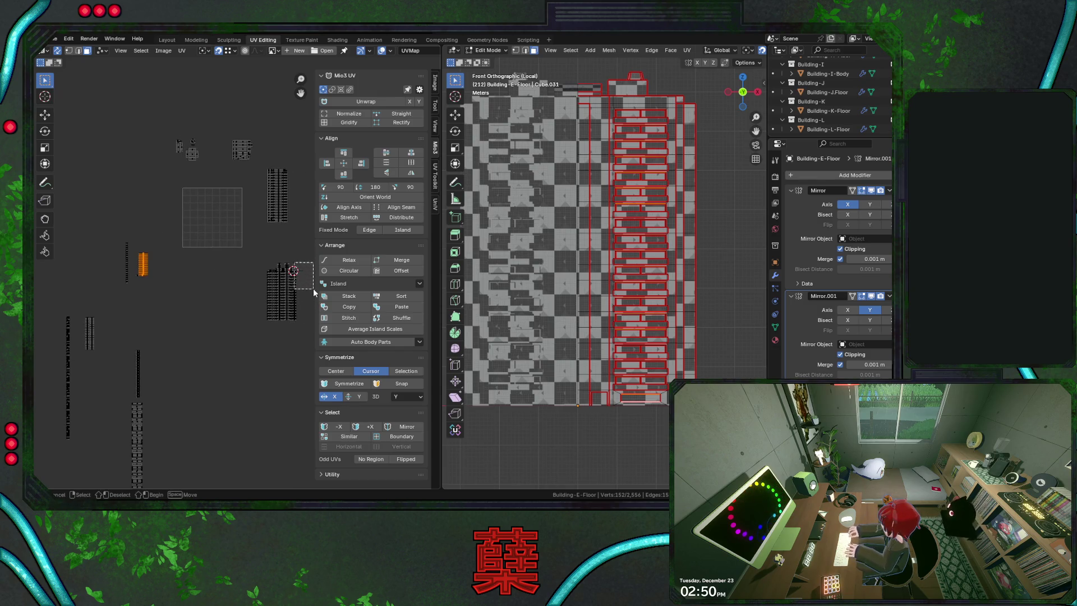
left_click_drag(252, 251, 305, 354)
key("g")
key("y")
left_click(300, 397)
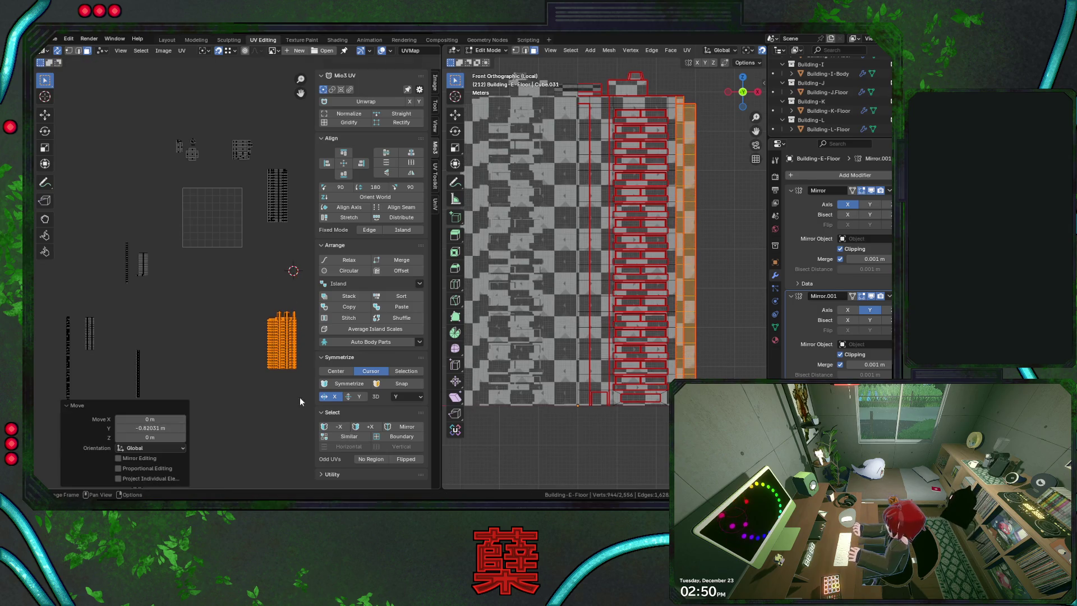
Move another set of strip islands to a new spot
left_click_drag(109, 226, 176, 301)
middle_click_drag(175, 302, 95, 372)
key("g")
left_click(189, 325)
scroll(189, 326, "up", 2)
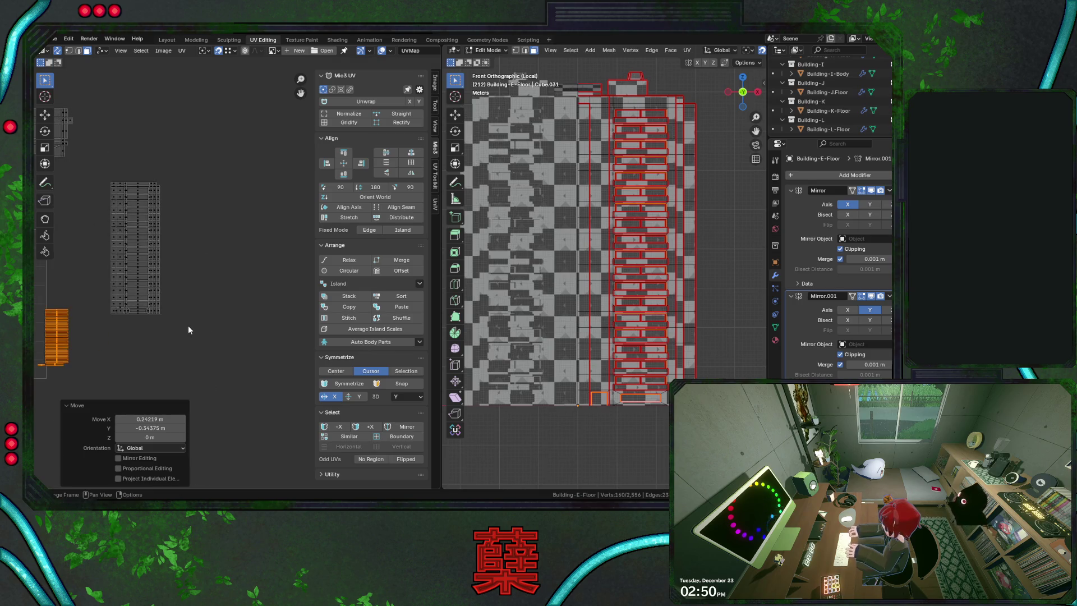
scroll(161, 271, "up", 2)
Reposition the strip islands directly below the floor grid islands
middle_click_drag(111, 244, 152, 227)
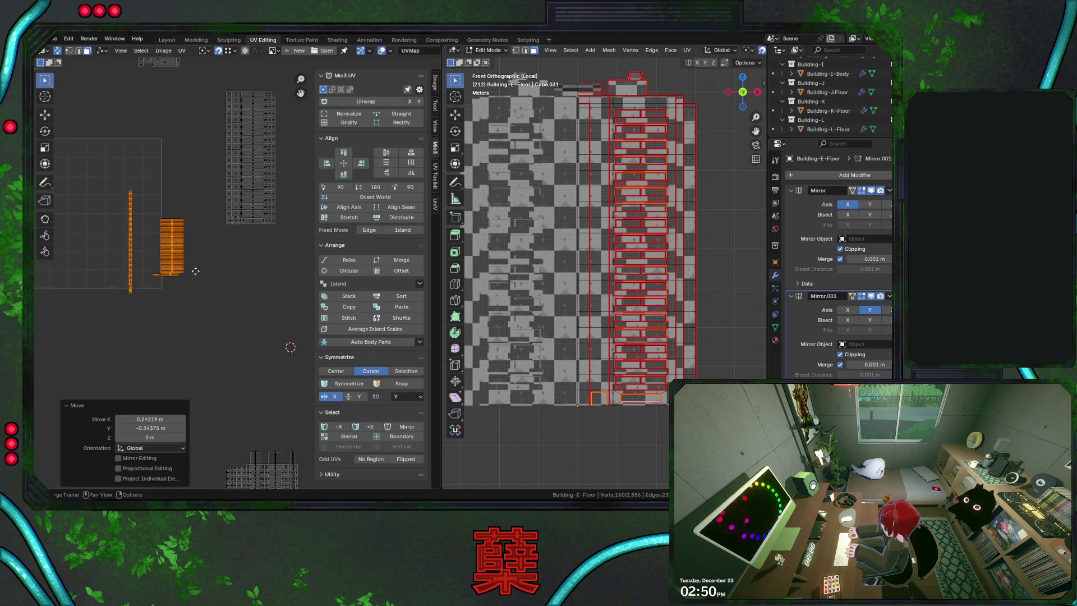
scroll(226, 272, "up", 2)
scroll(219, 271, "up", 2)
middle_click_drag(219, 274, 184, 374)
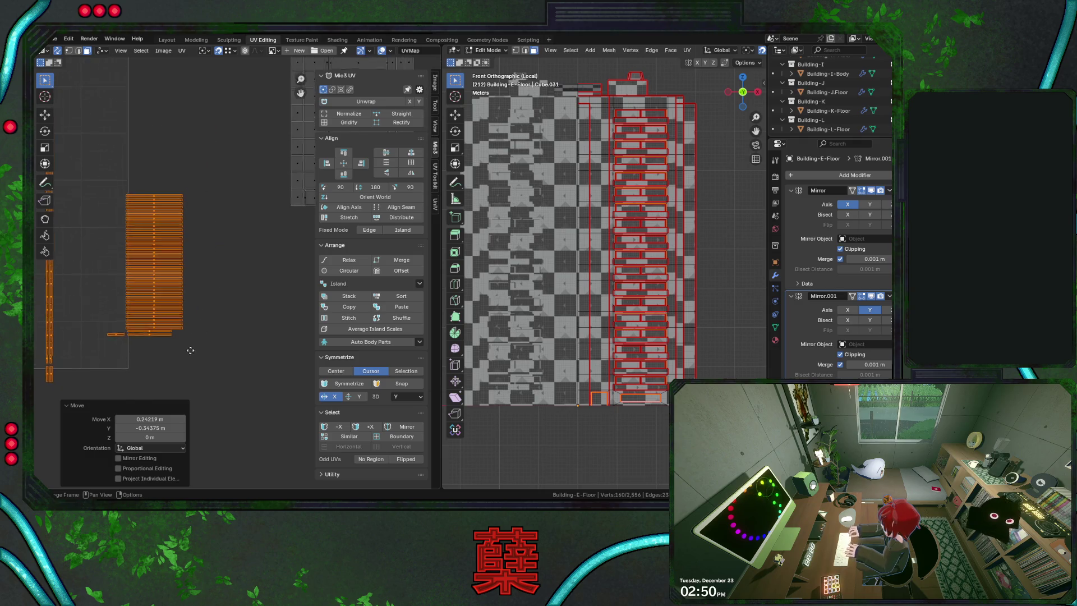
left_click_drag(139, 171, 197, 210)
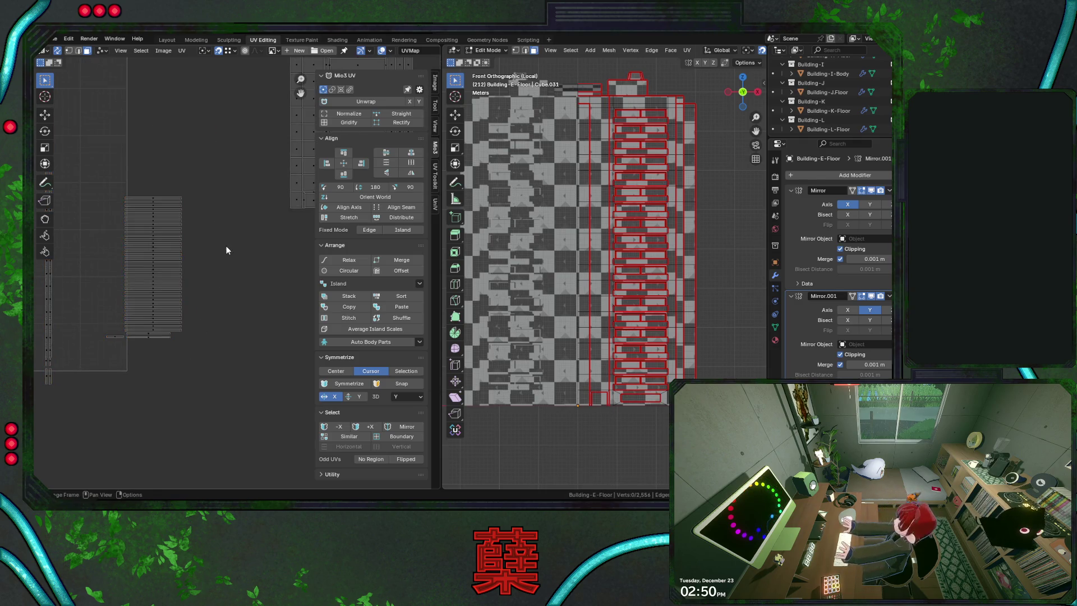
left_click_drag(137, 176, 171, 329)
scroll(228, 284, "up", 3)
key("g")
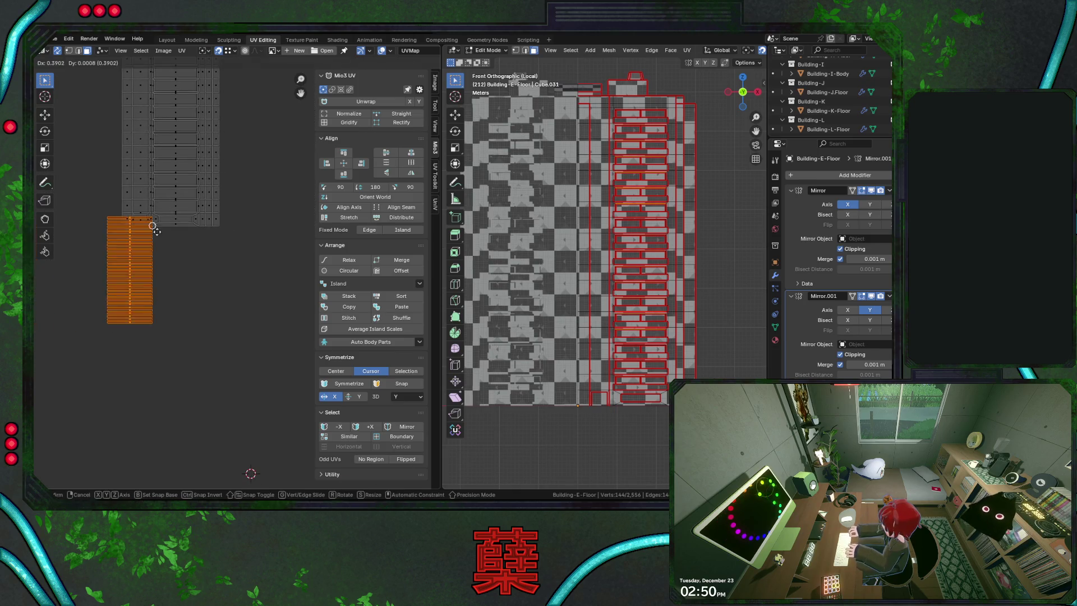
right_click(194, 239)
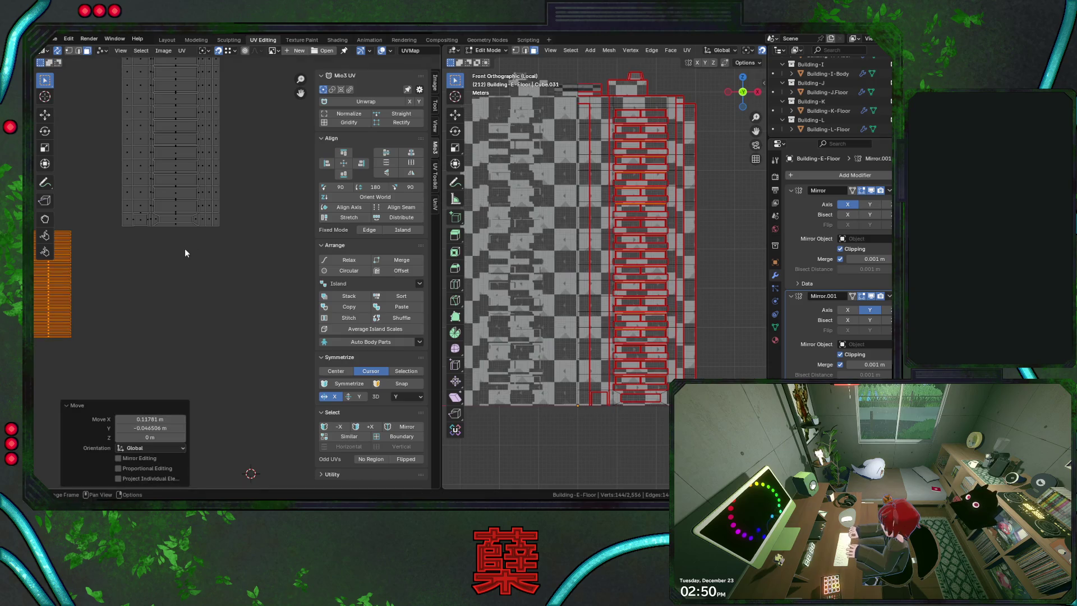
key("g")
left_click(195, 211)
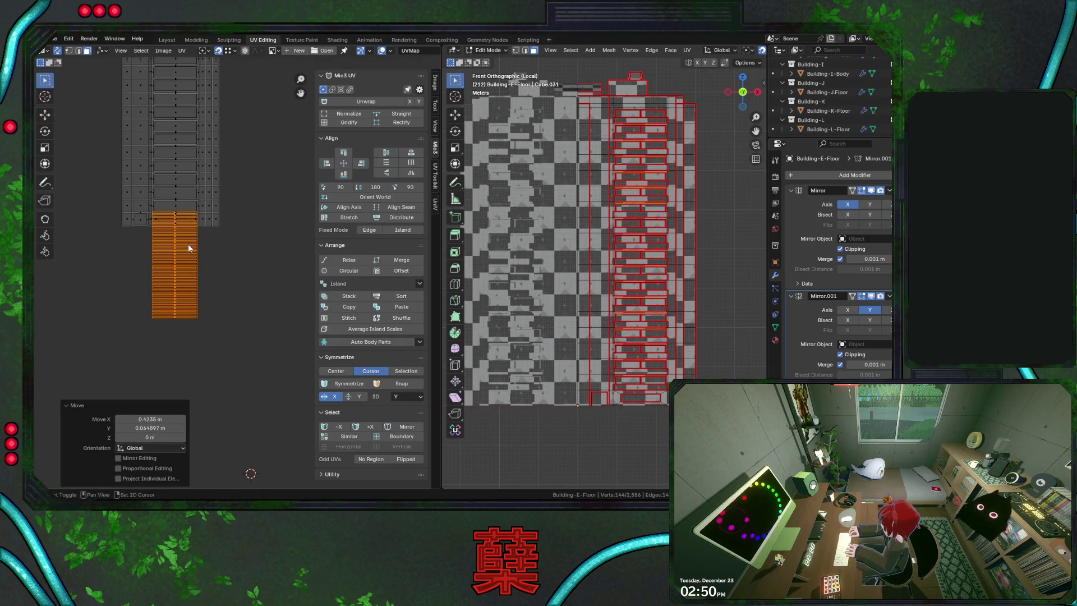
scroll(233, 311, "up", 2)
scroll(233, 310, "up", 1)
scroll(232, 309, "up", 2)
scroll(232, 307, "up", 1)
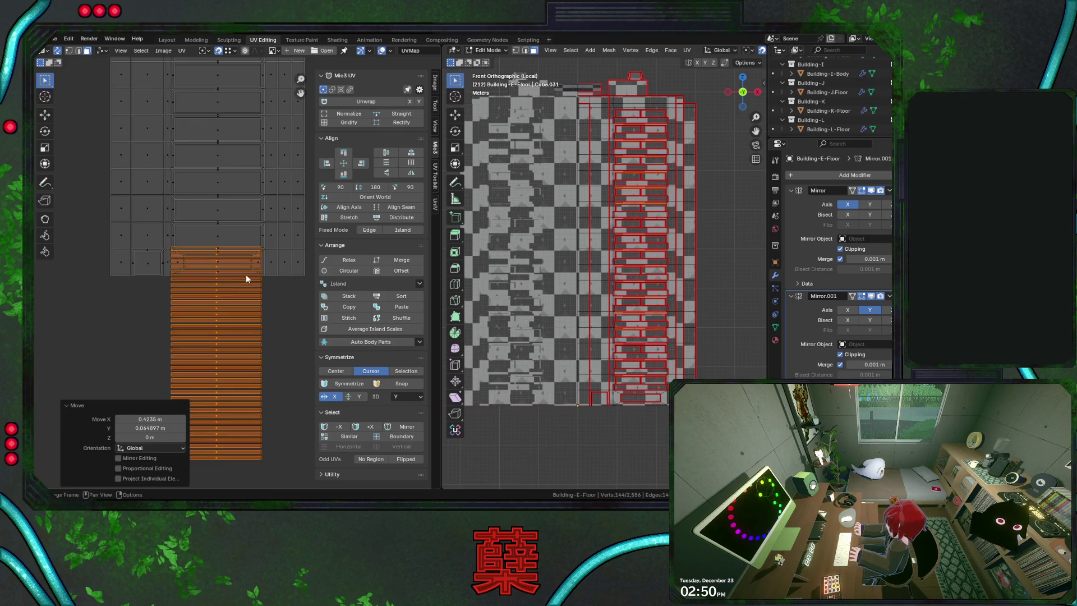
scroll(248, 274, "up", 2)
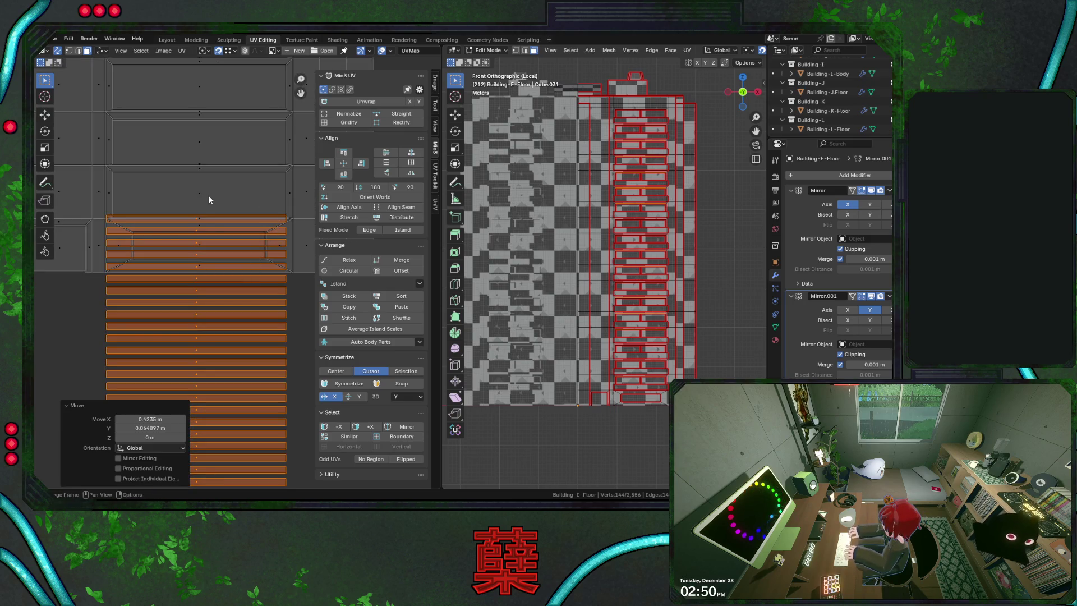
Snap the 2D cursor to the strip islands' top corner
left_click(57, 51)
left_click(286, 217)
key("shift+s")
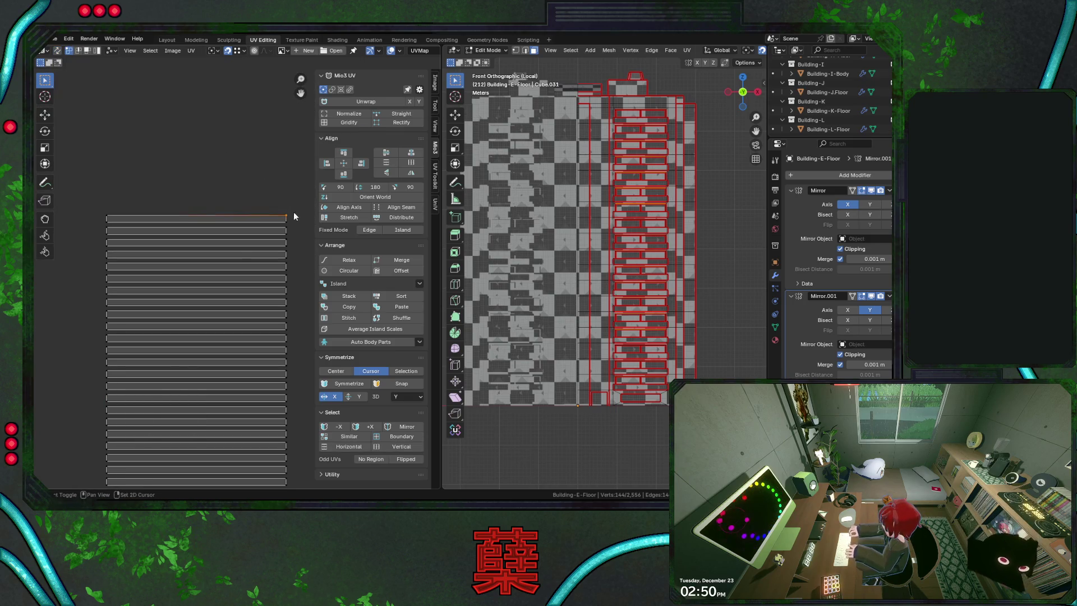
left_click(58, 51)
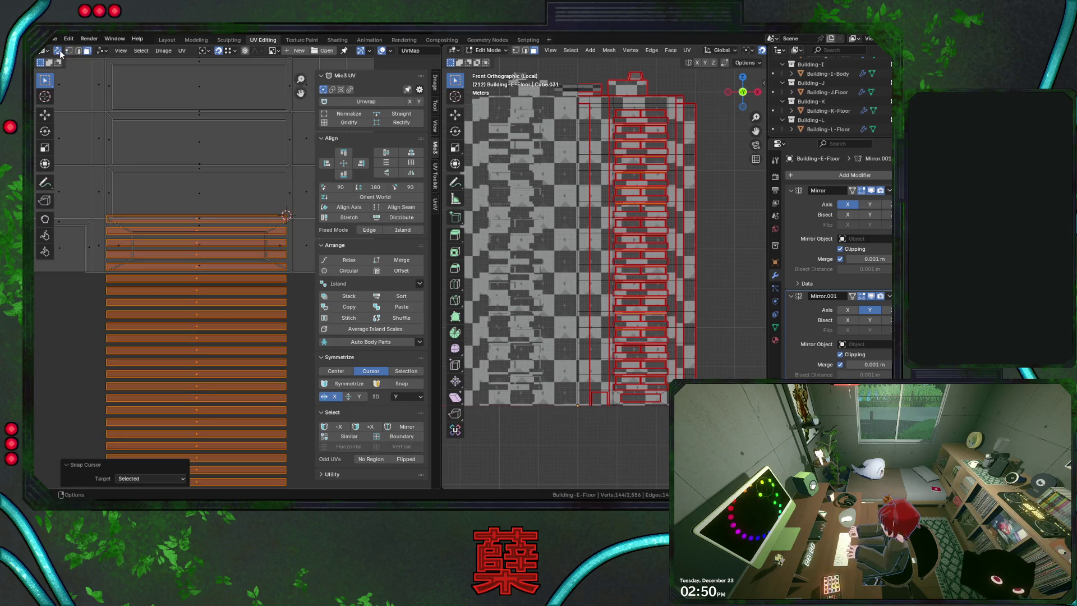
Set the transform pivot to the 2D cursor, cancelling trial scalings
key("s")
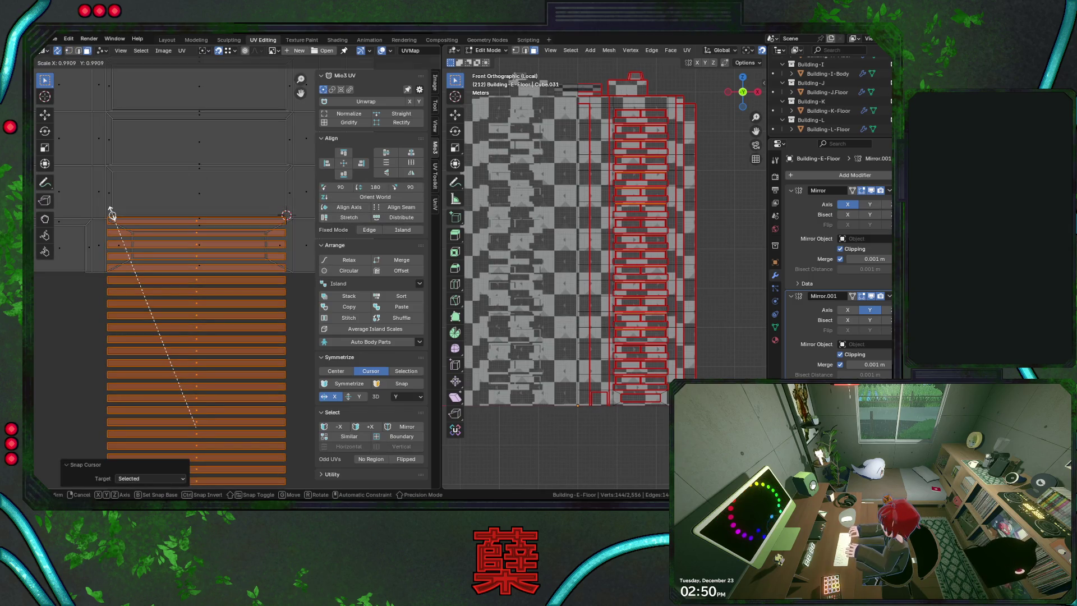
key("Escape")
left_click(205, 53)
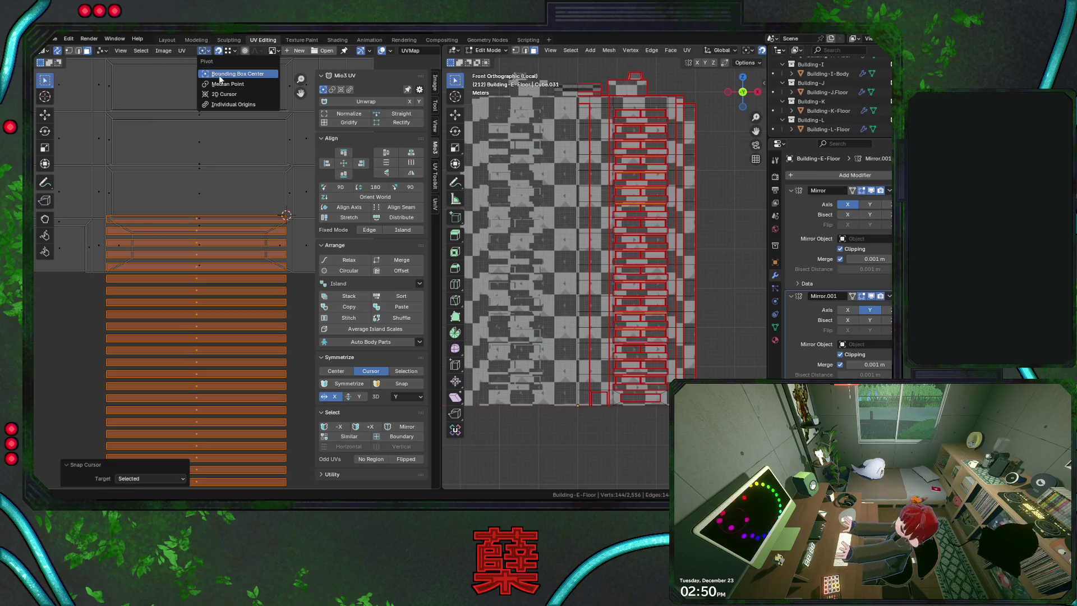
left_click(223, 93)
key("s")
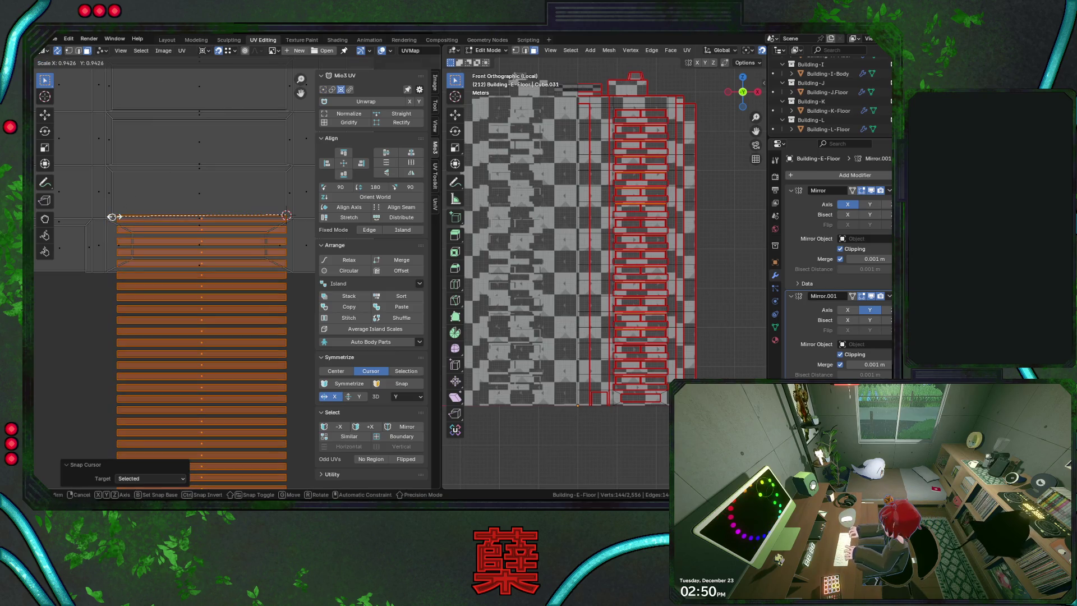
key("Escape")
scroll(140, 204, "up", 2)
scroll(157, 199, "up", 1)
Nudge the strip islands vertically so their rows match the floor grid
middle_click_drag(251, 184, 114, 229)
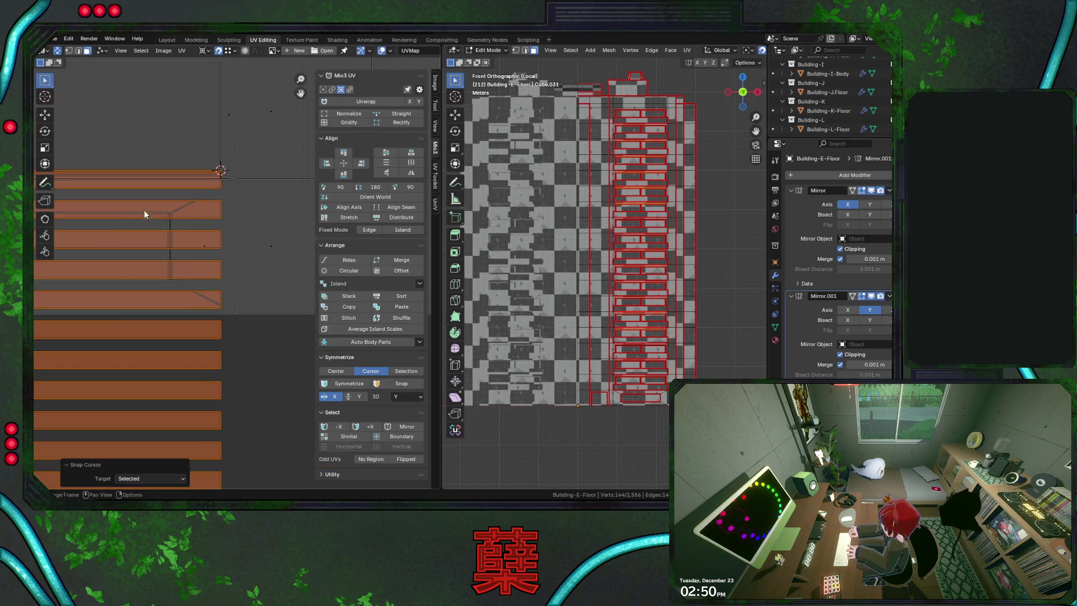
scroll(221, 179, "up", 4)
middle_click_drag(225, 175, 234, 346)
scroll(214, 227, "up", 1)
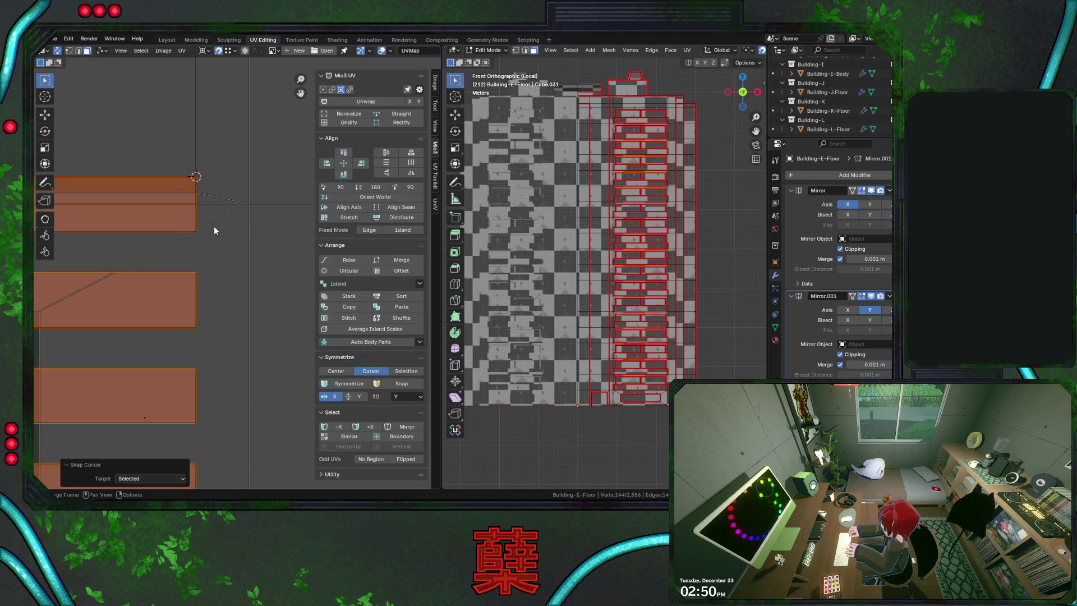
scroll(213, 222, "down", 1)
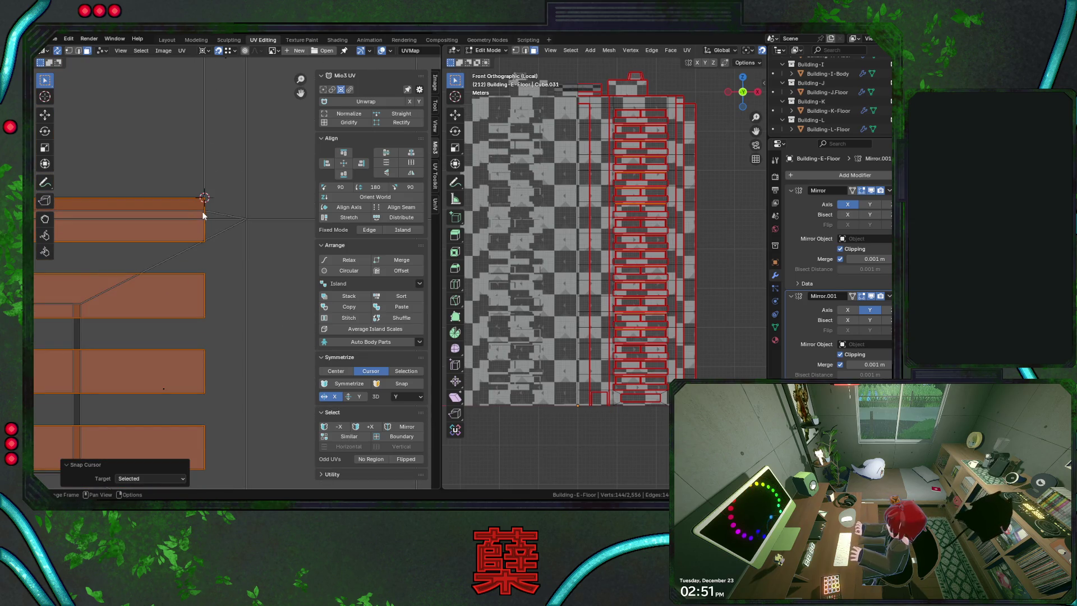
key("g")
left_click(204, 210)
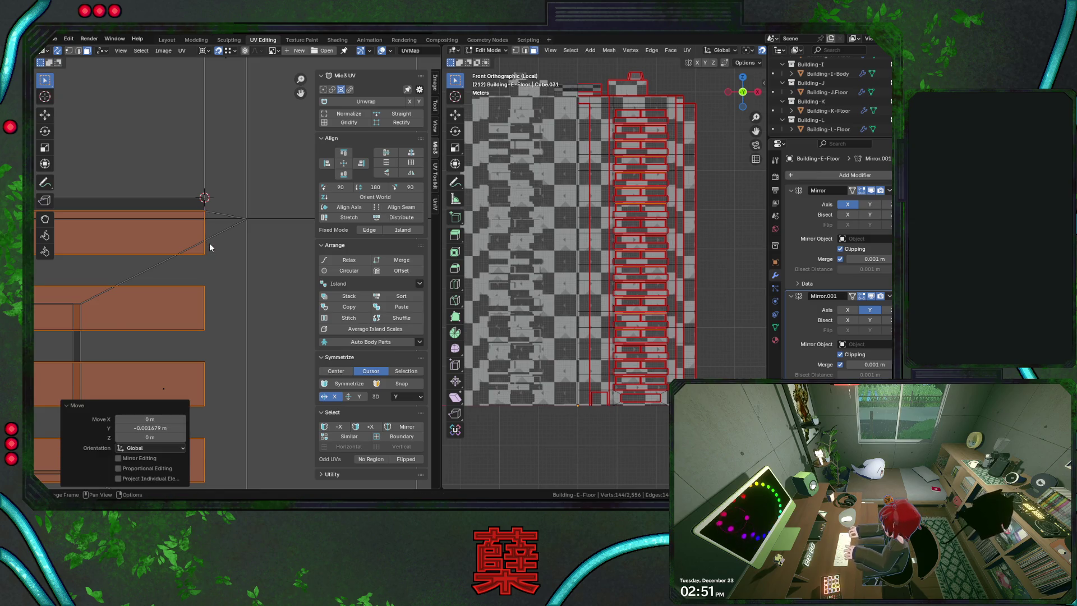
scroll(210, 243, "down", 3)
scroll(226, 255, "down", 1)
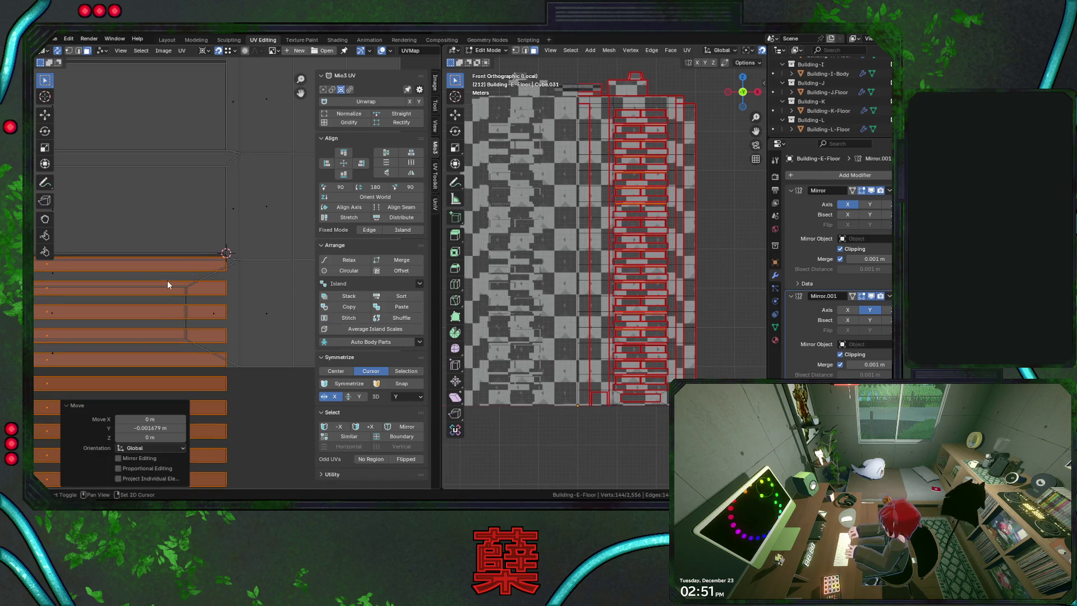
middle_click_drag(168, 281, 281, 191)
key("g")
left_click(283, 189)
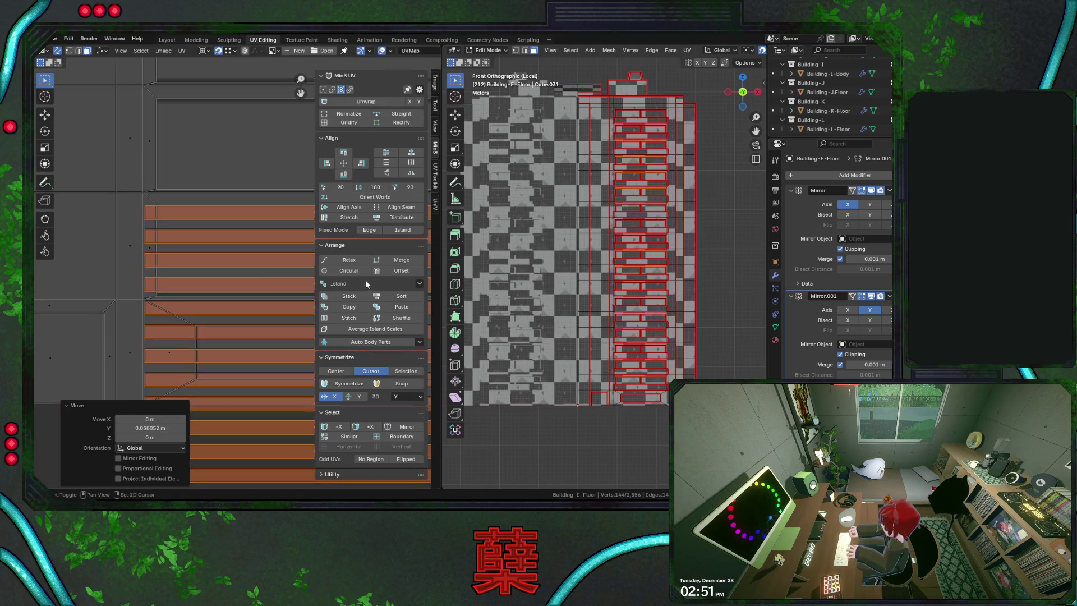
scroll(267, 275, "down", 2)
scroll(210, 251, "up", 1)
scroll(227, 202, "up", 3)
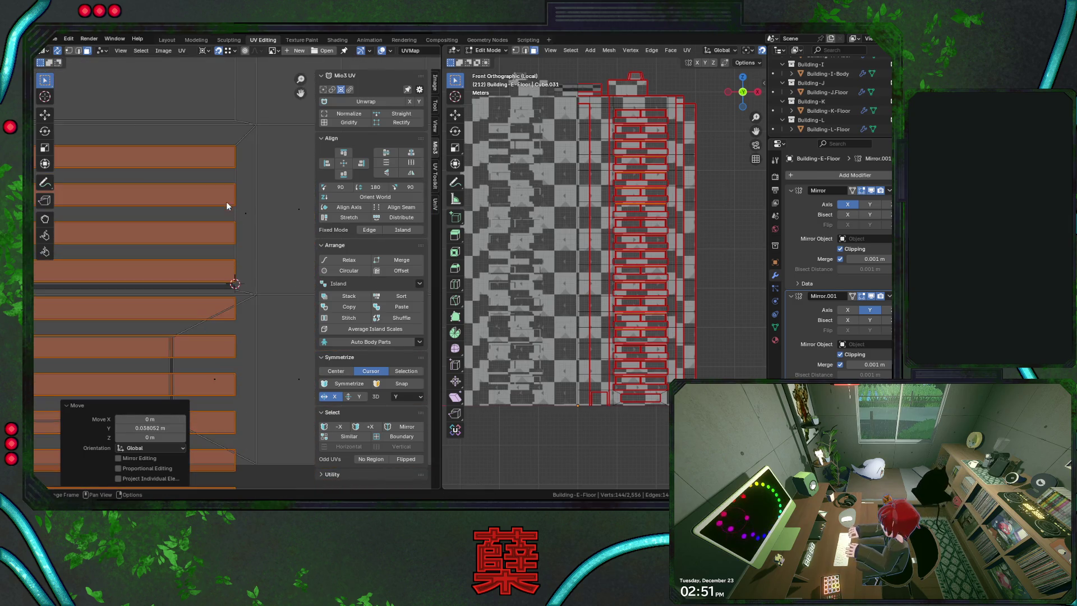
Snap the 2D cursor to the top corner of the strip islands
left_click(241, 147)
key("ctrl+z")
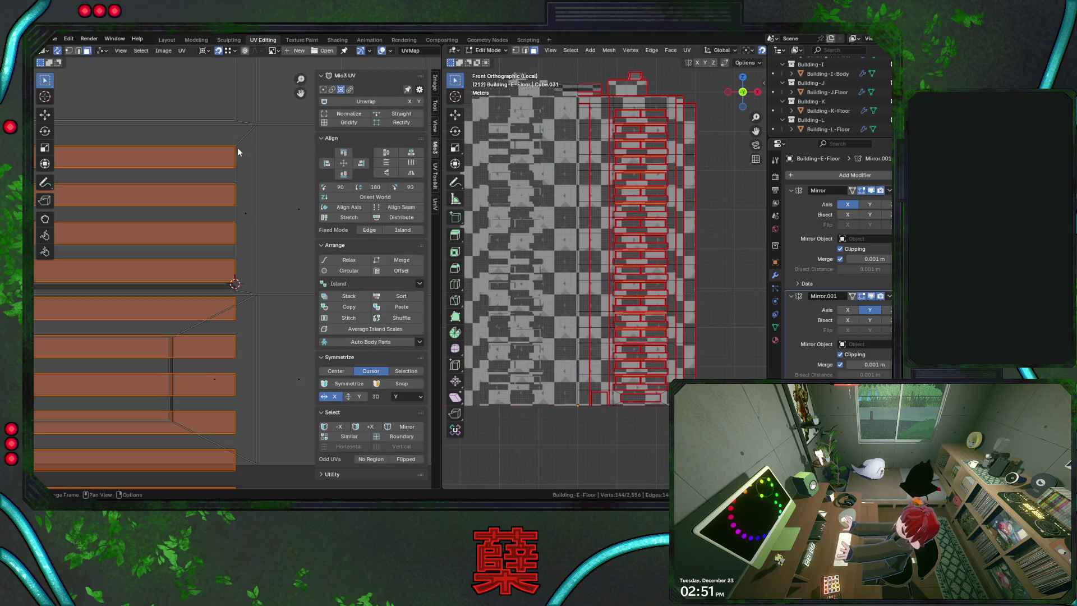
left_click(57, 51)
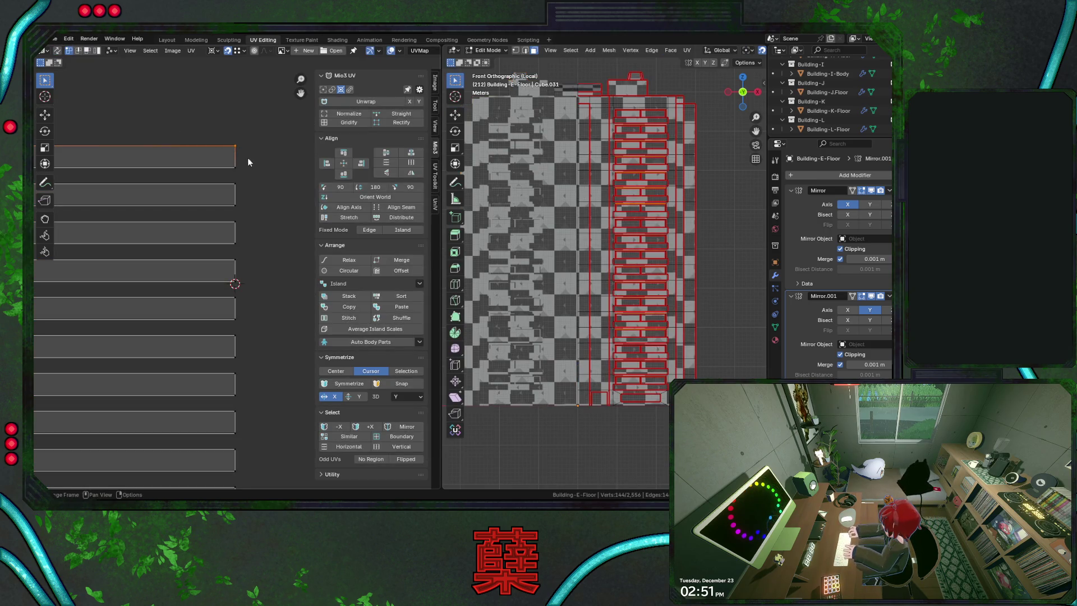
key("shift+s")
left_click(259, 281)
left_click(57, 51)
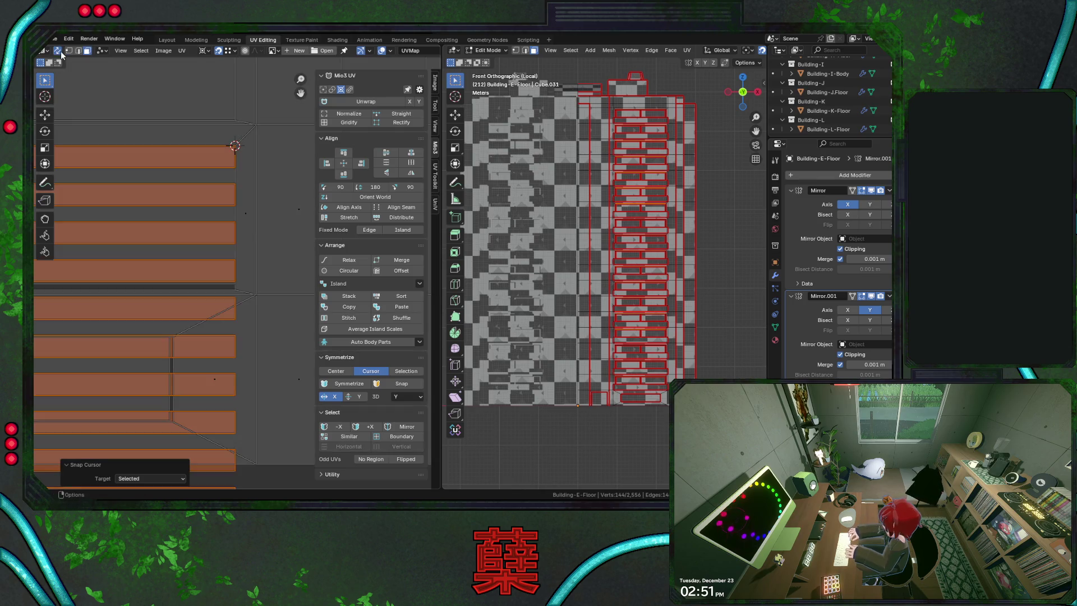
scroll(213, 243, "down", 2)
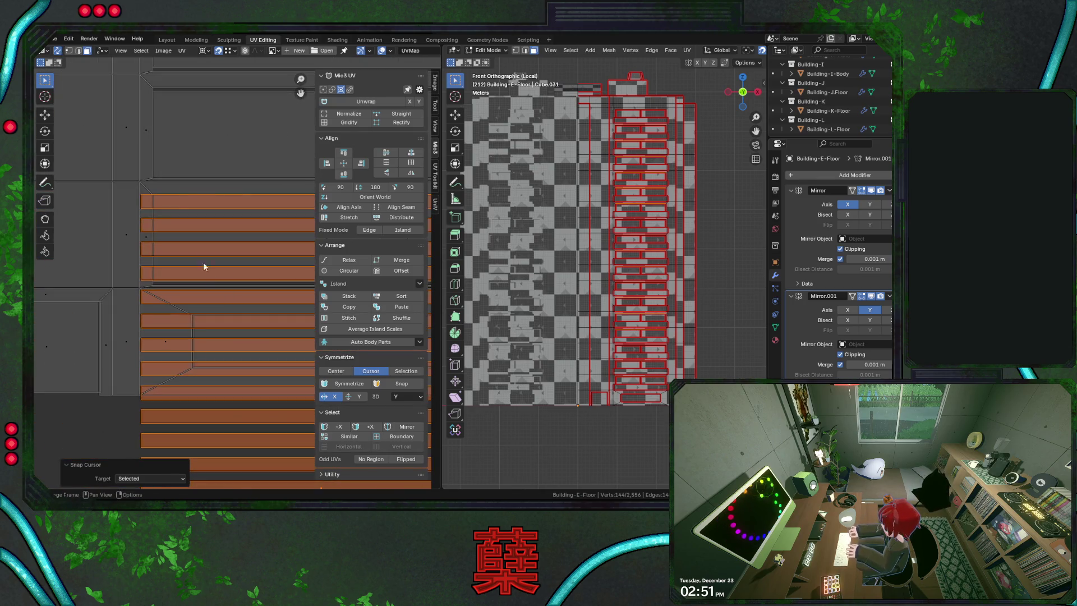
Shrink the strip islands to 0.968 around the 2D cursor
key("s")
left_click(153, 196)
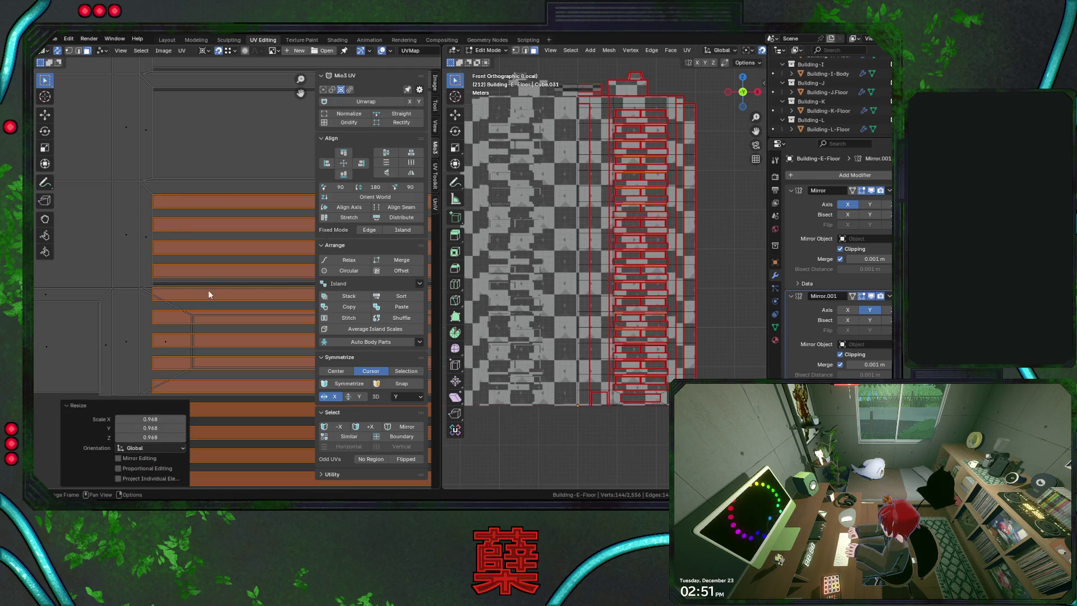
left_click(154, 418)
key("Return")
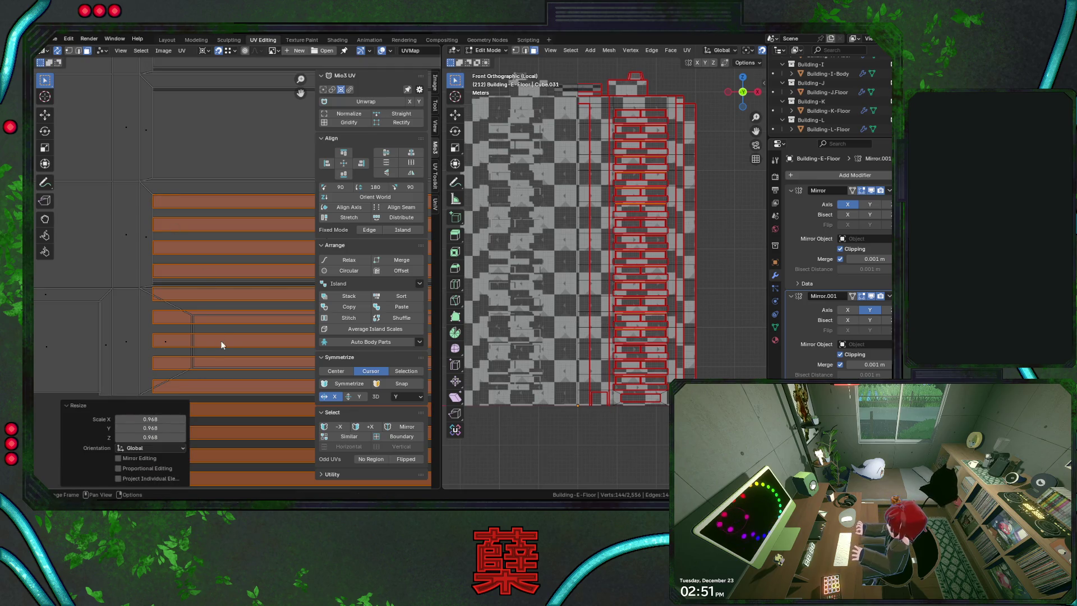
scroll(221, 340, "down", 4)
scroll(258, 268, "up", 2)
scroll(162, 140, "up", 3)
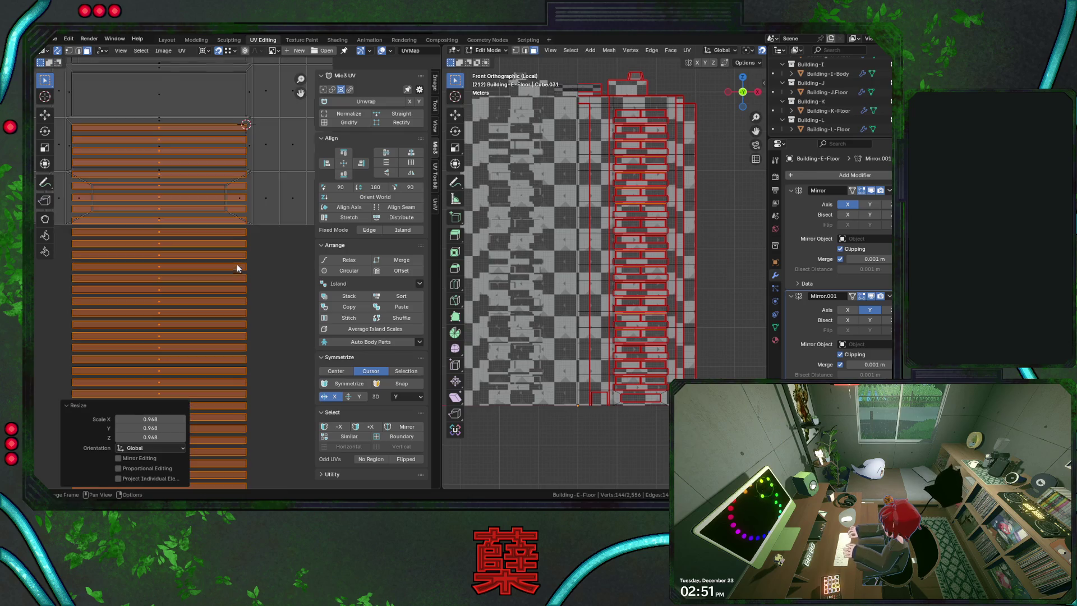
Reset the pivot to Bounding Box Center, leaving the size unchanged
left_click(208, 50)
left_click(221, 84)
left_click(207, 51)
left_click(235, 73)
key("s")
left_click(257, 266)
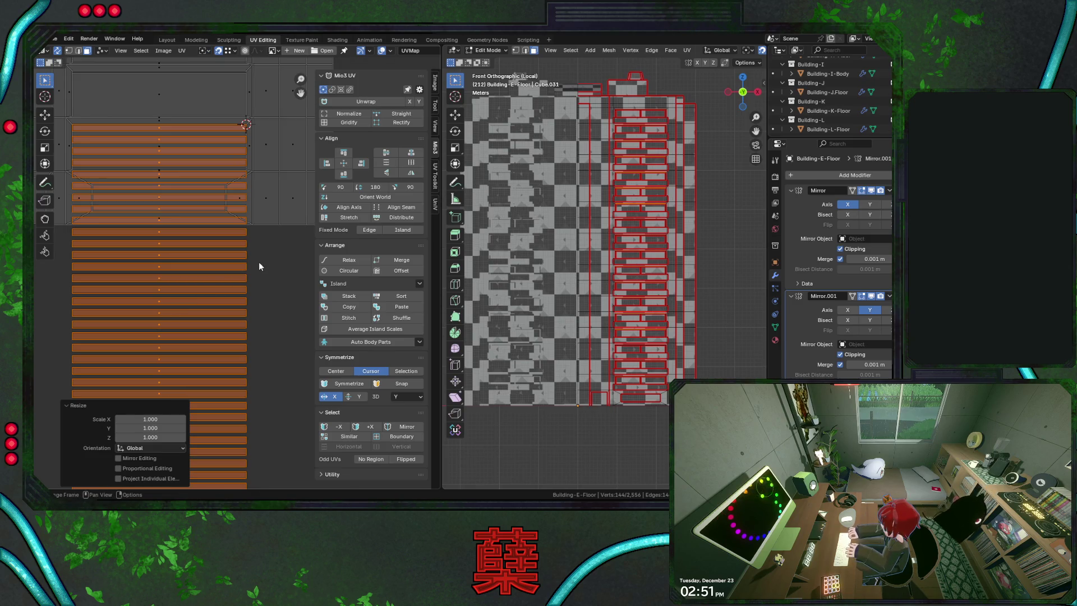
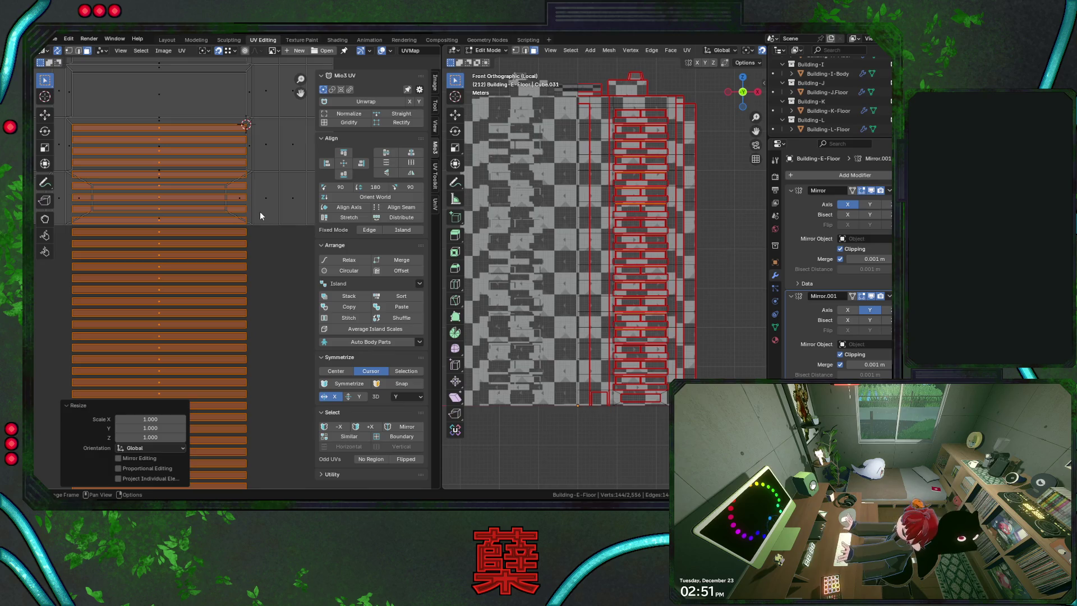
Lower the strip column vertically, then move the long strip column beneath the trapezoid panel
key("g")
key("y")
left_click(255, 329)
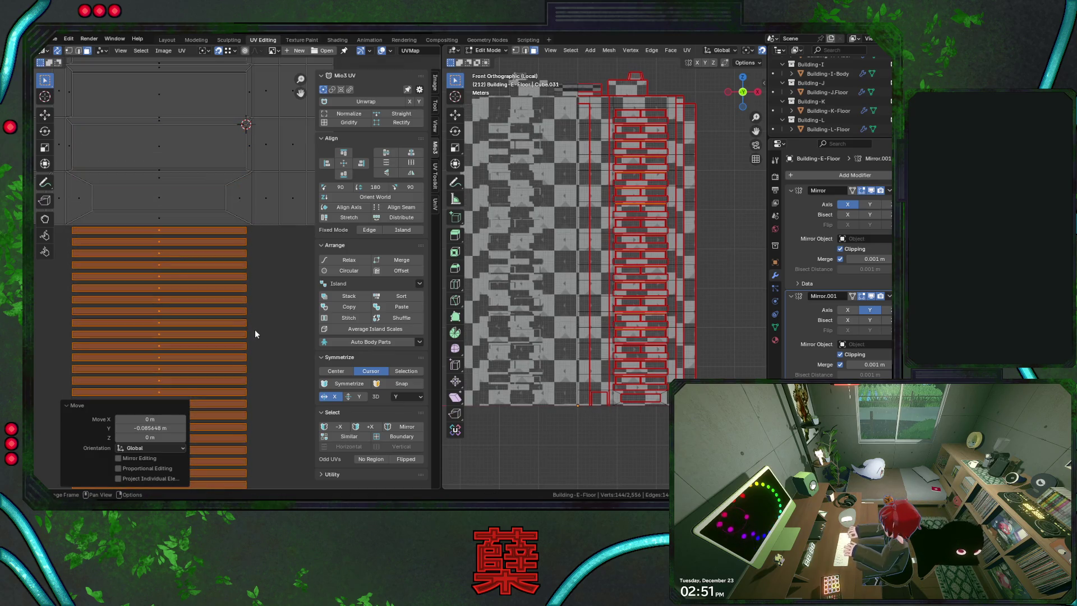
scroll(255, 329, "down", 5)
scroll(255, 329, "down", 5)
scroll(254, 309, "up", 2)
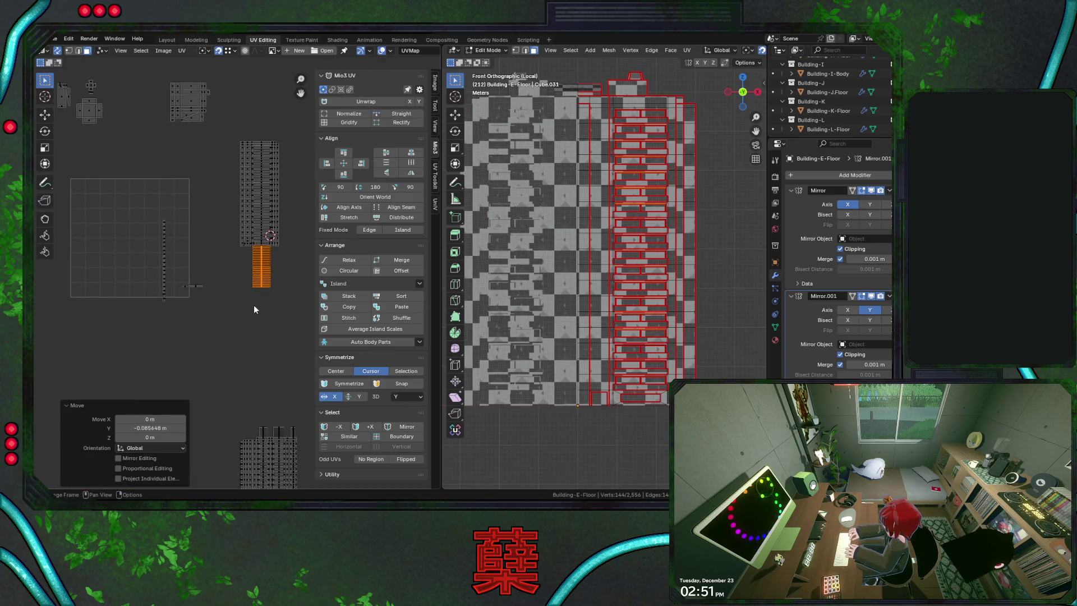
scroll(253, 309, "up", 1)
scroll(253, 309, "up", 2)
scroll(253, 309, "down", 1)
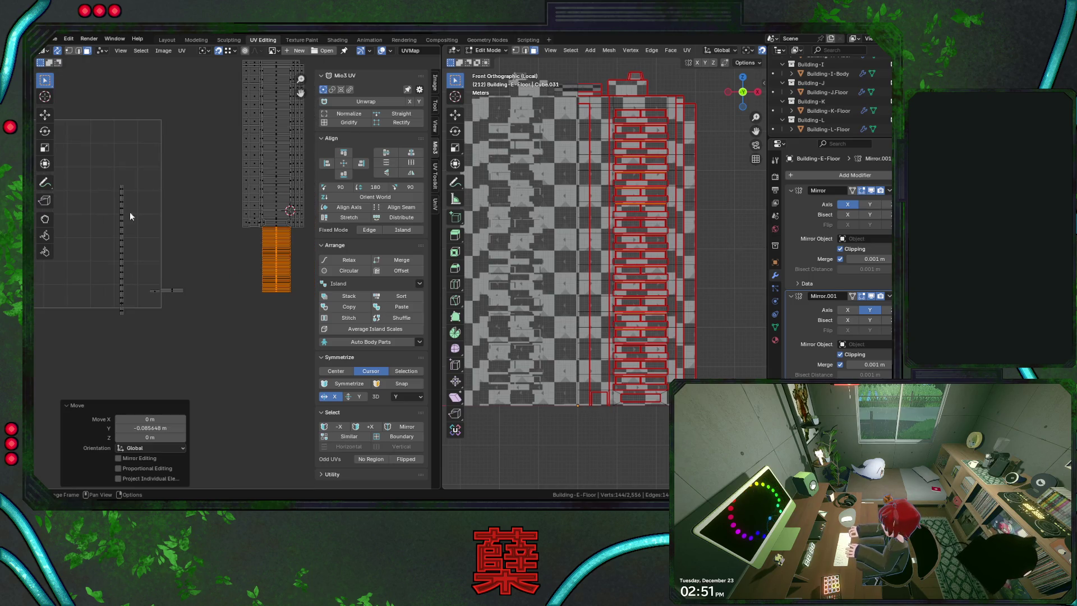
left_click(163, 289)
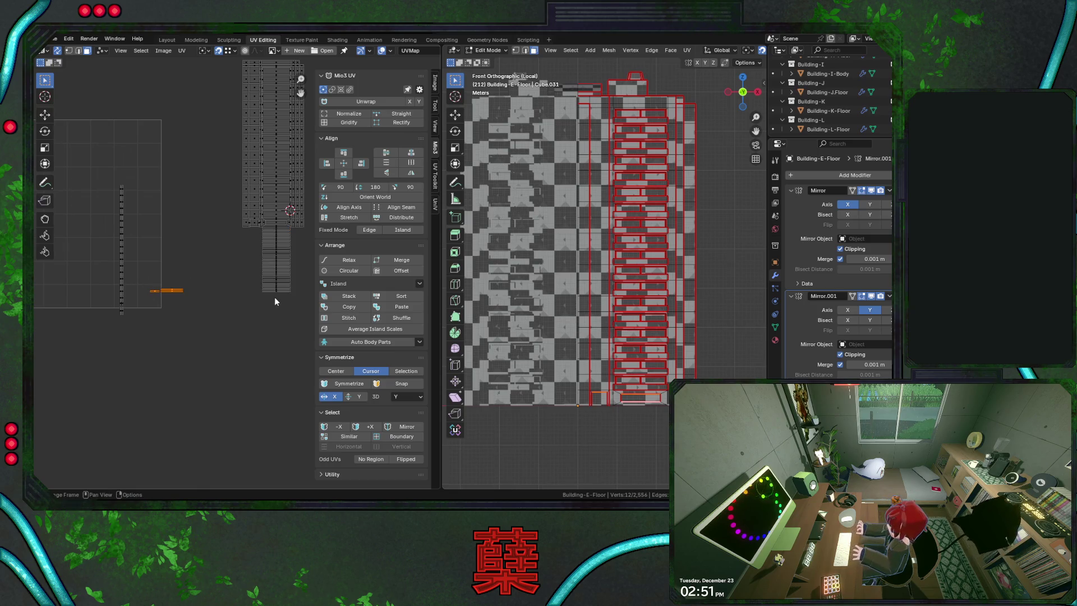
scroll(277, 238, "up", 2)
left_click_drag(191, 316, 229, 173)
left_click(219, 172, "shift")
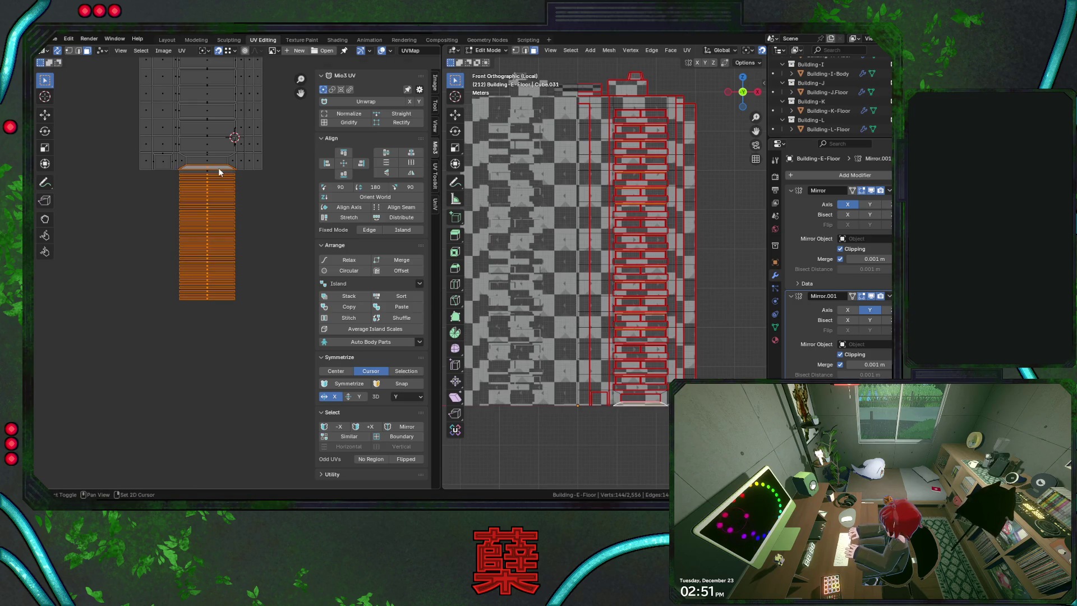
left_click(218, 174, "shift")
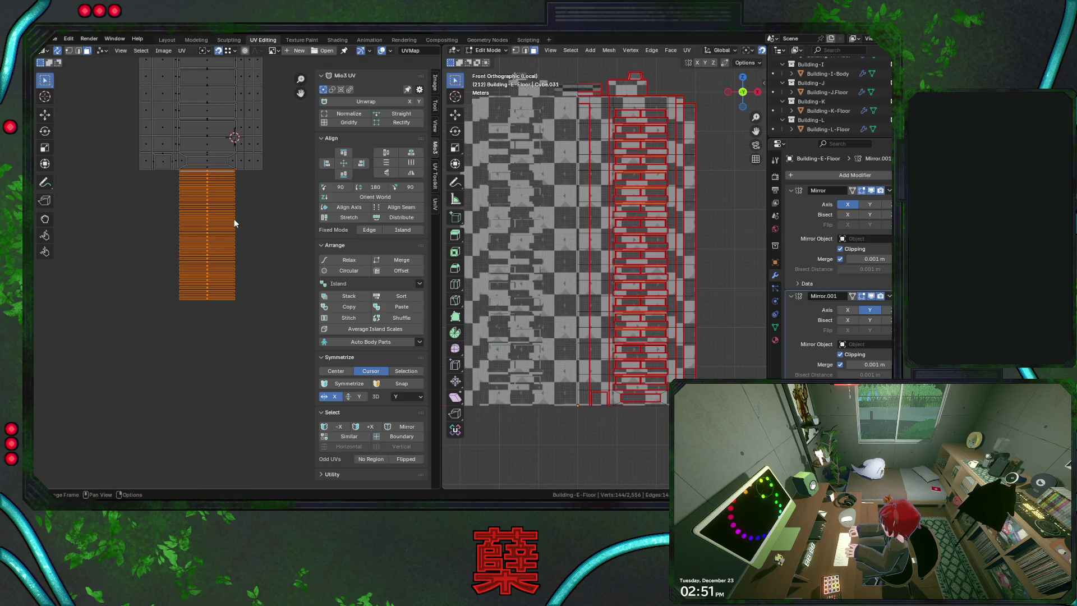
key("g")
left_click(234, 246)
scroll(168, 269, "down", 2)
scroll(143, 250, "up", 1)
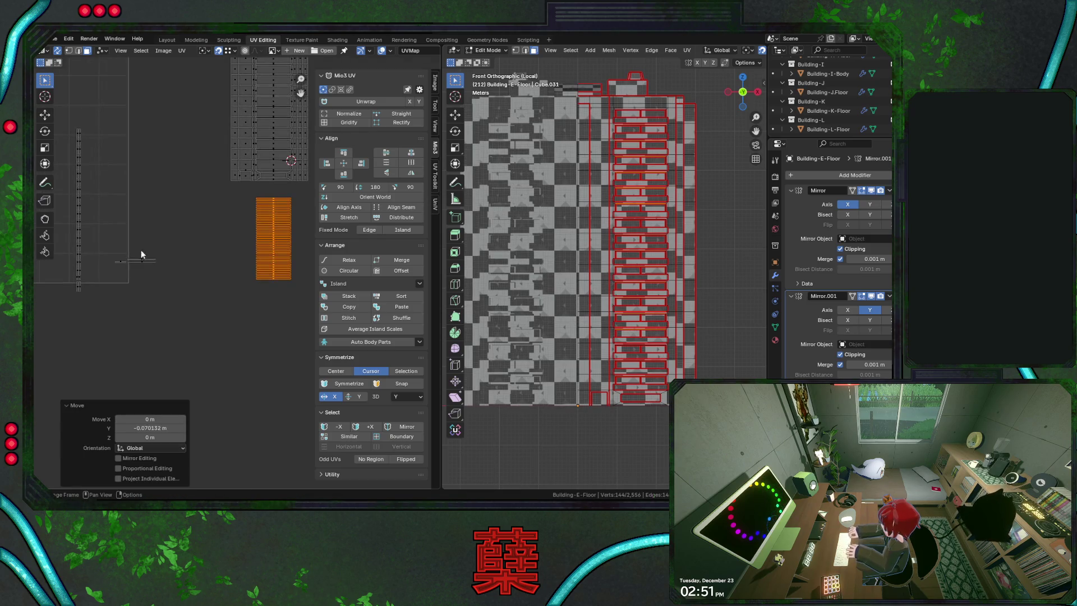
Place the small horizontal strip under the tall column and nudge both strips into position
left_click(118, 254)
scroll(248, 226, "down", 1)
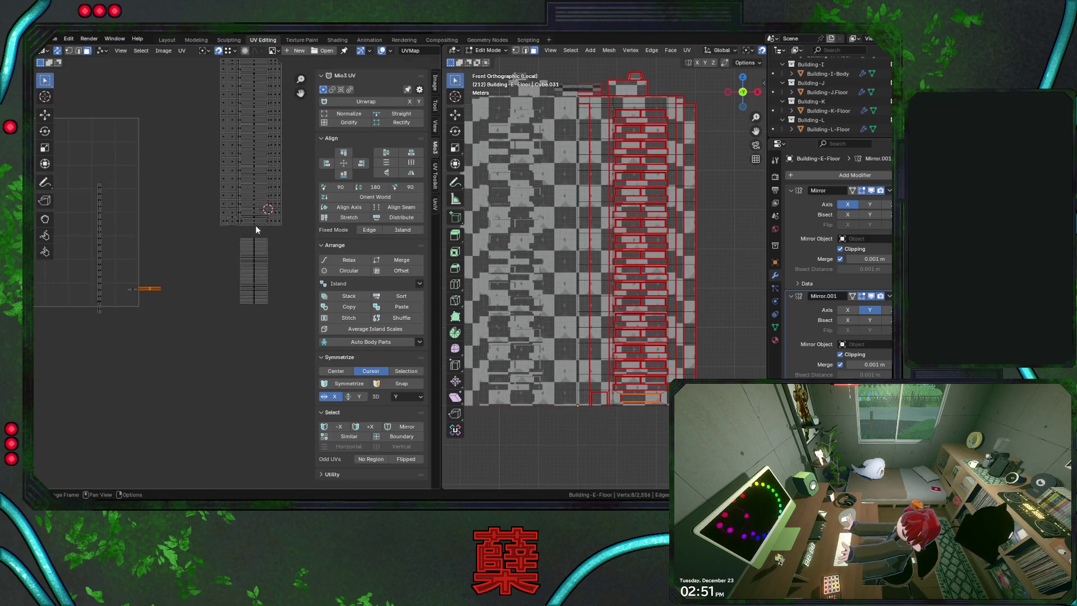
key("g")
left_click(262, 221)
scroll(268, 224, "up", 3)
scroll(273, 227, "up", 2)
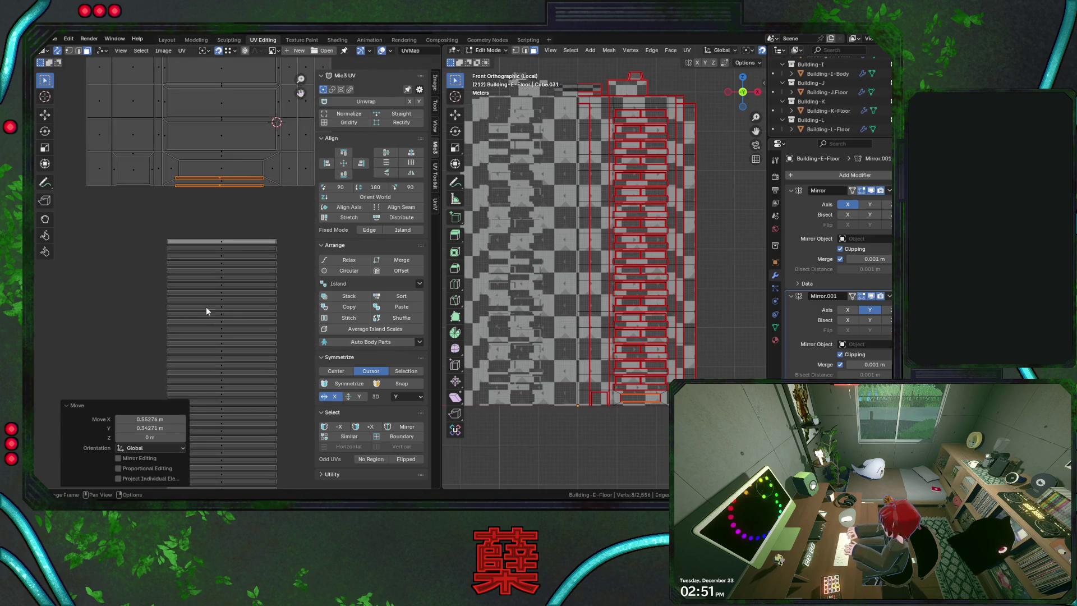
scroll(244, 252, "up", 1)
scroll(244, 256, "up", 2)
scroll(260, 230, "down", 1)
scroll(257, 236, "down", 1)
scroll(264, 194, "up", 1)
scroll(263, 195, "up", 1)
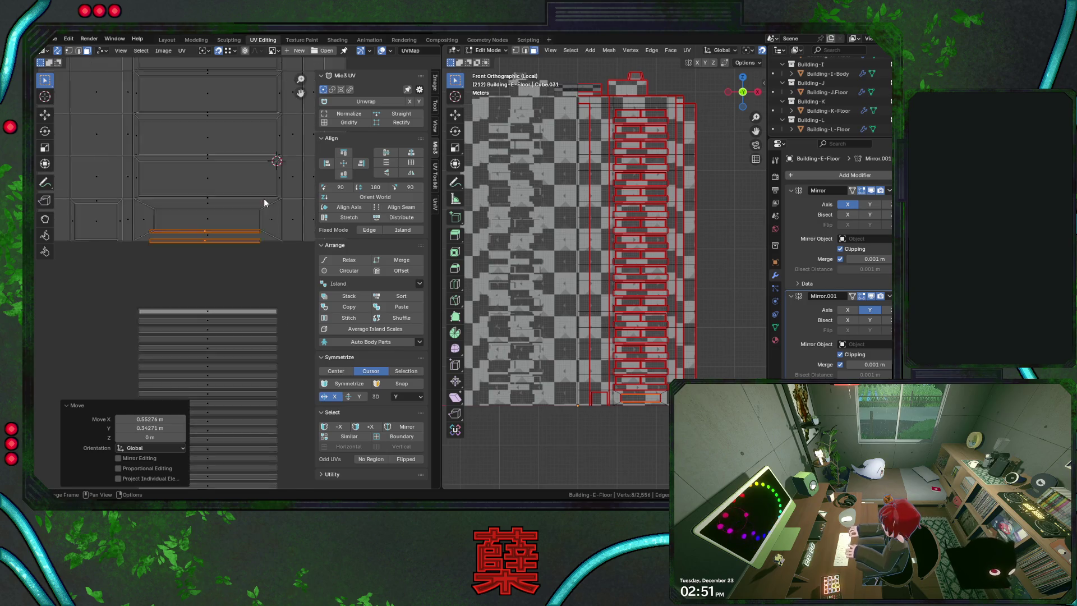
scroll(263, 199, "up", 1)
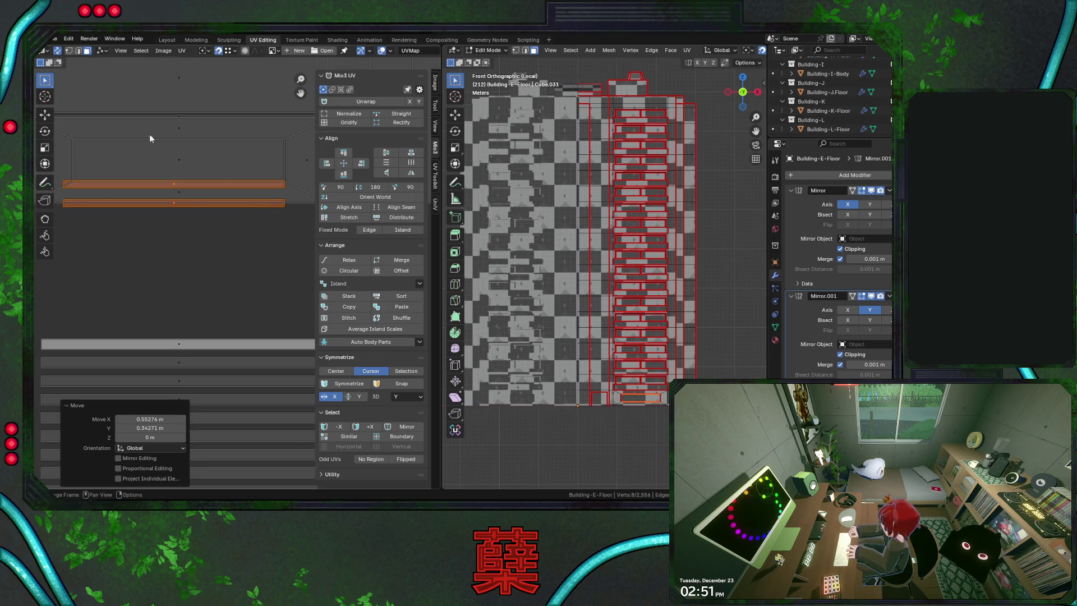
key("g")
left_click(286, 183)
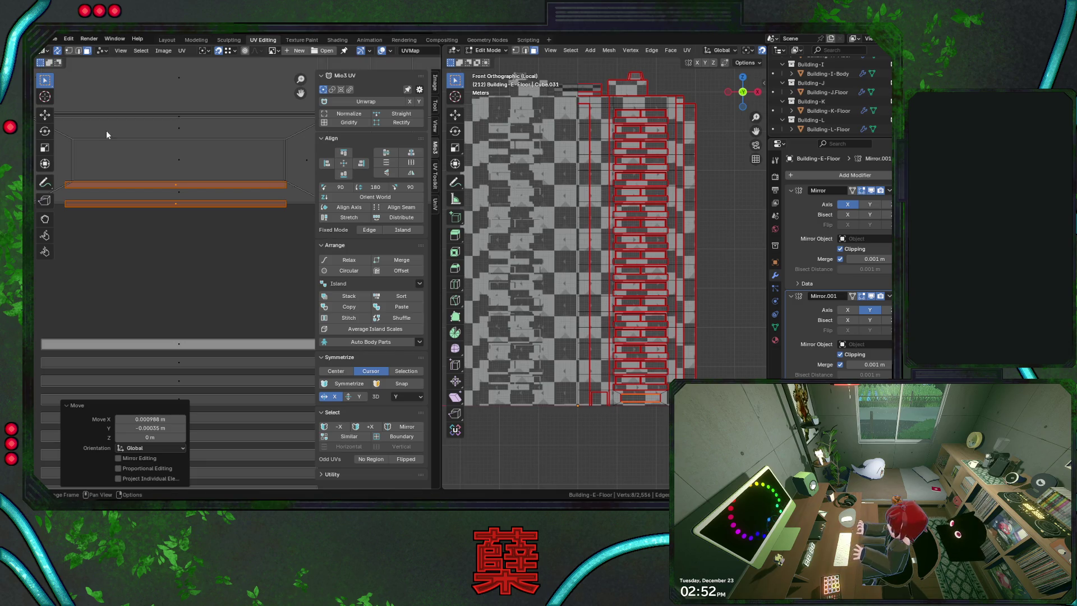
Snap the 2D cursor to the strip's end point, scale both strips to 0.925 and align them on the atlas
left_click(58, 51)
key("shift+s")
left_click(191, 116)
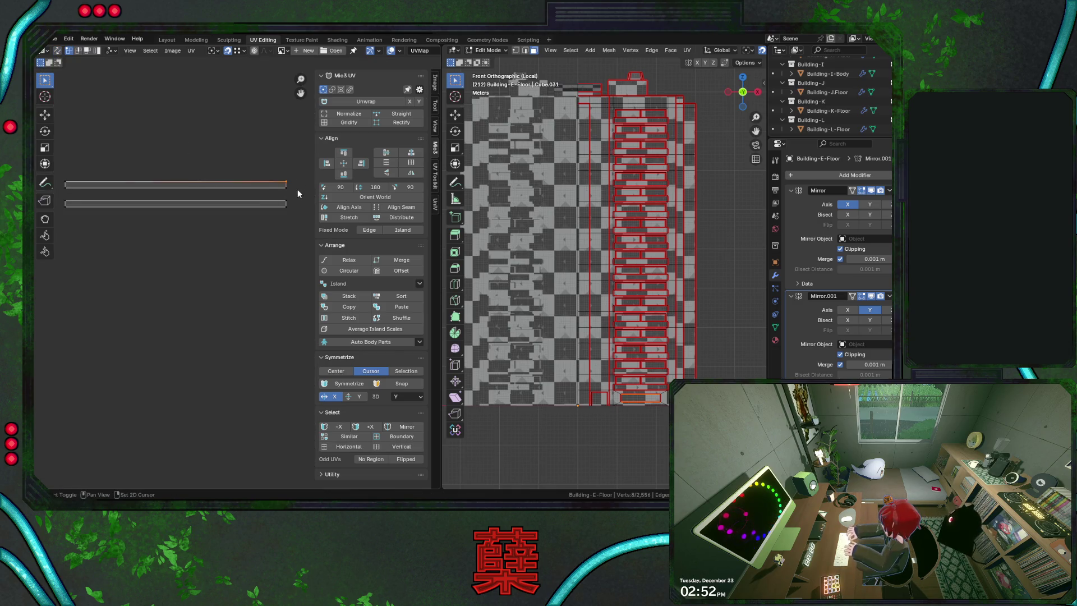
left_click(58, 50)
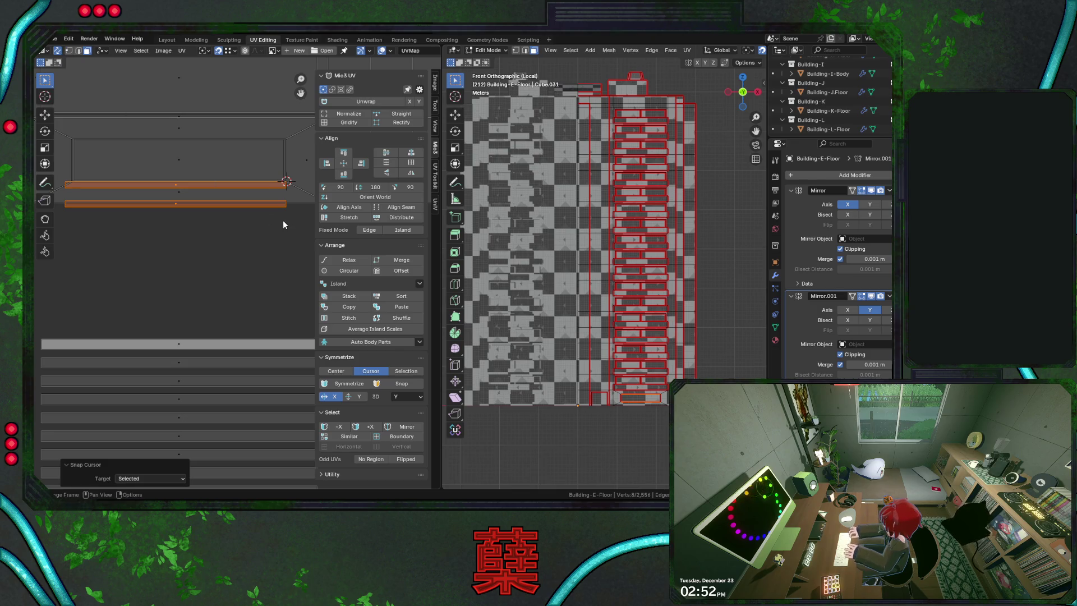
key("s")
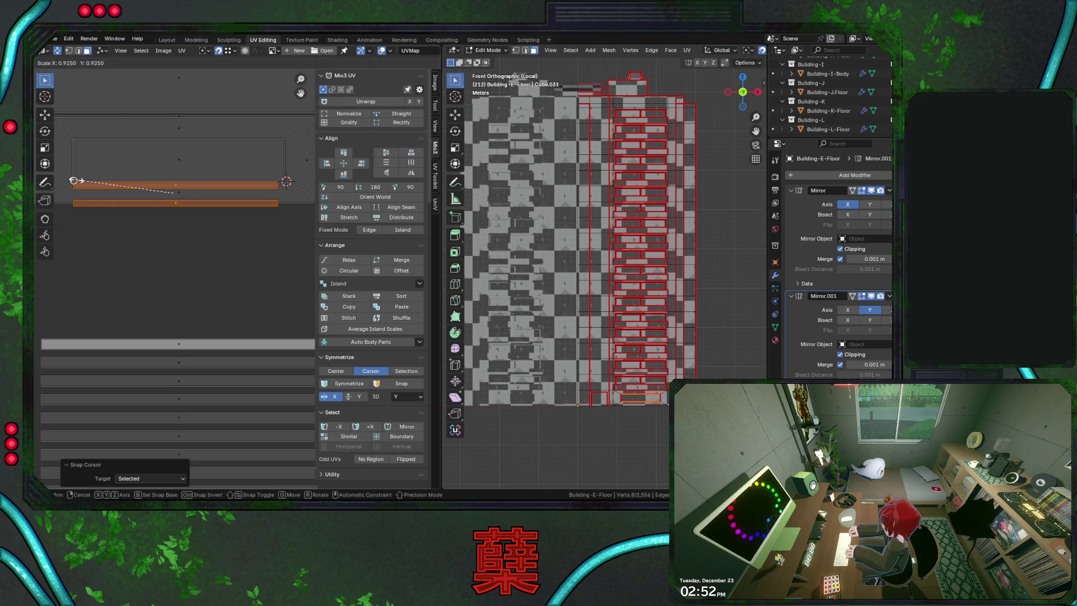
left_click(137, 229)
key("g")
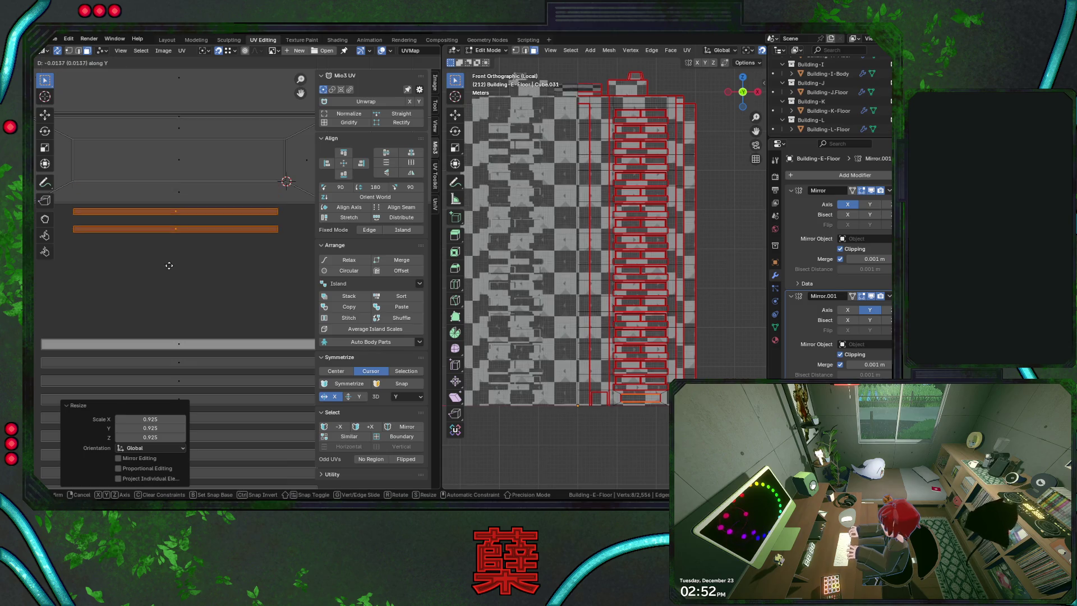
left_click(174, 216)
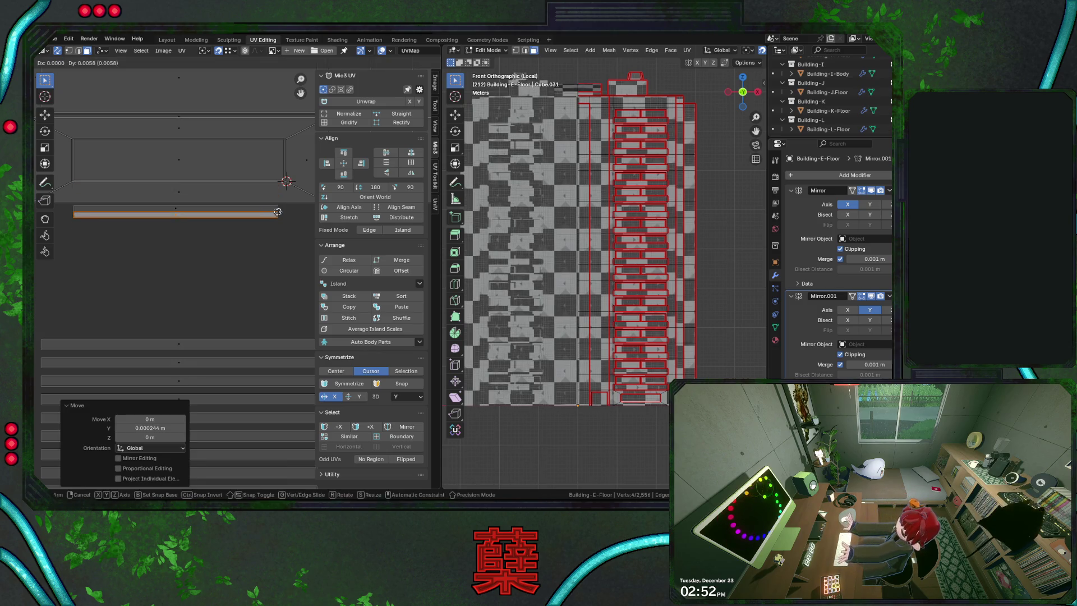
scroll(207, 290, "down", 3)
scroll(208, 291, "down", 5)
left_click_drag(202, 283, 256, 403)
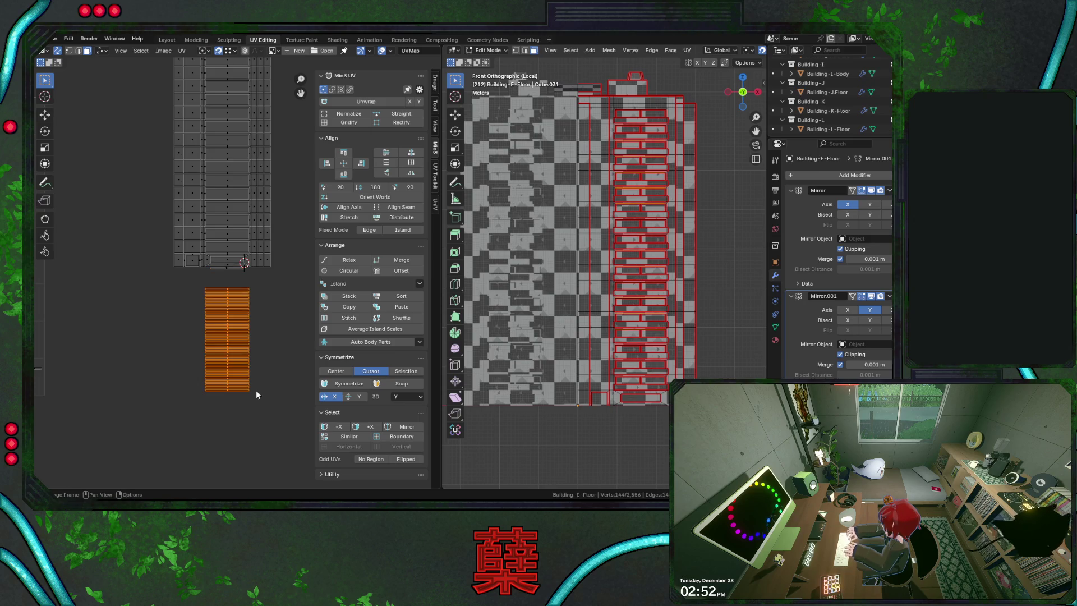
scroll(283, 323, "up", 5)
Adjust the strip stack vertically and drag the small strip island onto the atlas panel
key("g")
key("y")
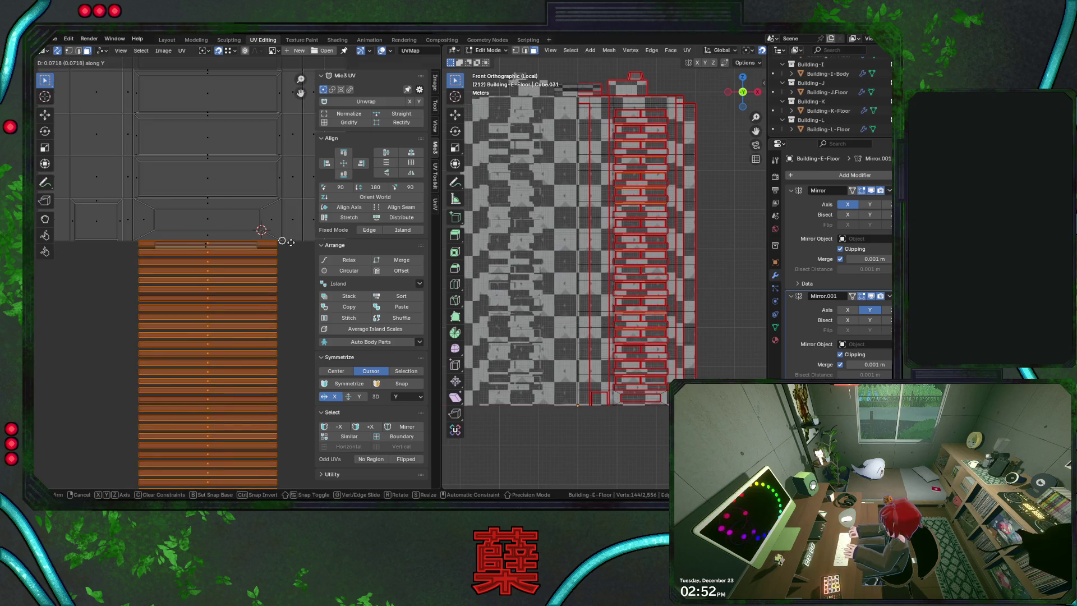
left_click(291, 278)
key("g")
key("y")
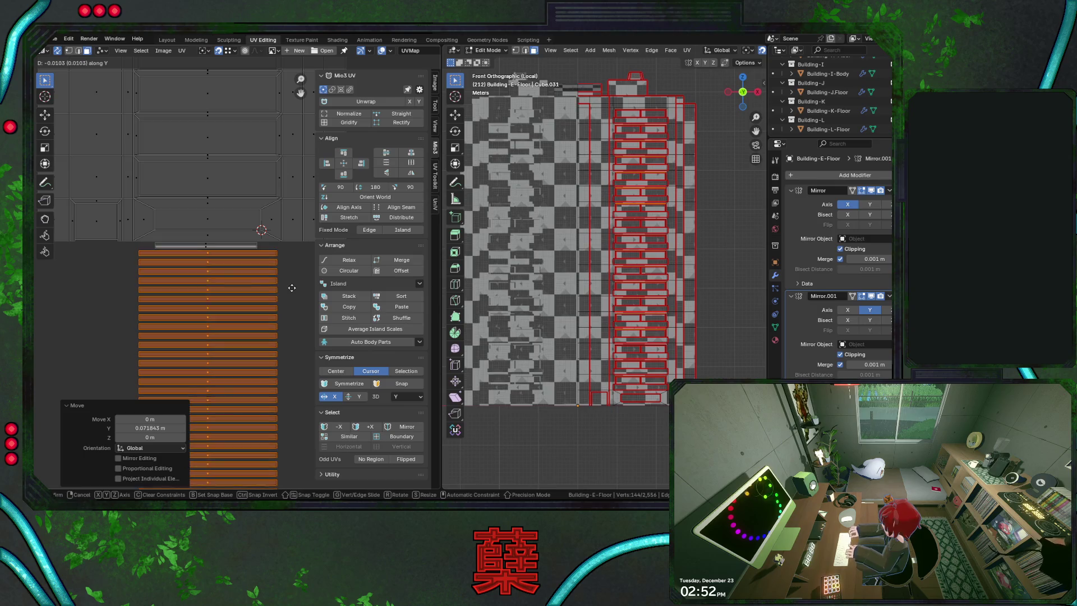
left_click(292, 289)
scroll(292, 288, "down", 3)
scroll(288, 297, "down", 1)
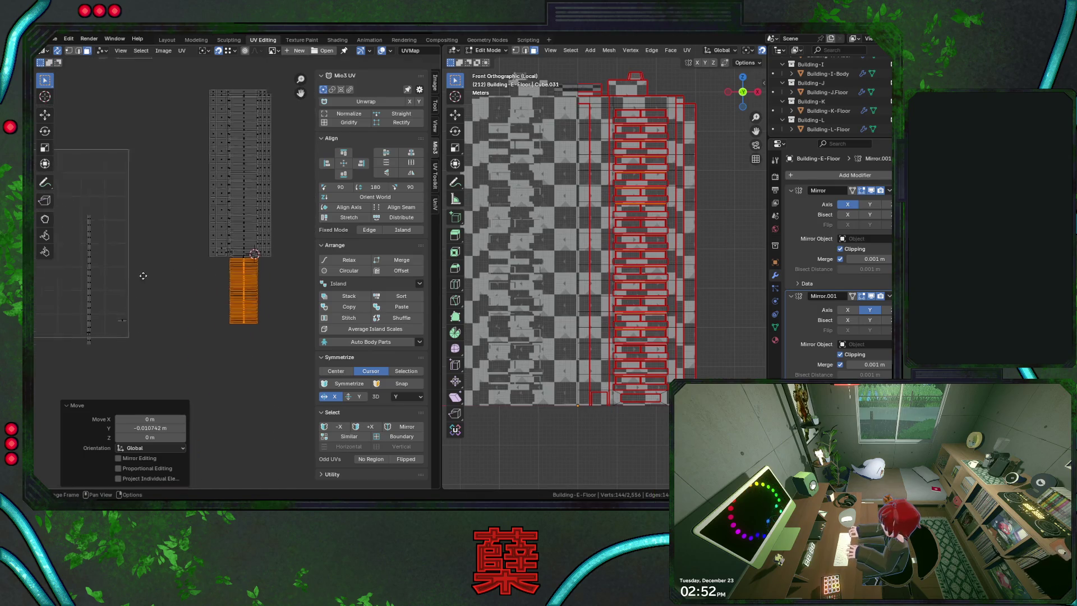
middle_click_drag(103, 313, 149, 281)
left_click_drag(149, 284, 170, 308)
scroll(238, 263, "up", 3)
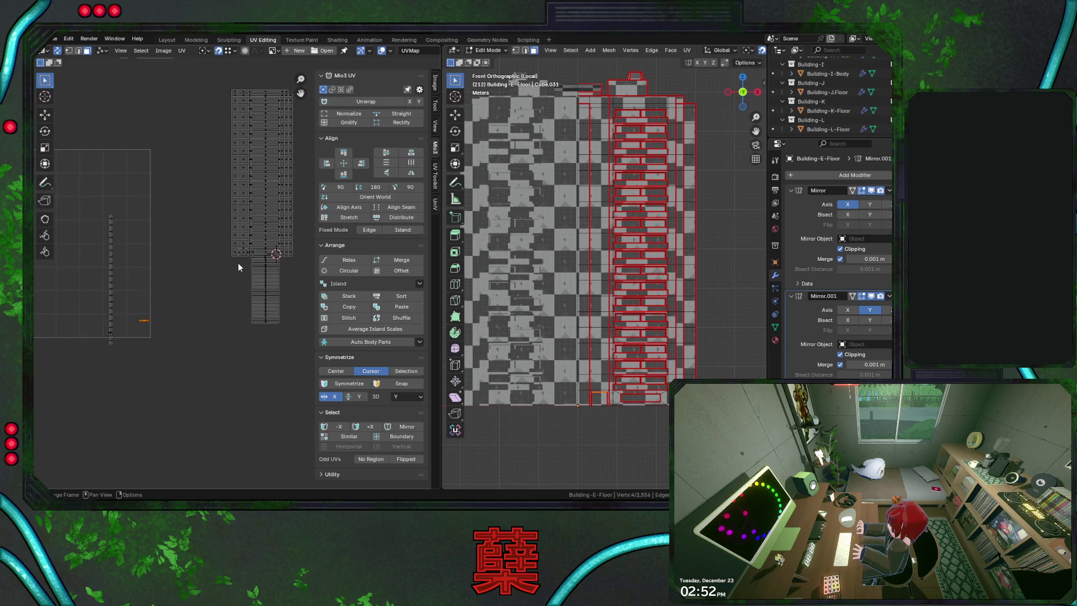
scroll(245, 253, "up", 4)
left_click(263, 193)
middle_click_drag(266, 199, 228, 329)
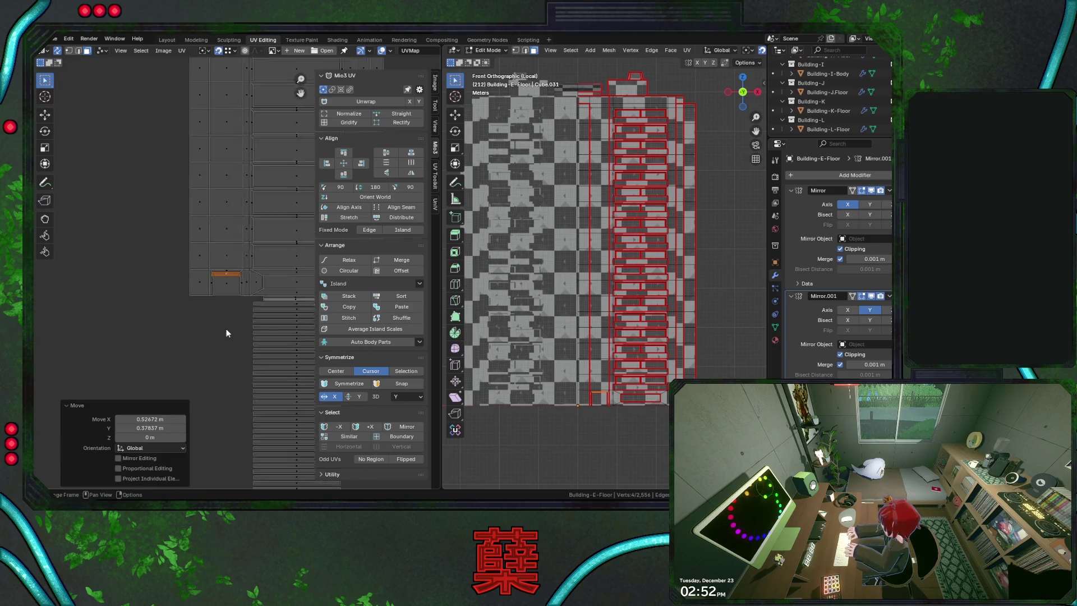
scroll(228, 329, "up", 2)
scroll(223, 336, "up", 2)
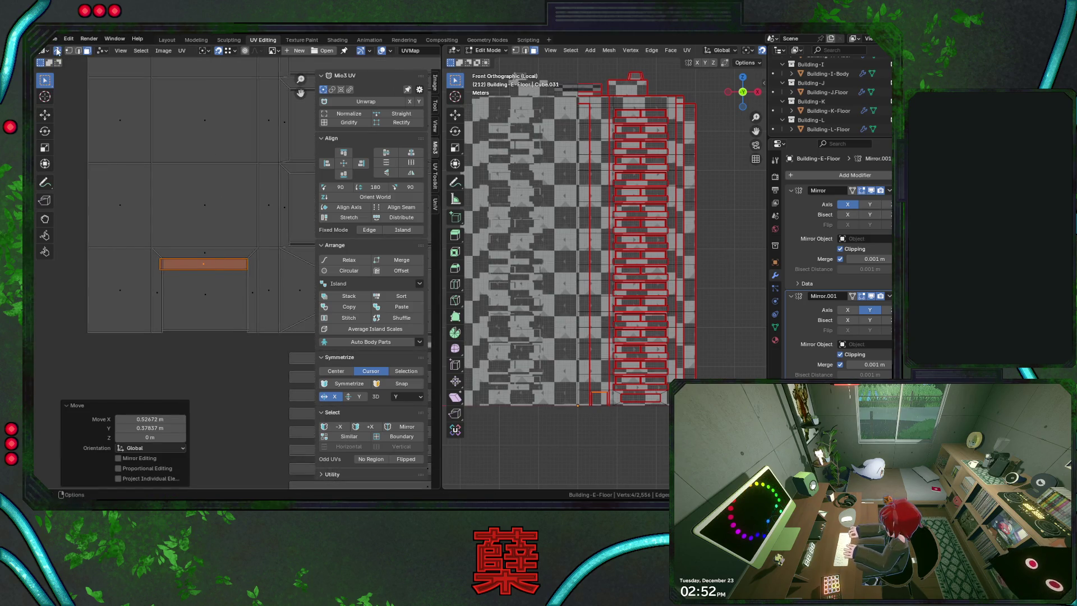
Snap the 2D cursor to the strip's top-right corner and scale the whole strip island from it, then undo
key("ctrl+Tab")
left_click(247, 258)
key("shift+s")
left_click(193, 212)
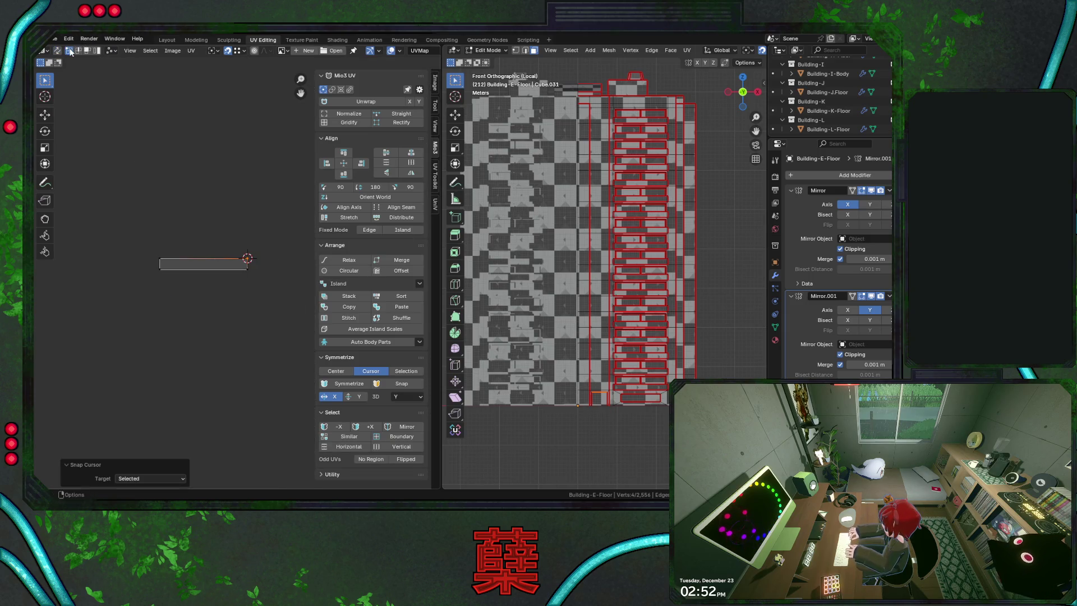
key("a")
key("s")
left_click(121, 248)
scroll(230, 356, "down", 1)
scroll(235, 337, "up", 1)
scroll(249, 295, "up", 2)
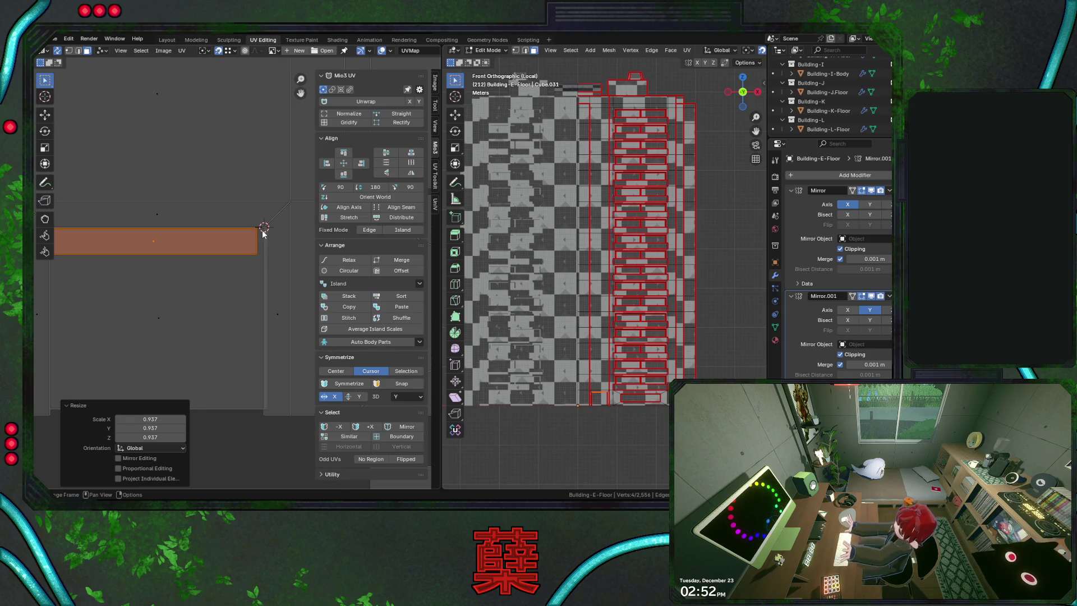
key("ctrl+z")
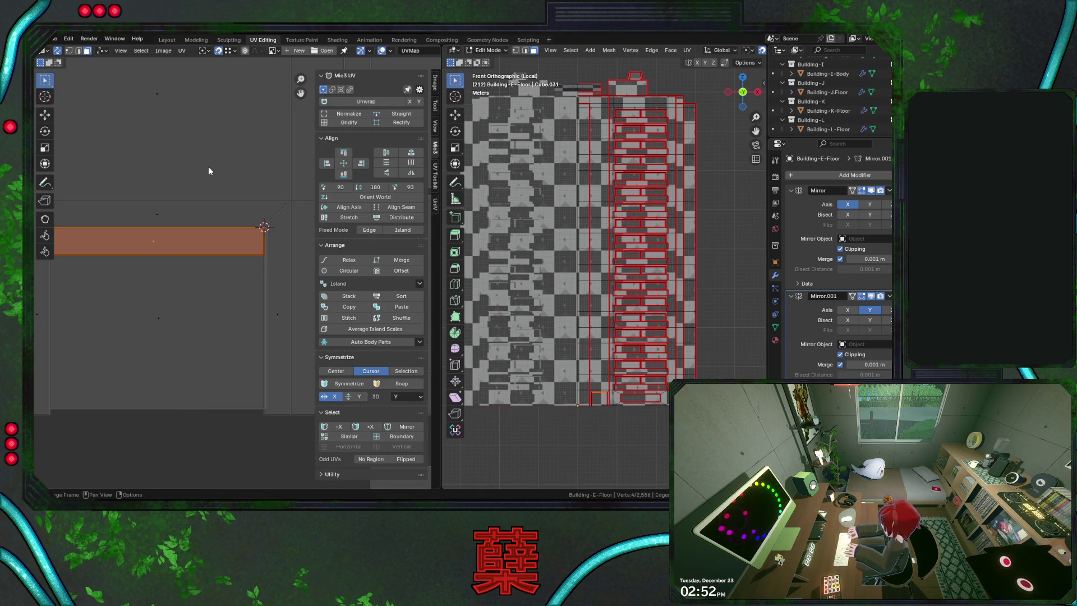
Switch the pivot point, shrink the strip to 0.968 and lower it below the large square island
left_click(228, 51)
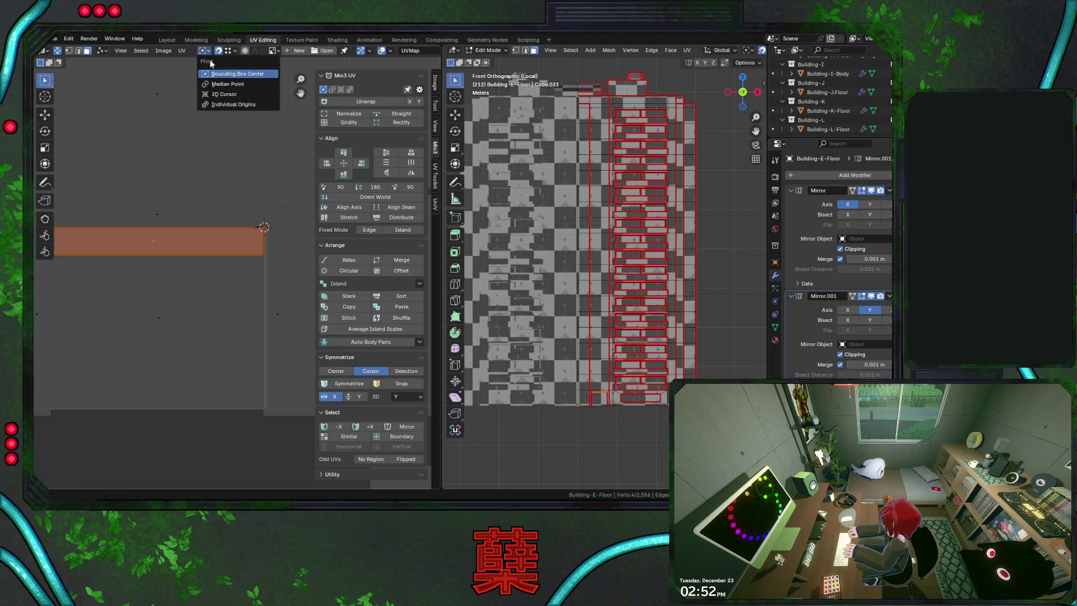
left_click(218, 85)
key("s")
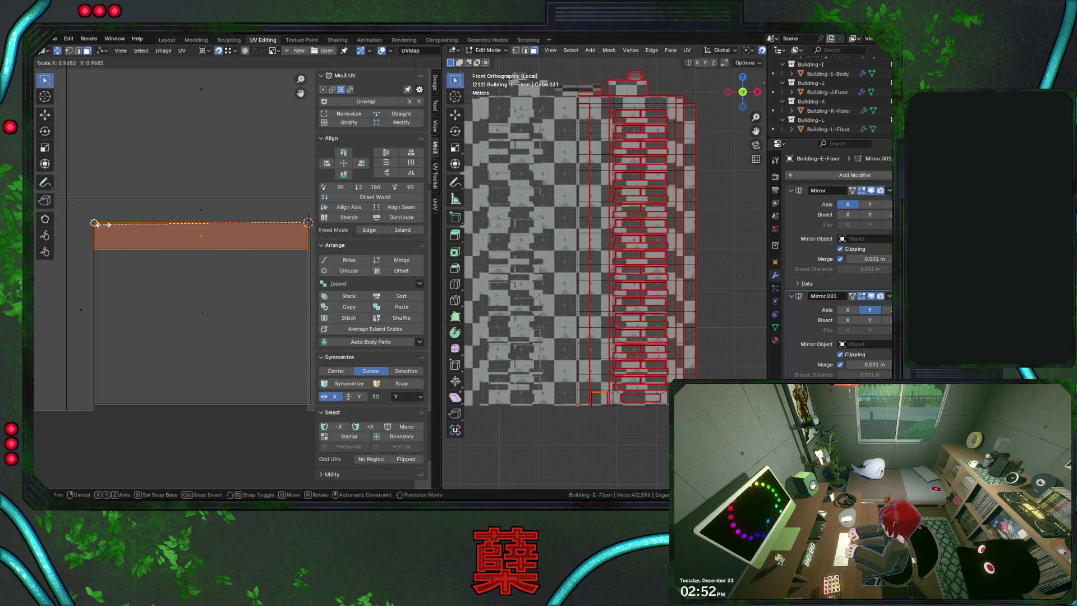
left_click(202, 283)
scroll(215, 250, "up", 1)
key("g")
key("y")
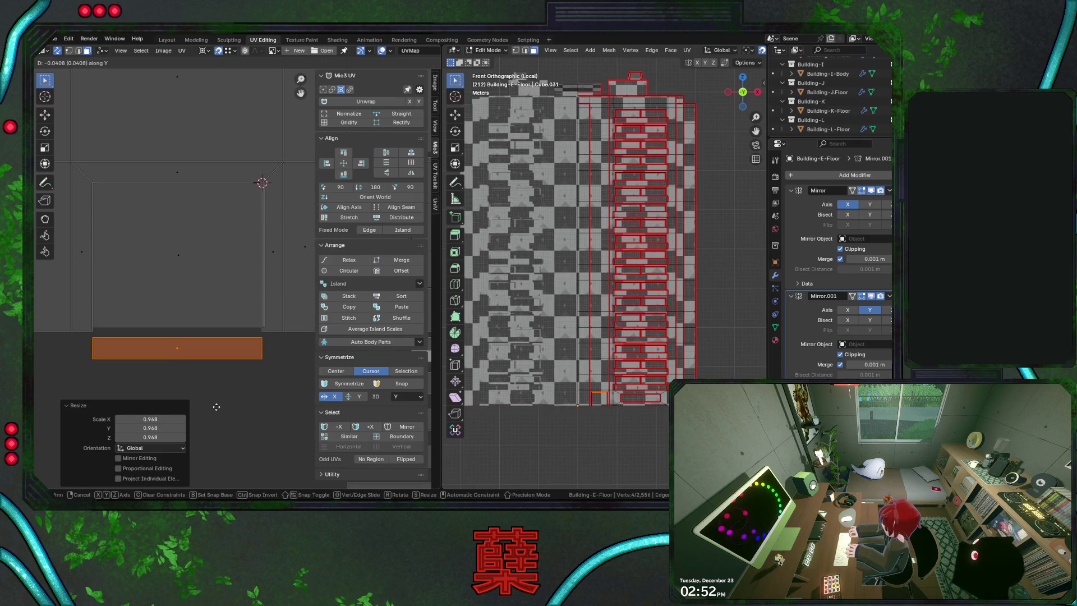
left_click(216, 358)
Try resizing the square island and revert it, nudge it left along X, and save City.blend
left_click(209, 295)
key("s")
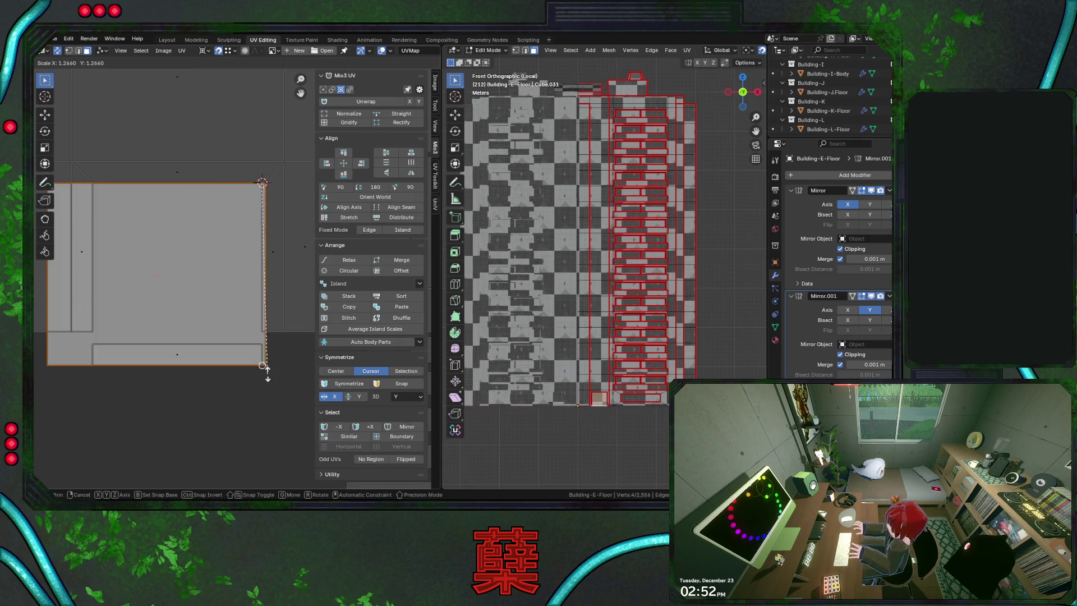
key("Escape")
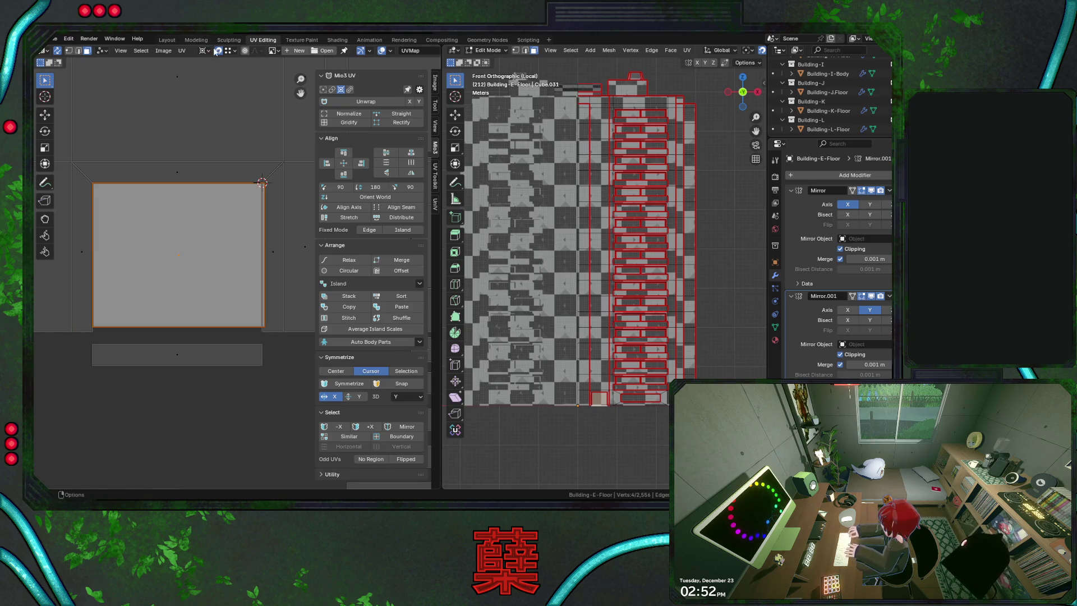
key("s")
left_click(275, 387)
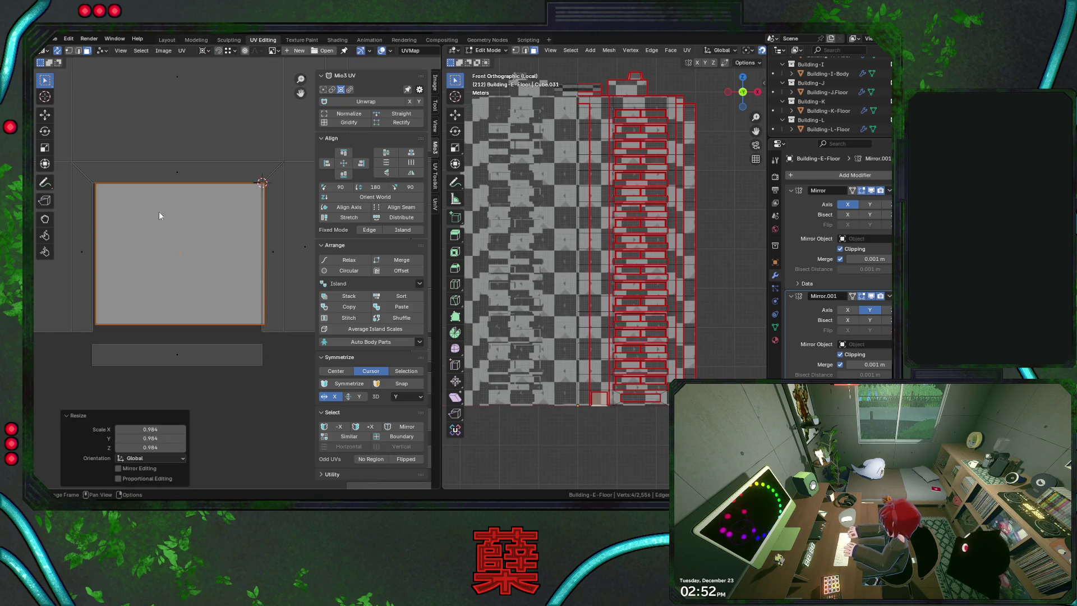
key("Escape")
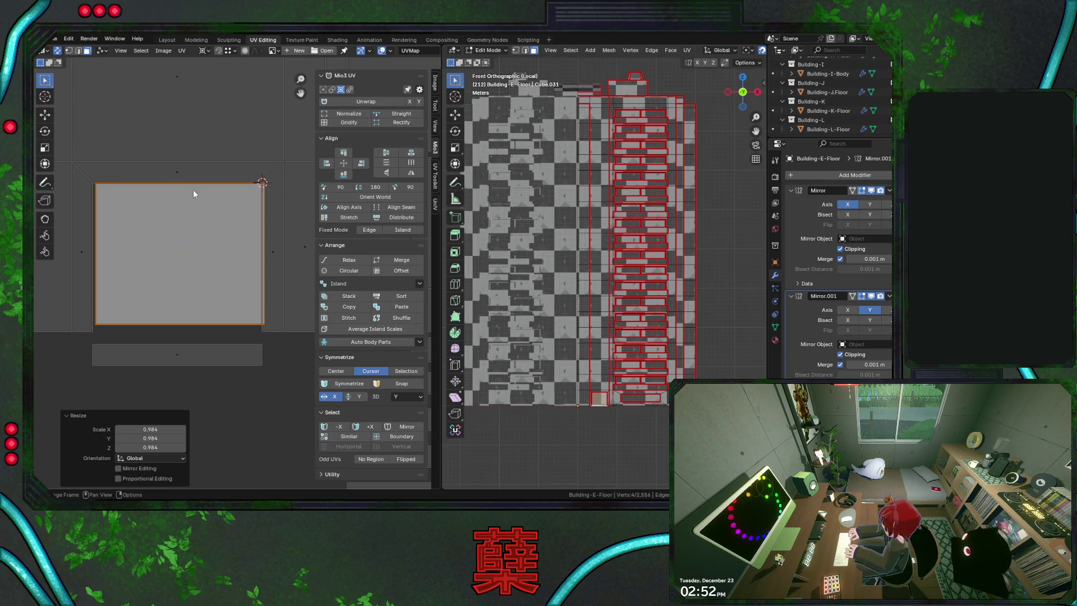
key("ctrl+z")
key("g")
key("x")
left_click(260, 180)
key("ctrl+s")
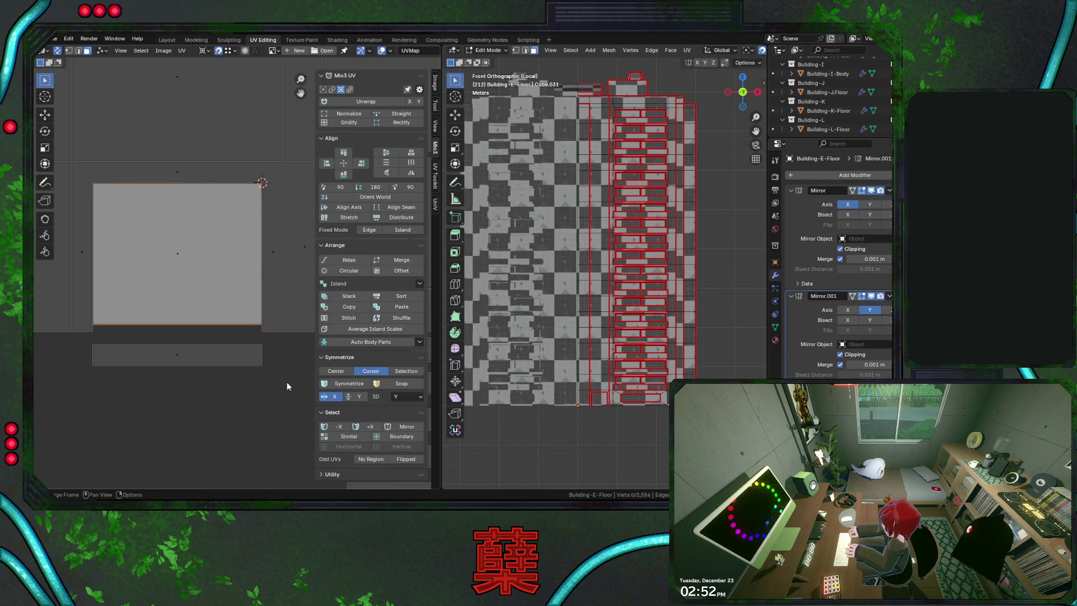
scroll(257, 367, "down", 3)
scroll(254, 359, "down", 3)
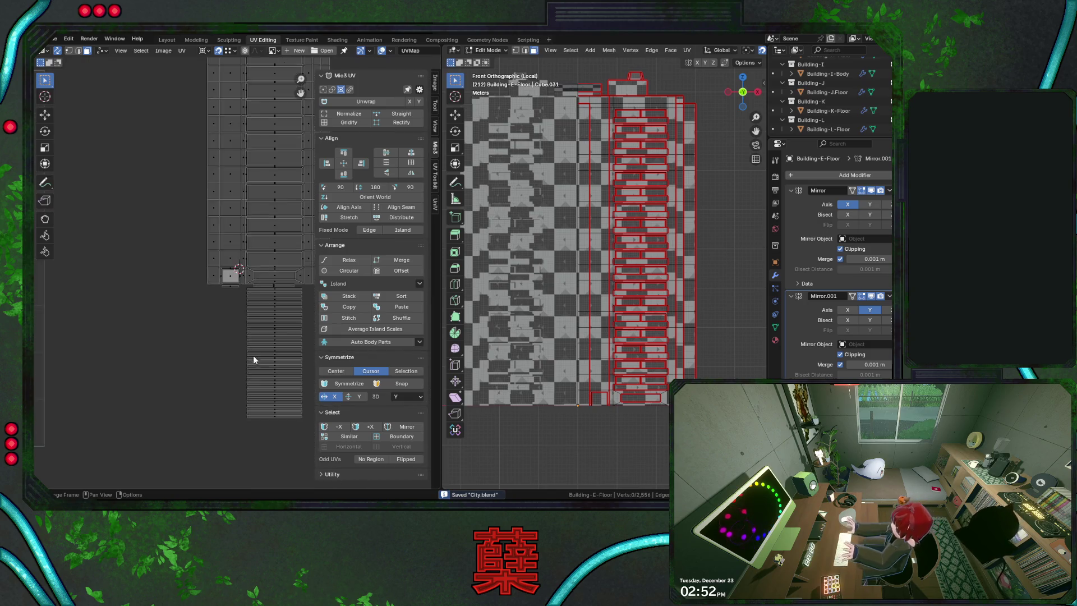
scroll(248, 350, "down", 2)
Move the thin strip island over beside the packed atlas
left_click_drag(79, 214, 128, 383)
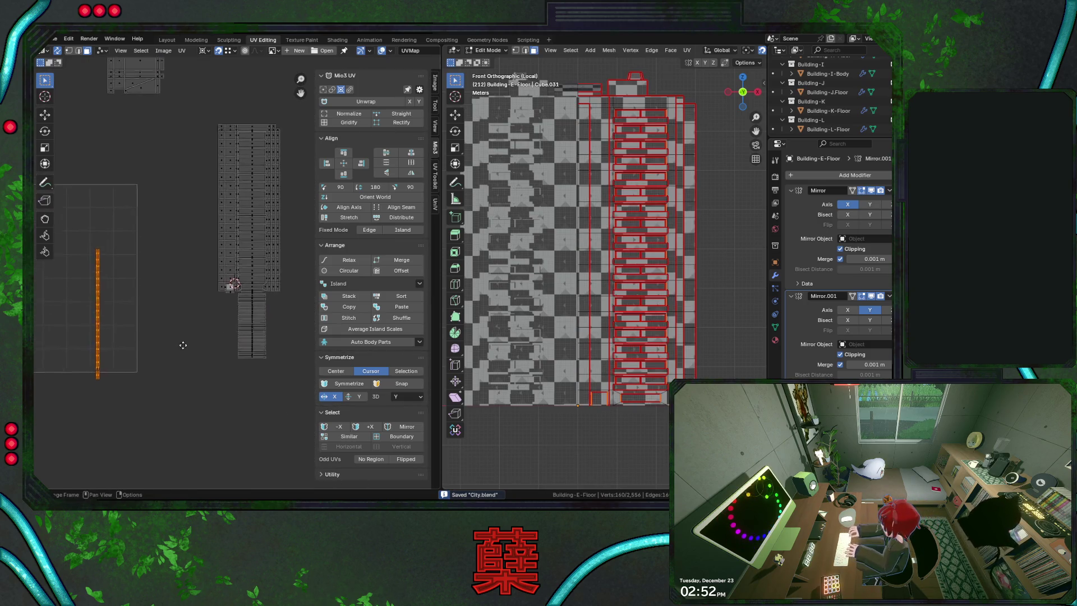
middle_click_drag(173, 381, 146, 410)
key("g")
left_click(266, 316)
key("g")
left_click(282, 328)
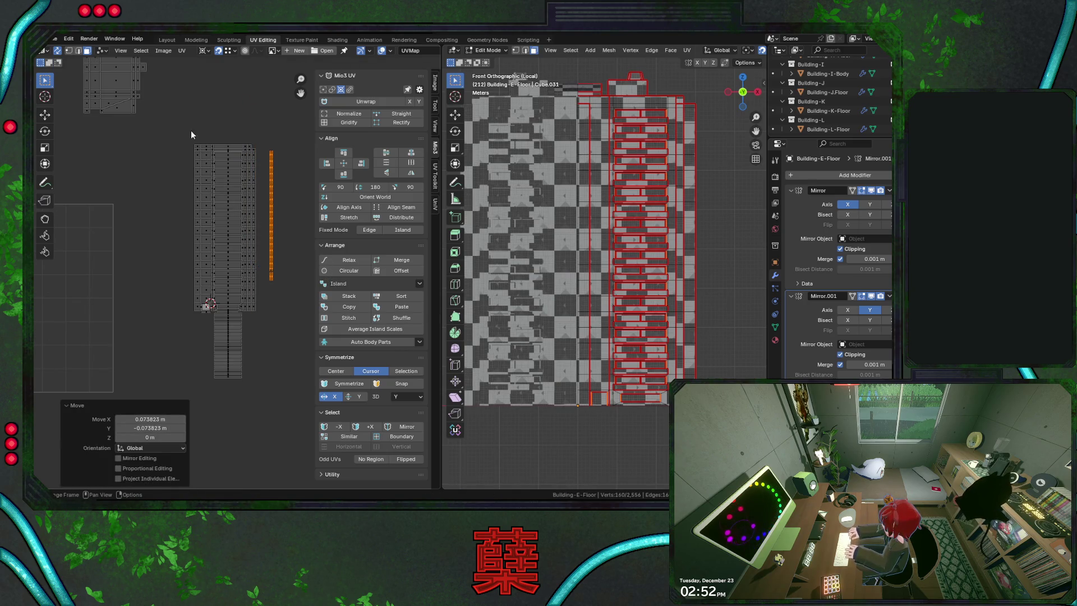
Pull the leftmost column of floor pieces aside and drop its top piece onto the atlas
left_click_drag(190, 131, 213, 249)
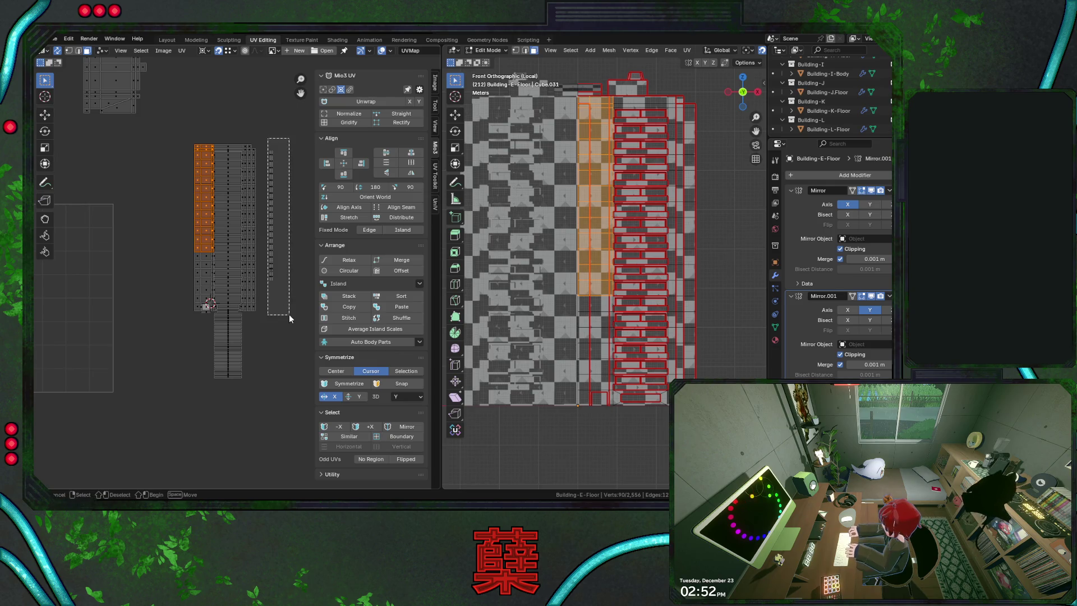
key("g")
scroll(277, 258, "up", 3)
left_click(277, 245)
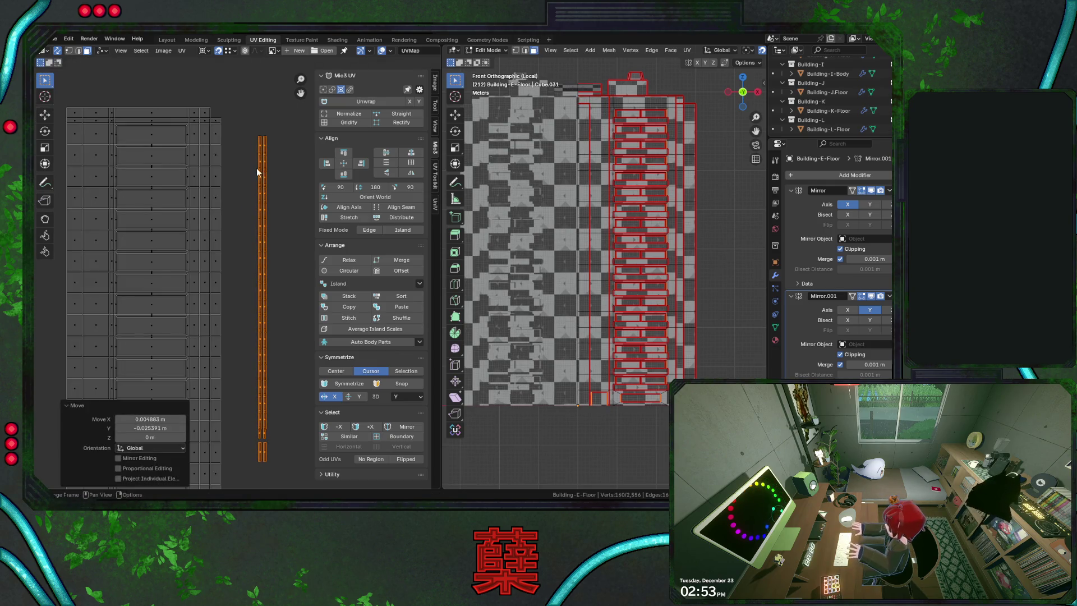
left_click(281, 145)
key("g")
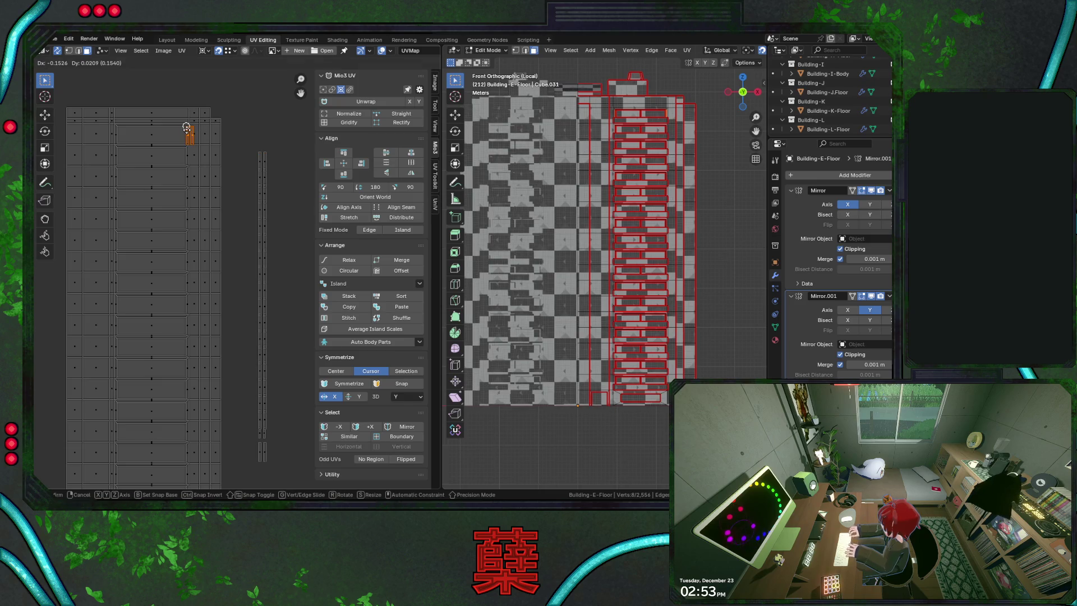
left_click(187, 128)
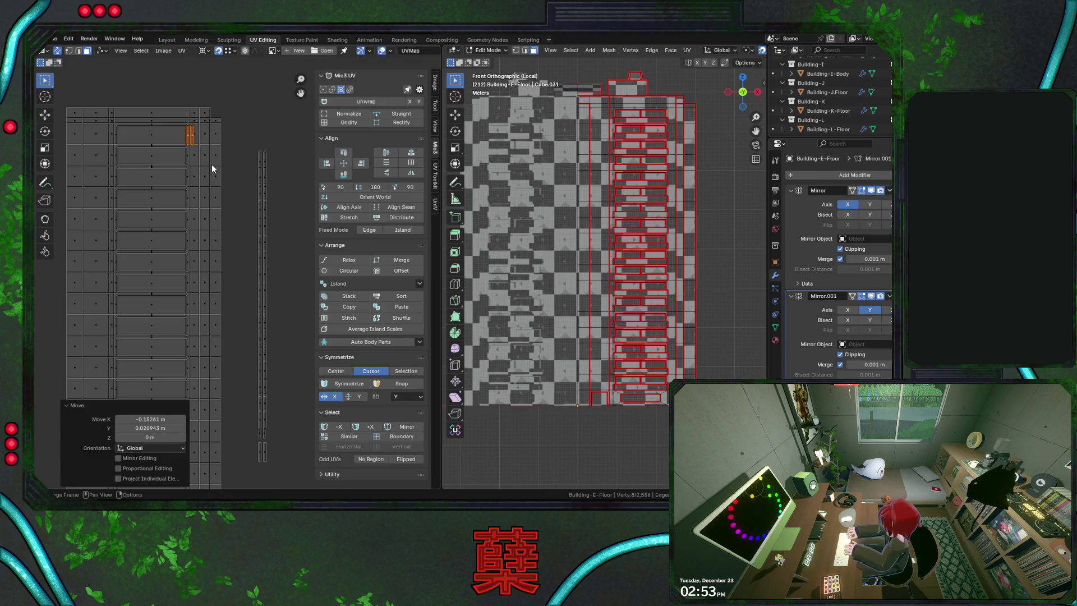
middle_click_drag(212, 169, 234, 264)
scroll(233, 262, "up", 2)
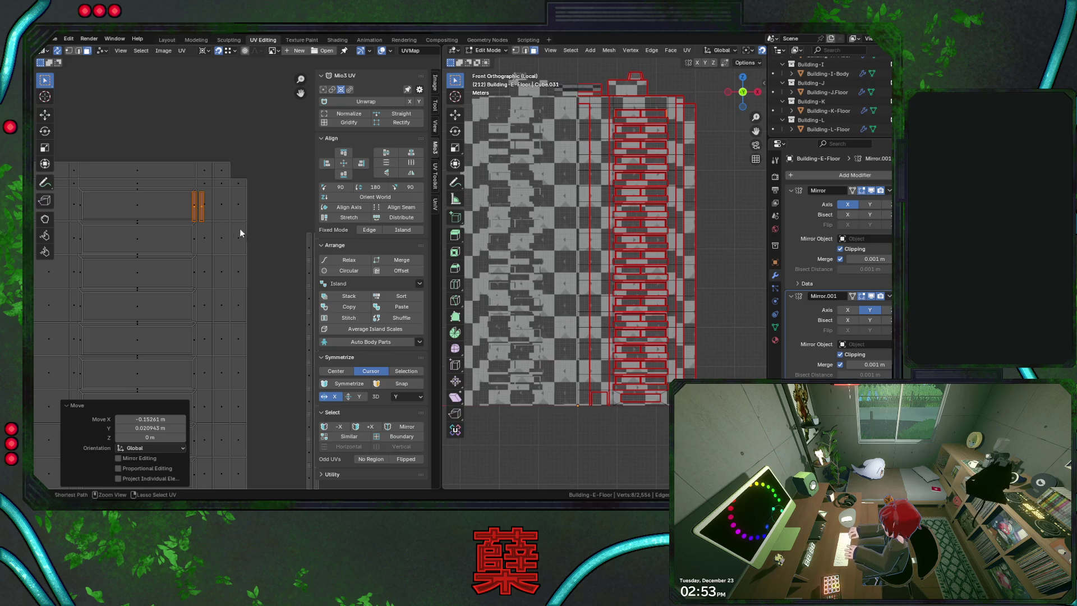
left_click_drag(198, 207, 307, 218)
right_click(221, 207)
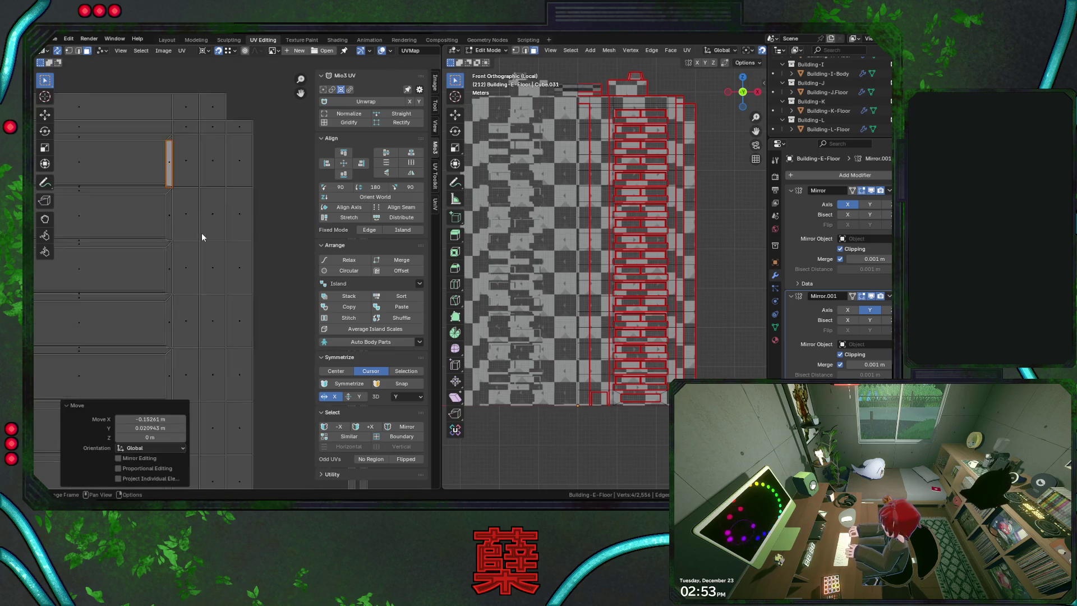
scroll(202, 233, "up", 1)
scroll(228, 297, "up", 1)
middle_click_drag(228, 294, 256, 327)
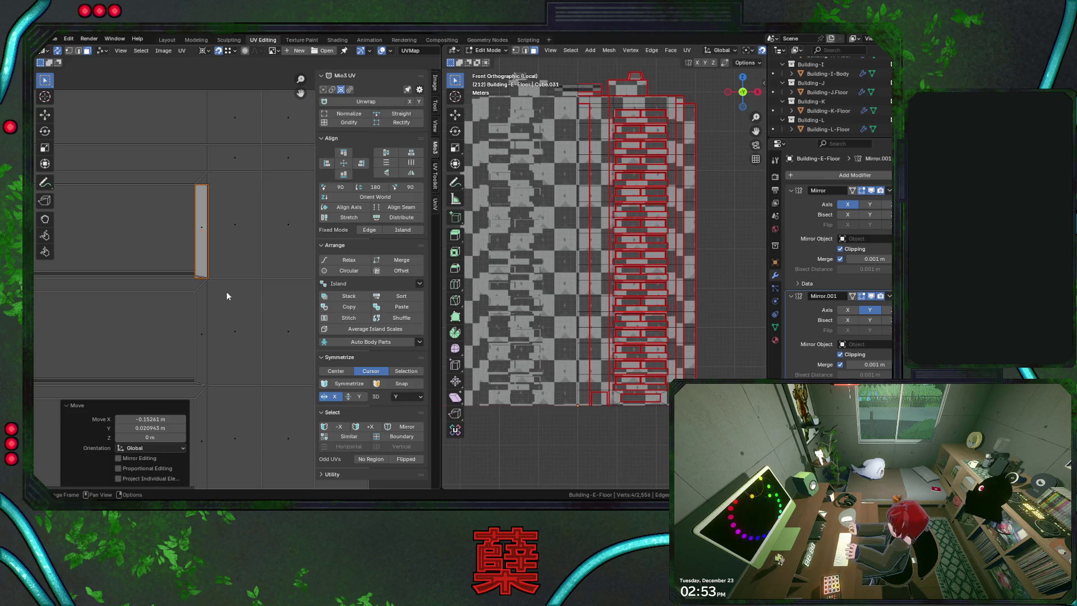
scroll(217, 287, "up", 1)
scroll(209, 227, "up", 1)
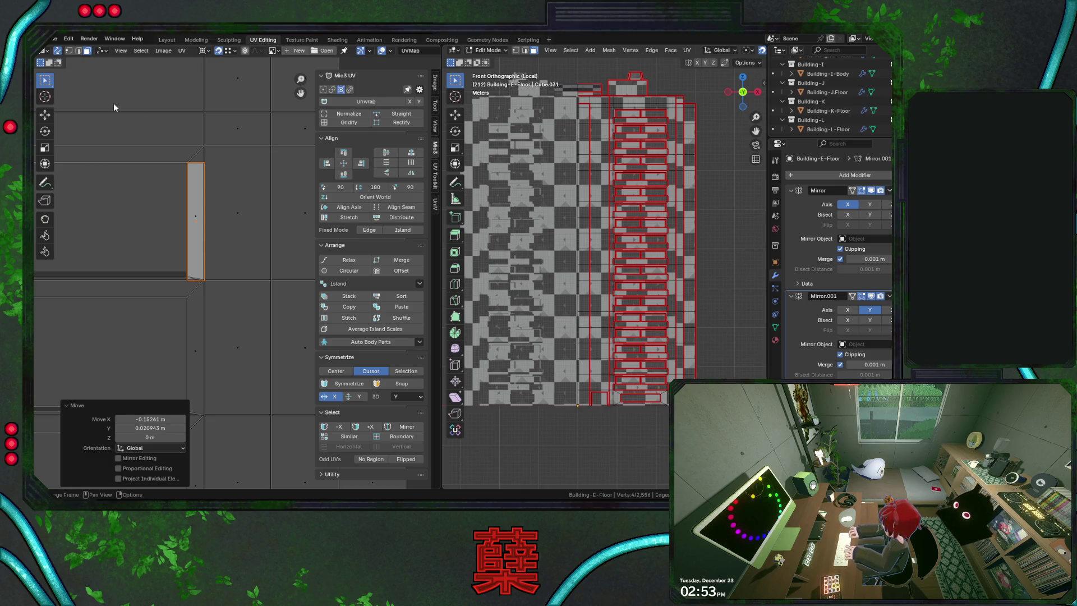
Snap the 2D cursor to the piece's left edge and shrink the piece around it to fit the atlas
left_click(57, 50)
left_click(174, 159)
key("shift+s")
left_click(142, 188)
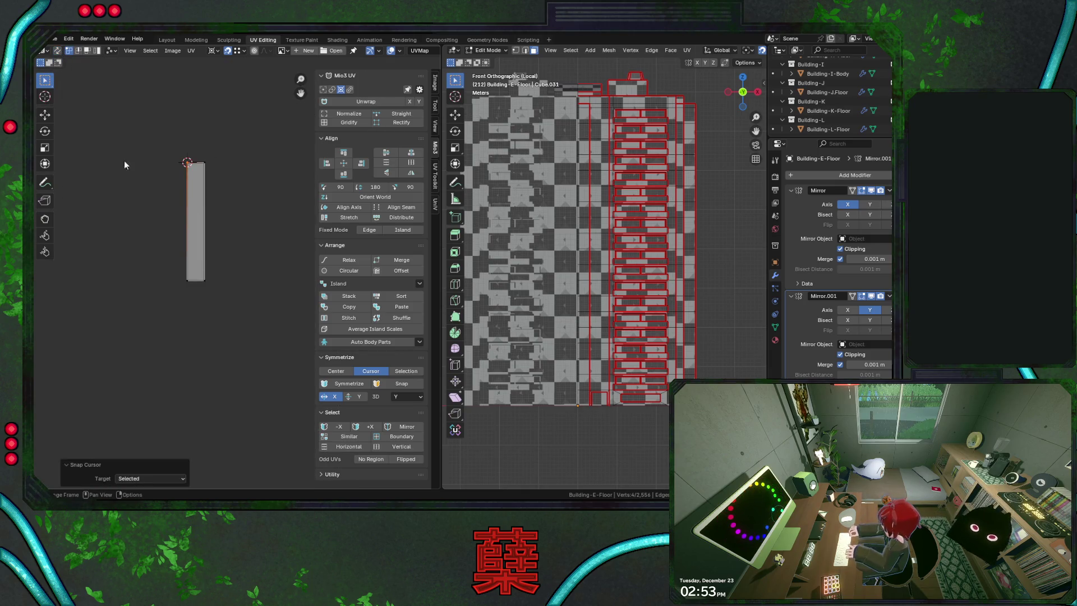
left_click(56, 50)
scroll(198, 287, "up", 1)
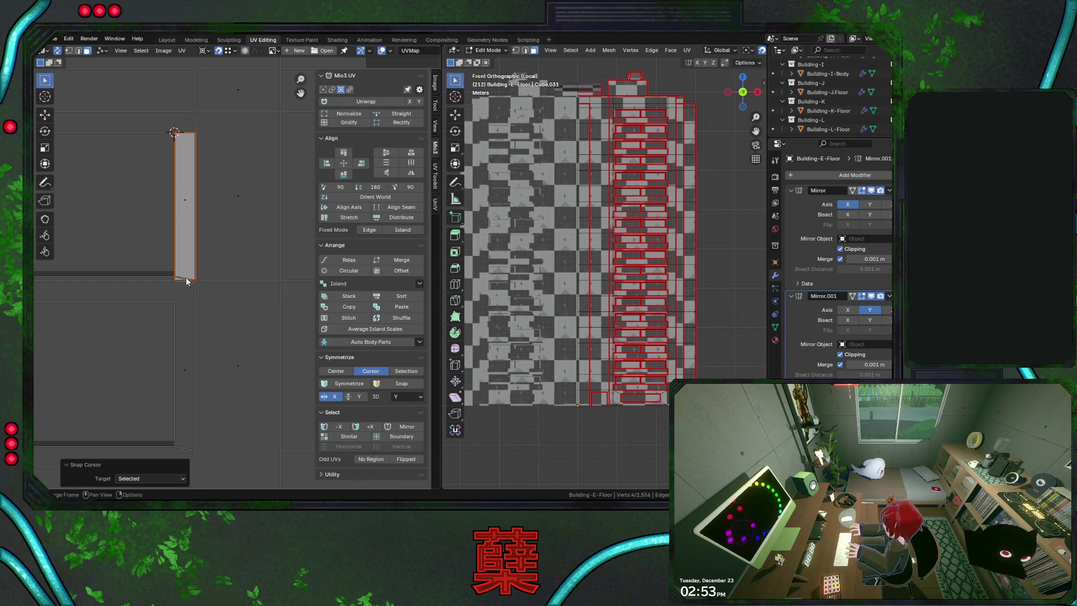
key("s")
left_click(166, 343)
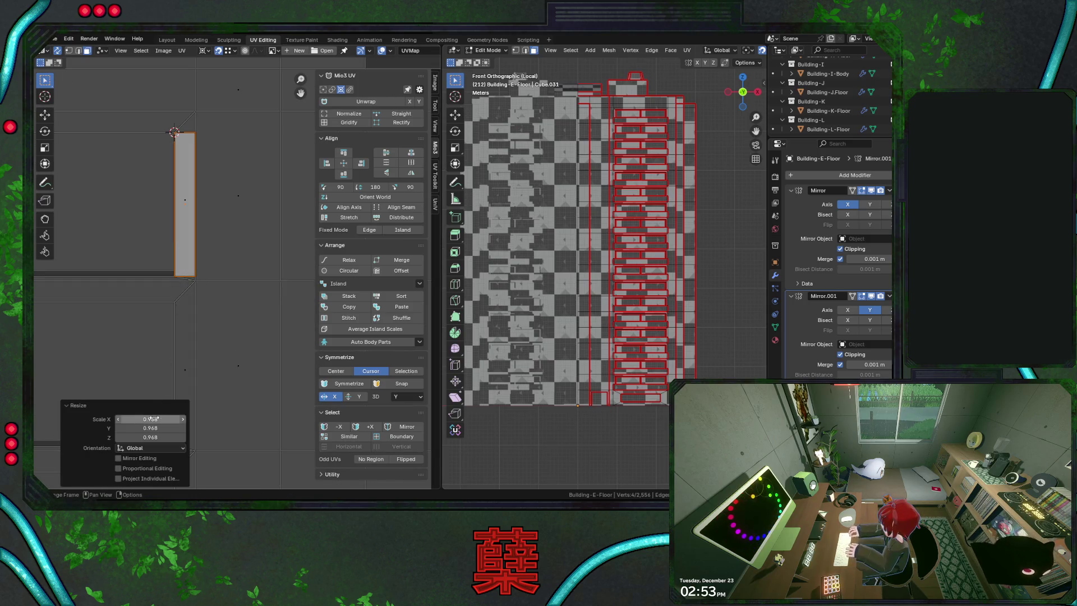
scroll(200, 345, "down", 3)
scroll(199, 343, "down", 2)
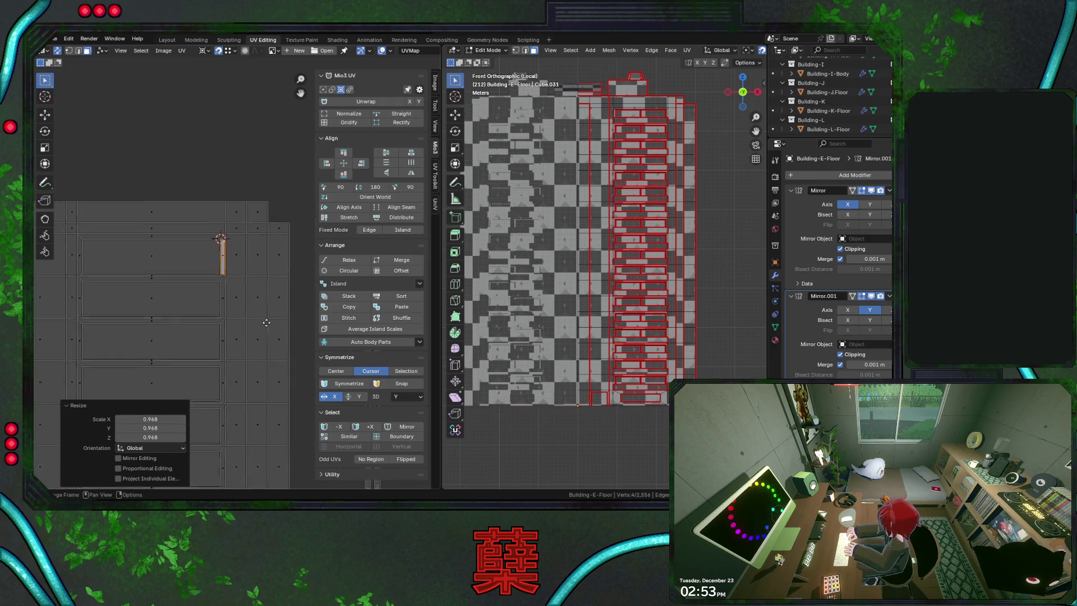
middle_click_drag(267, 326, 263, 295)
scroll(222, 219, "down", 2)
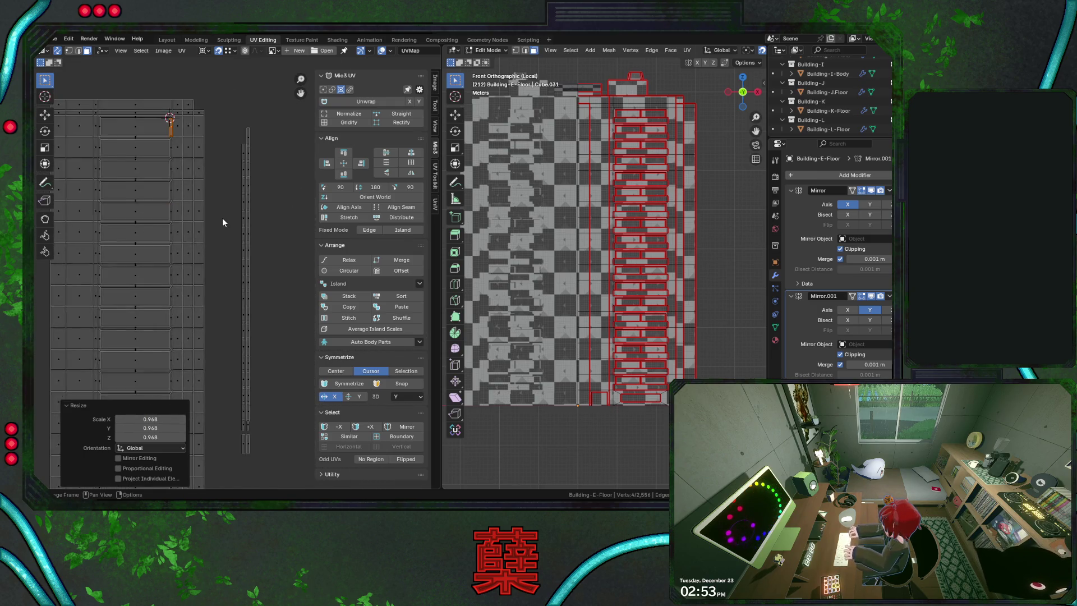
scroll(223, 218, "down", 2)
In vertex mode, scale the remaining thin strip by the same 0.968 vertical factor
left_click_drag(233, 206, 265, 362)
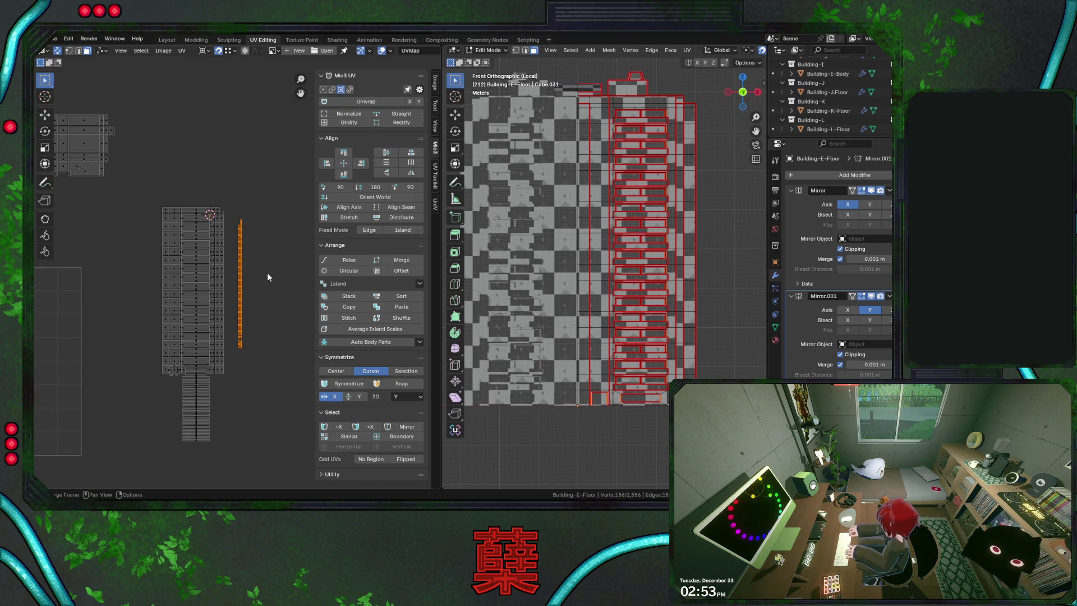
scroll(269, 256, "up", 3)
left_click(203, 50)
left_click(232, 107)
left_click(203, 50)
left_click(225, 86)
key("s")
left_click(270, 293)
left_click(152, 428)
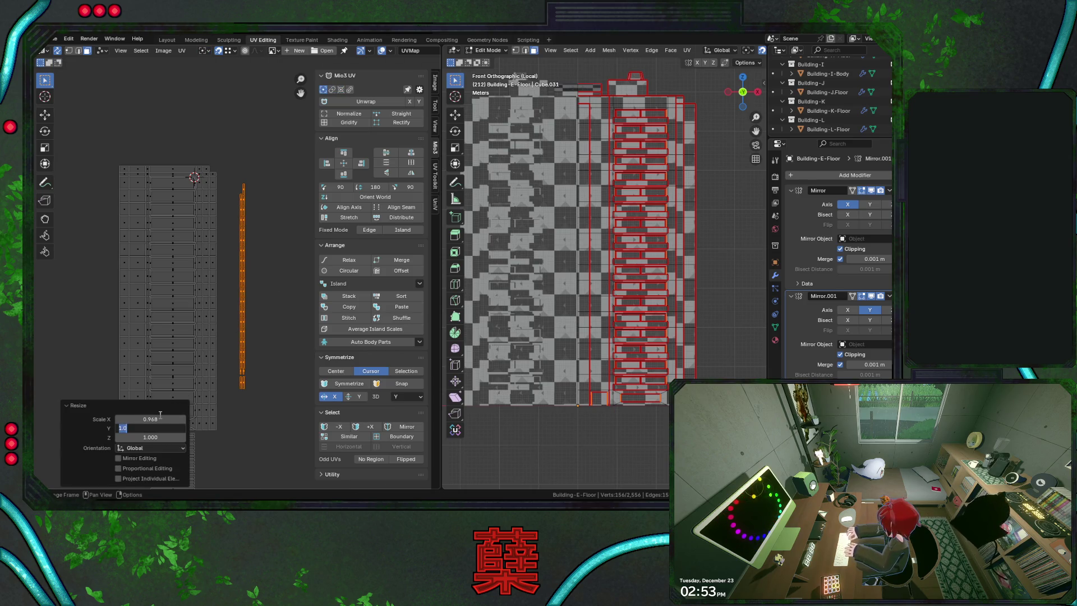
key("Tab")
type("0.968209")
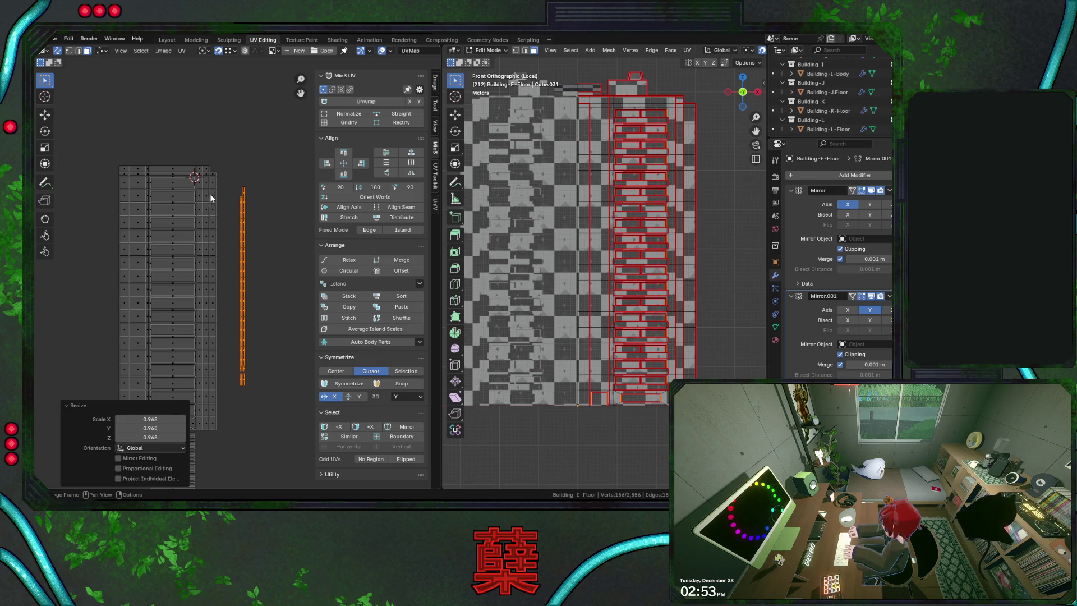
Slide the shrunken strip horizontally into place beside the piece
left_click(194, 185)
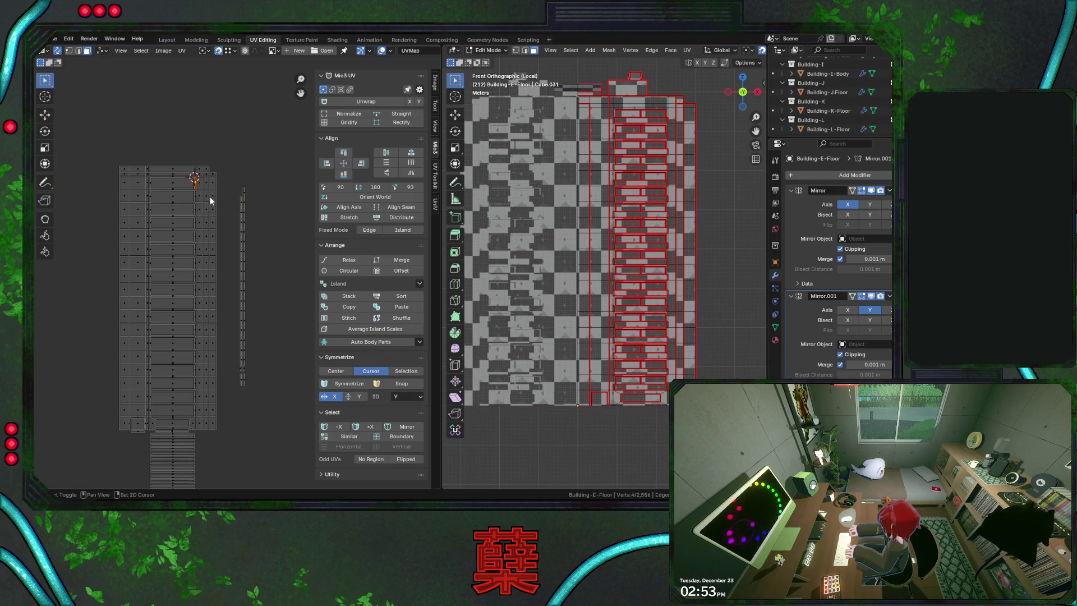
scroll(210, 196, "up", 5)
key("g")
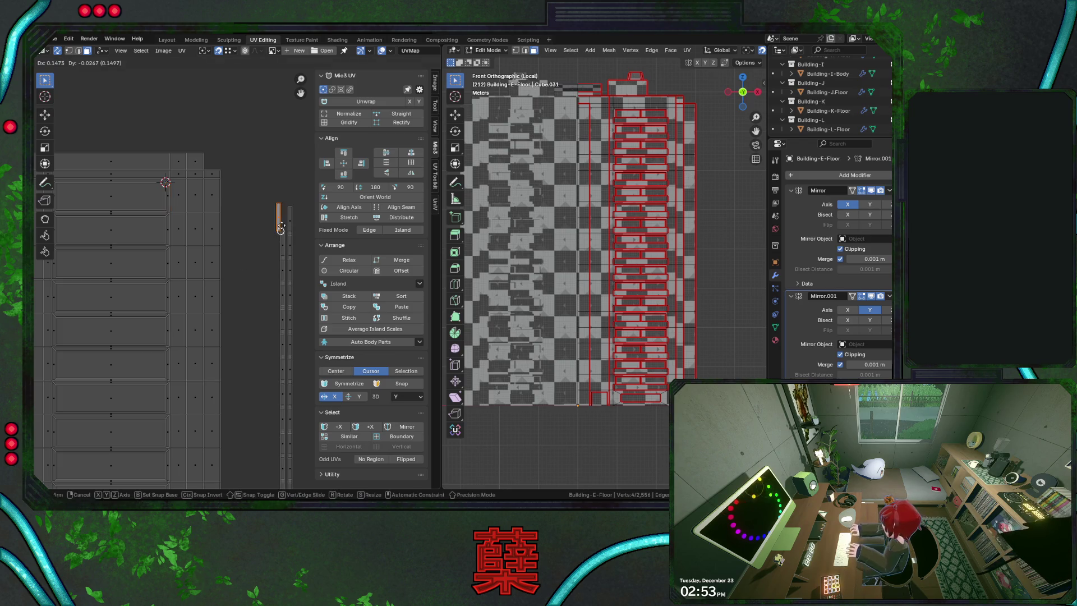
key("x")
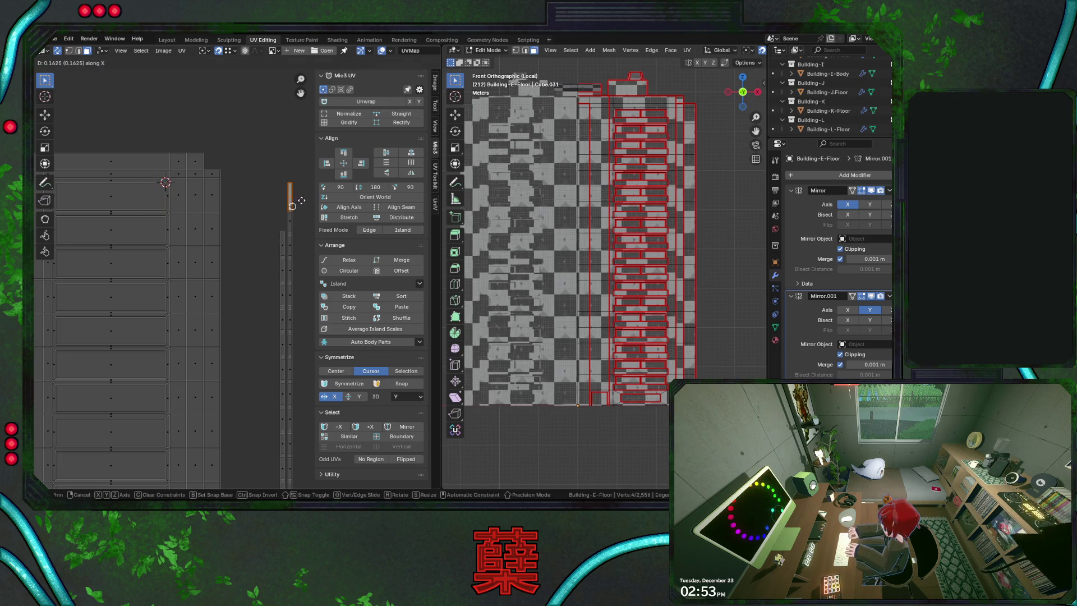
left_click(296, 143)
key("g")
left_click(248, 222)
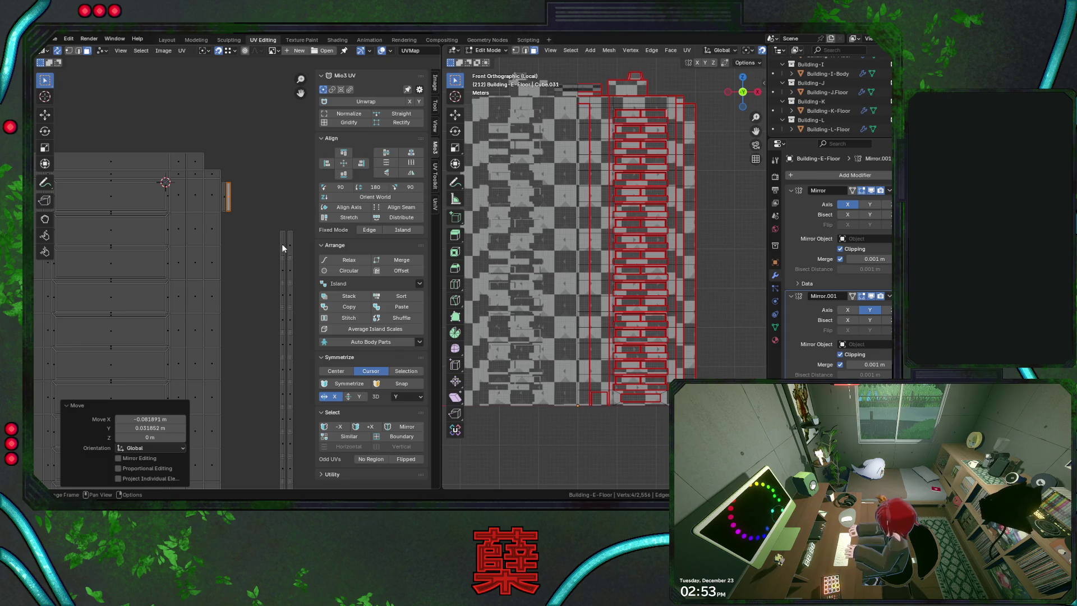
middle_click_drag(281, 241, 246, 166)
scroll(246, 166, "down", 1)
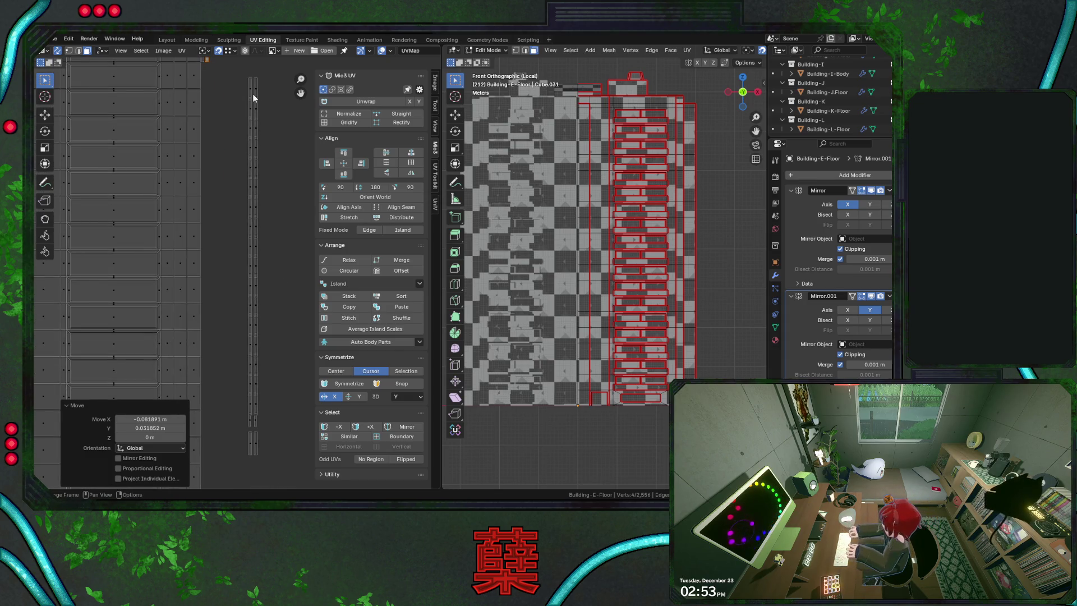
Shift the right-hand vertical UV strip sideways along X next to the atlas
left_click_drag(255, 74, 277, 459)
key("g")
key("x")
left_click(260, 135)
middle_click_drag(270, 298, 274, 150)
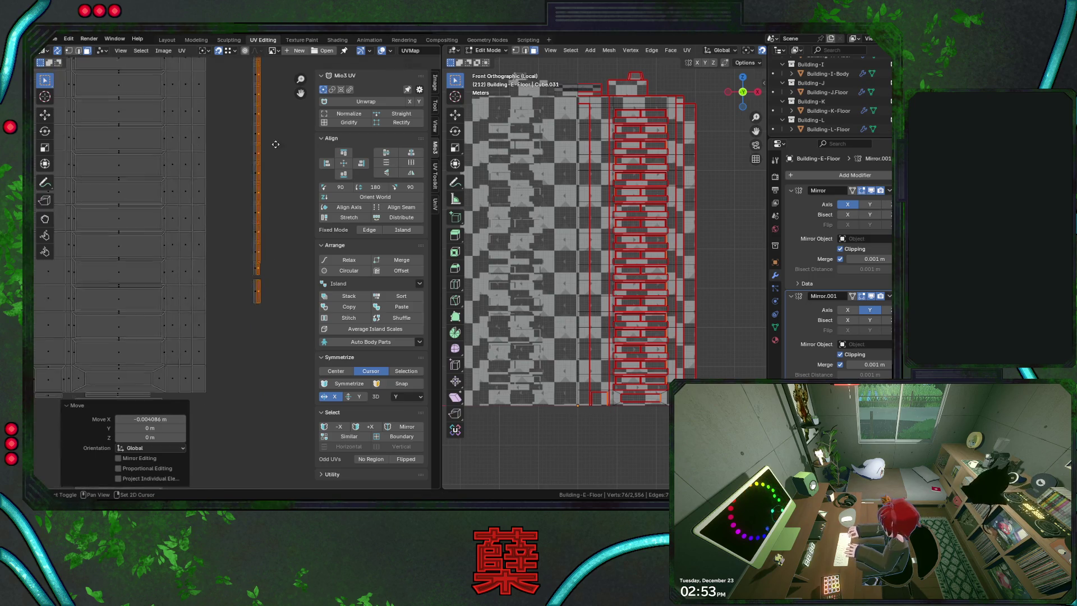
scroll(287, 291, "up", 3)
left_click(231, 254)
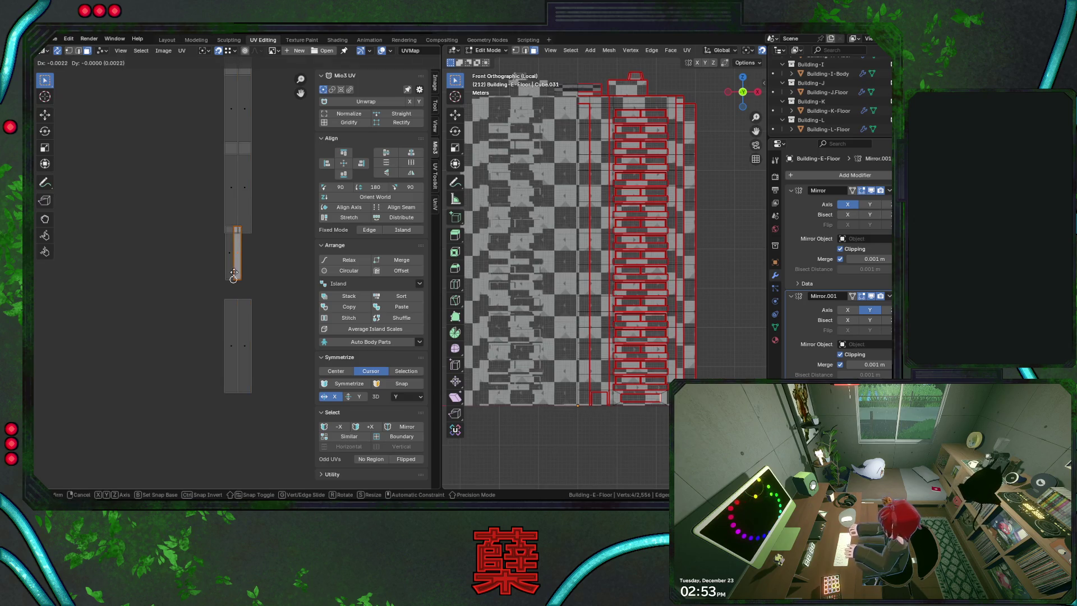
Nudge the selected strip piece left, then carry it over onto the texture atlas
left_click(234, 268)
scroll(258, 278, "down", 2)
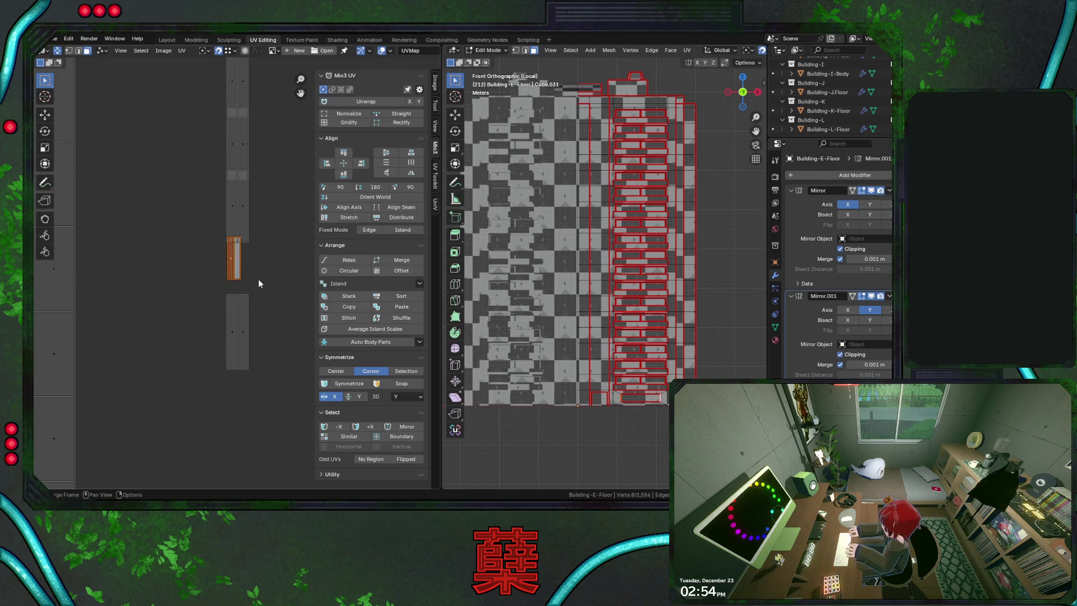
scroll(258, 281, "down", 2)
key("g")
left_click(211, 412)
mouse_move(210, 412)
middle_mouse_down()
mouse_move(278, 313)
mouse_move(202, 289)
middle_mouse_up()
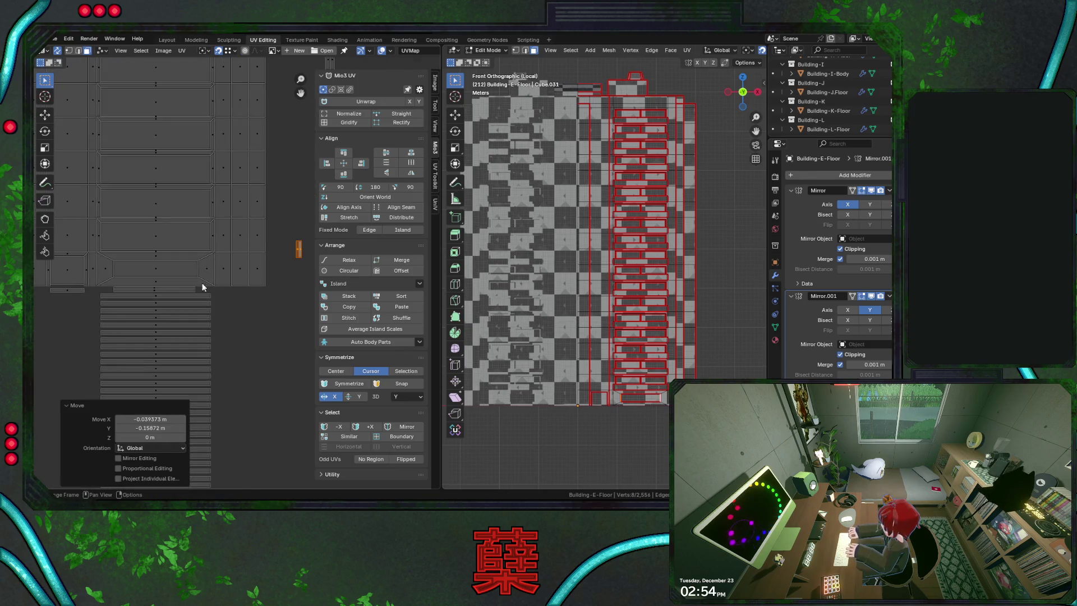
key("g")
left_click(199, 272)
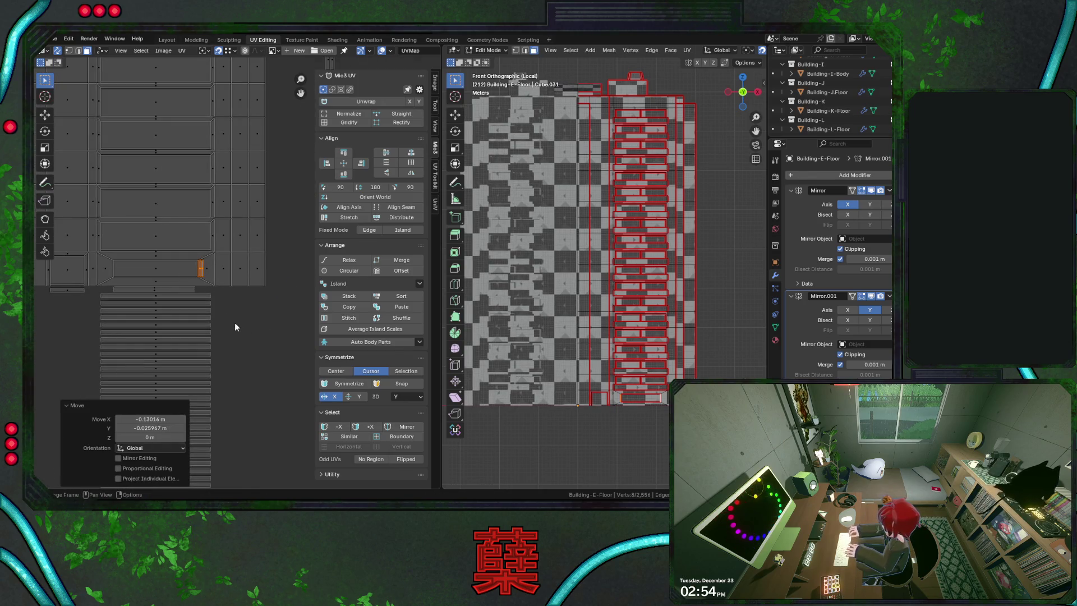
Slide the piece horizontally and drop it into an atlas column
key("g")
key("x")
left_click(306, 330)
mouse_move(286, 235)
middle_mouse_down()
mouse_move(216, 213)
mouse_move(243, 297)
mouse_move(326, 251)
middle_mouse_up()
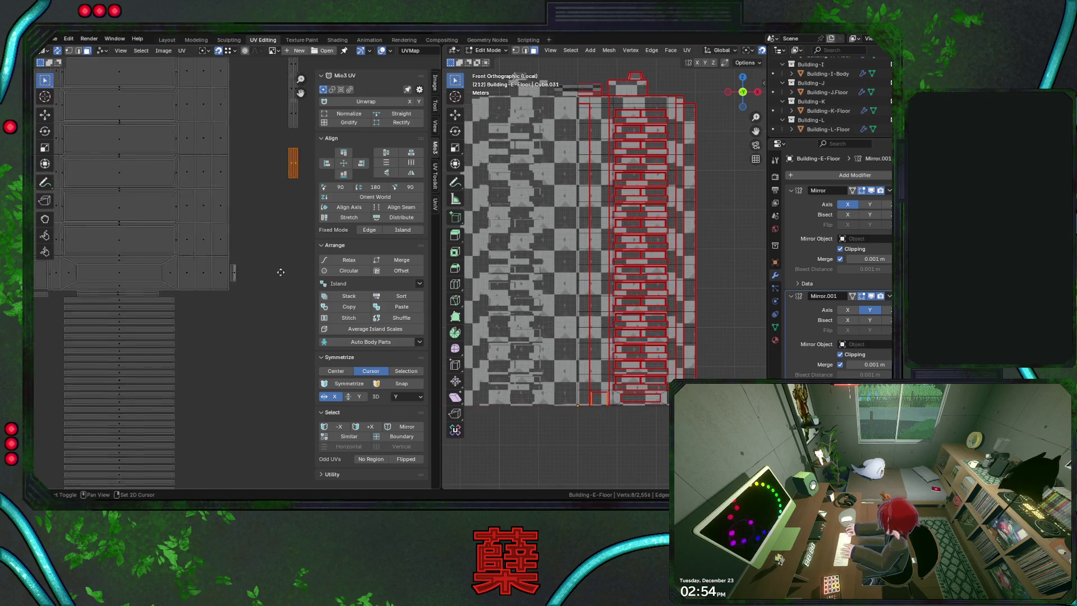
key("g")
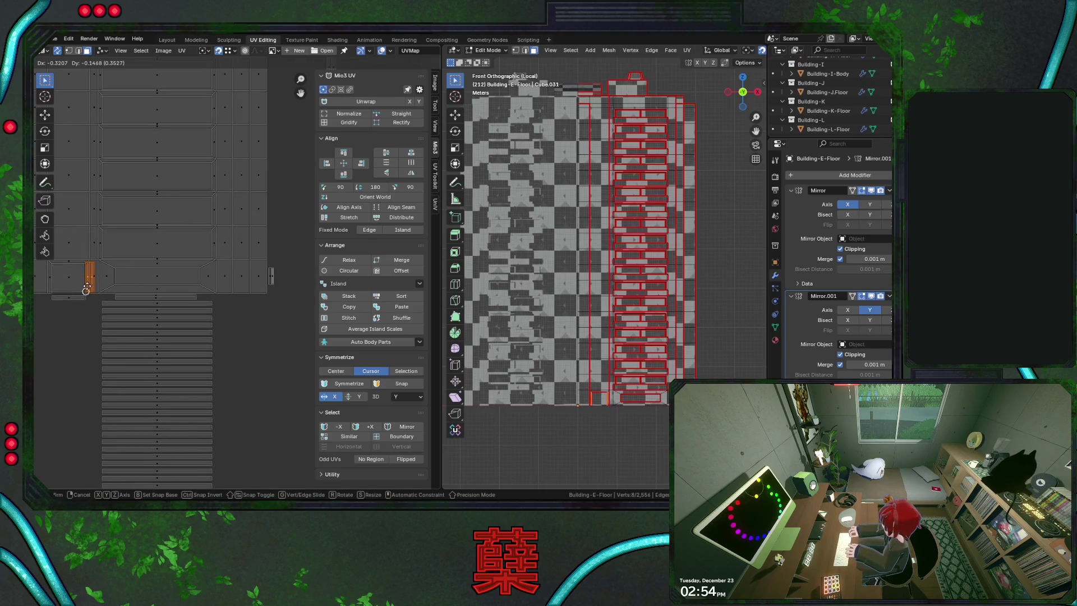
left_click(87, 290)
scroll(87, 290, "up", 2)
Shift the piece 0.25 m to the right along X, then bring the thin strip into view
mouse_move(160, 284)
middle_mouse_down()
mouse_move(182, 271)
mouse_move(85, 308)
middle_mouse_up()
key("g")
key("x")
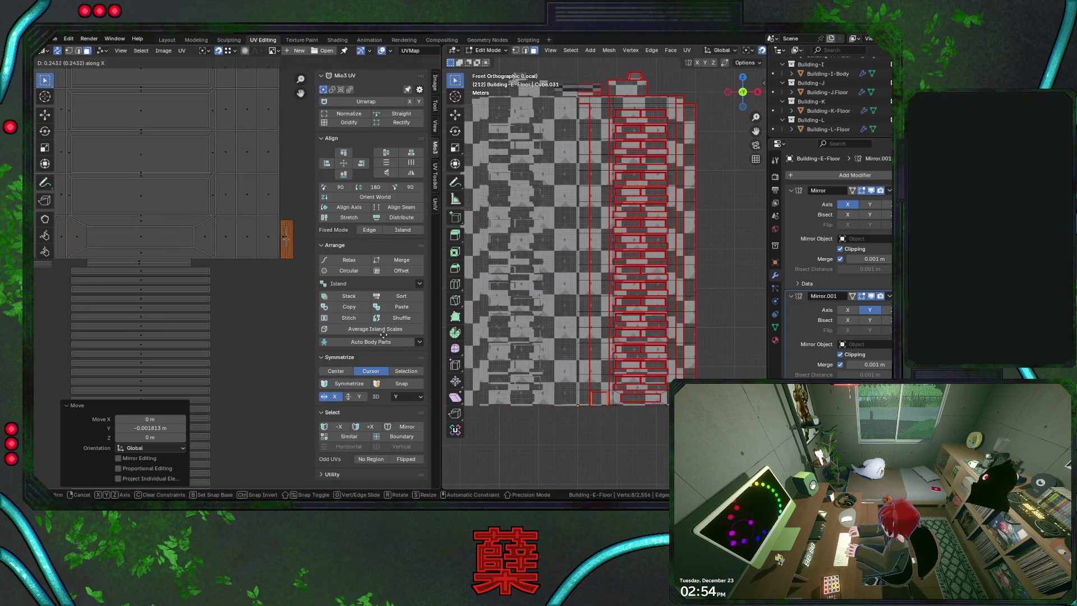
left_click(388, 334)
scroll(219, 264, "down", 1)
middle_click_drag(218, 263, 265, 341)
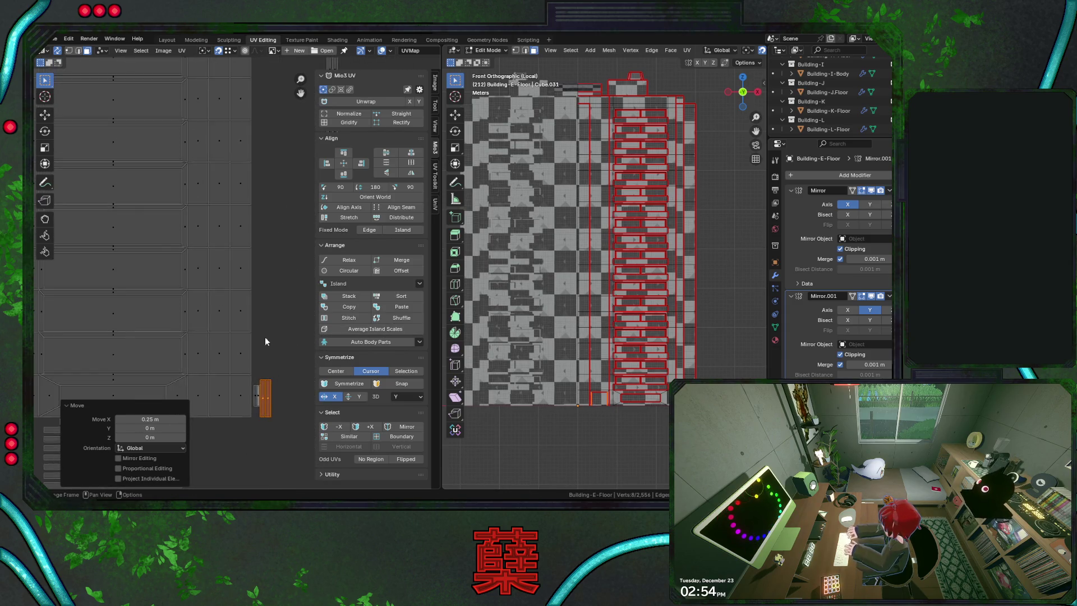
scroll(282, 191, "down", 1)
scroll(270, 244, "down", 1)
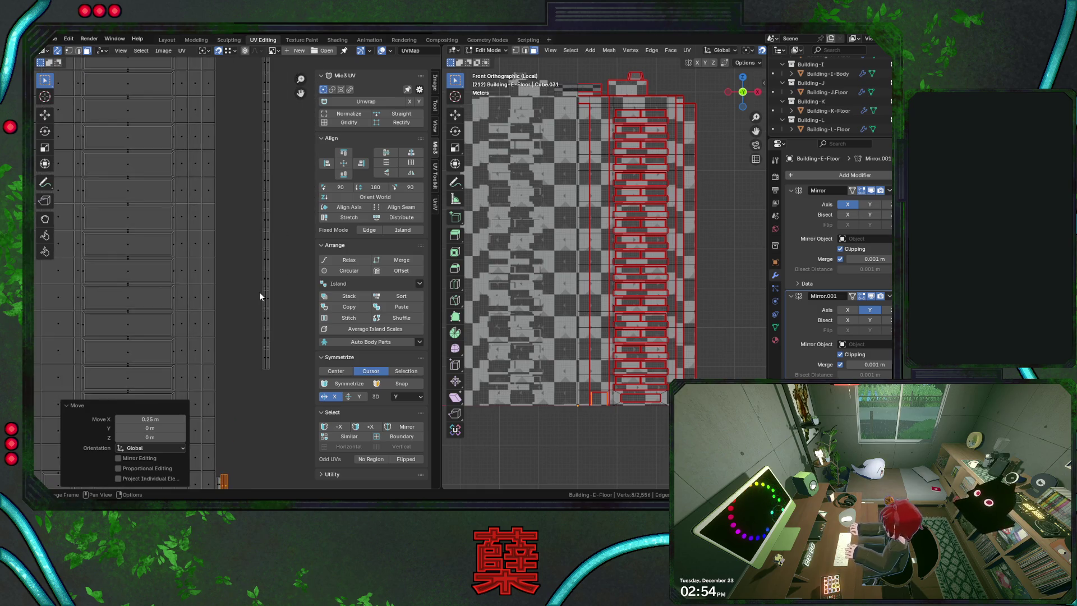
middle_click_drag(260, 292, 255, 168)
Move a thin strip piece into the left column, then re-place it in the middle column
left_click_drag(257, 168, 273, 180)
key("g")
left_click(213, 195)
key("g")
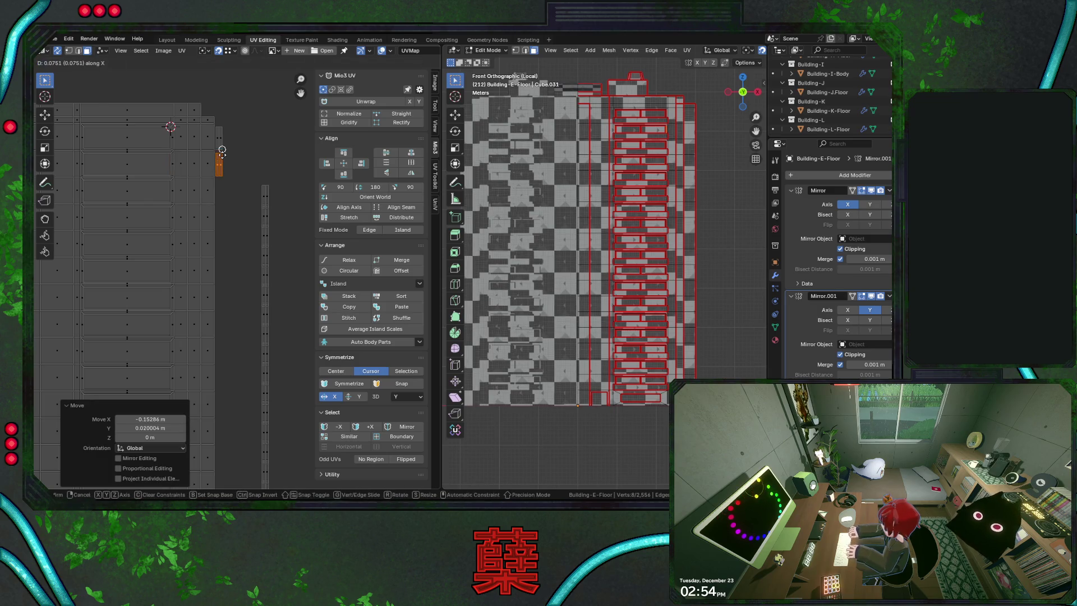
left_click(264, 195)
key("g")
left_click(229, 183)
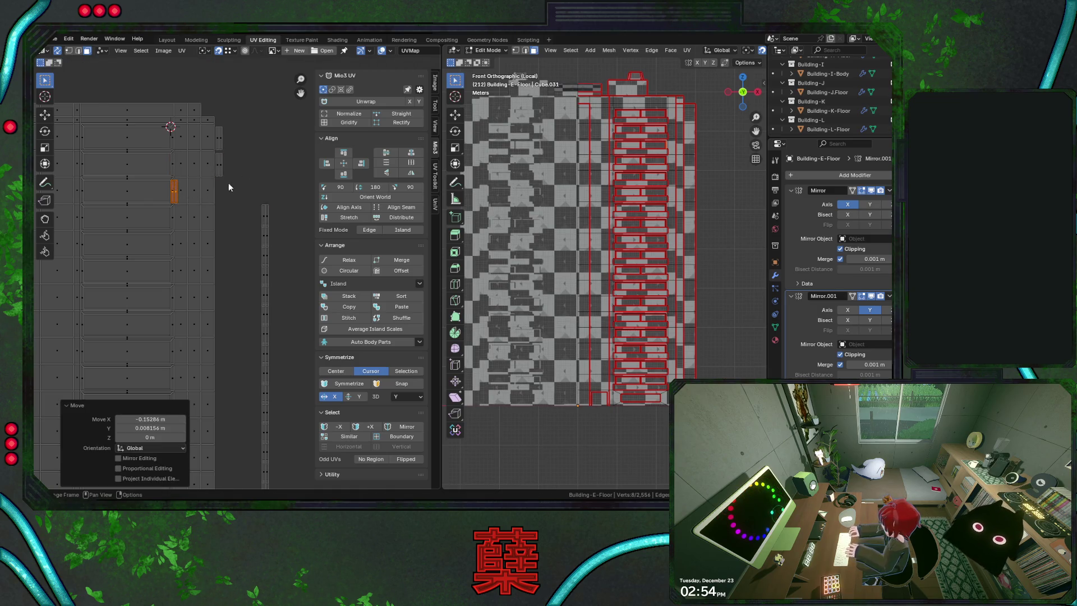
Place the top piece of the strip in the column beside the atlas
left_click_drag(255, 201, 275, 216)
key("g")
left_click(231, 210)
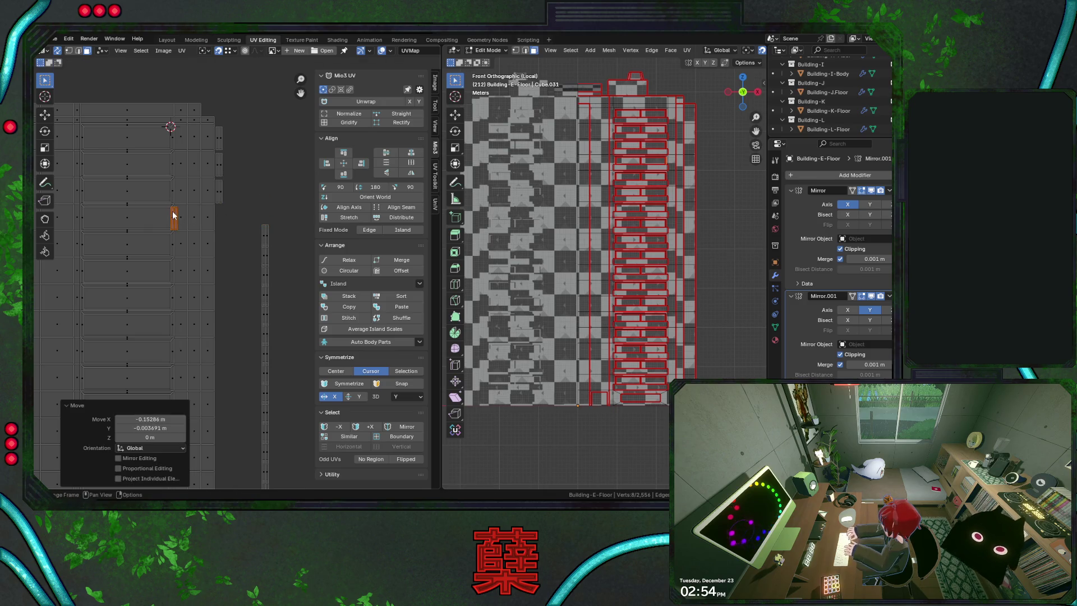
left_click(273, 238)
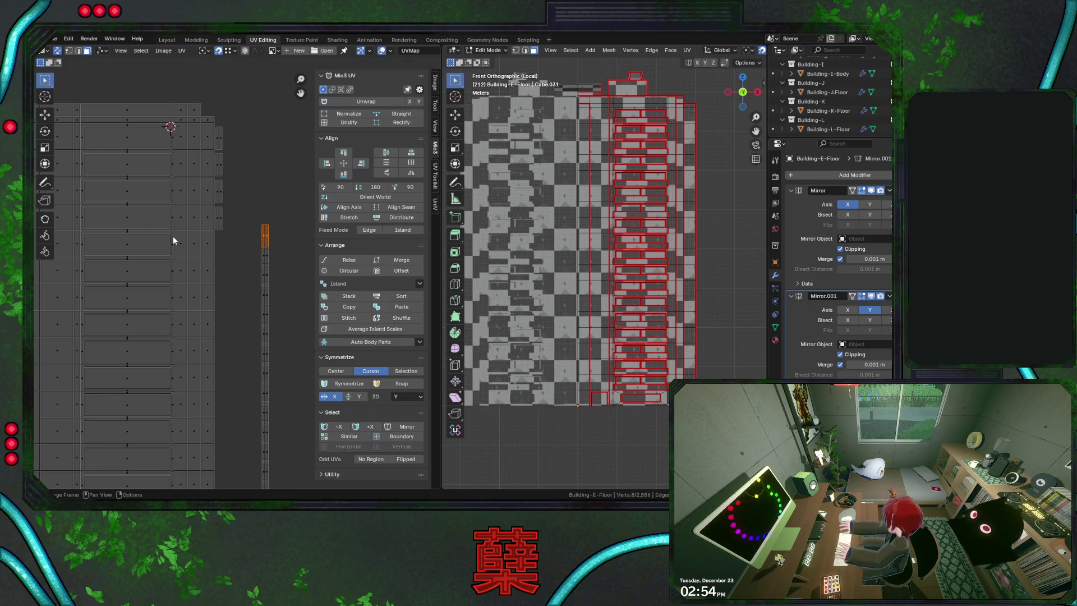
Move the next strip piece into the atlas column
key("g")
left_click(174, 241)
left_click(260, 241)
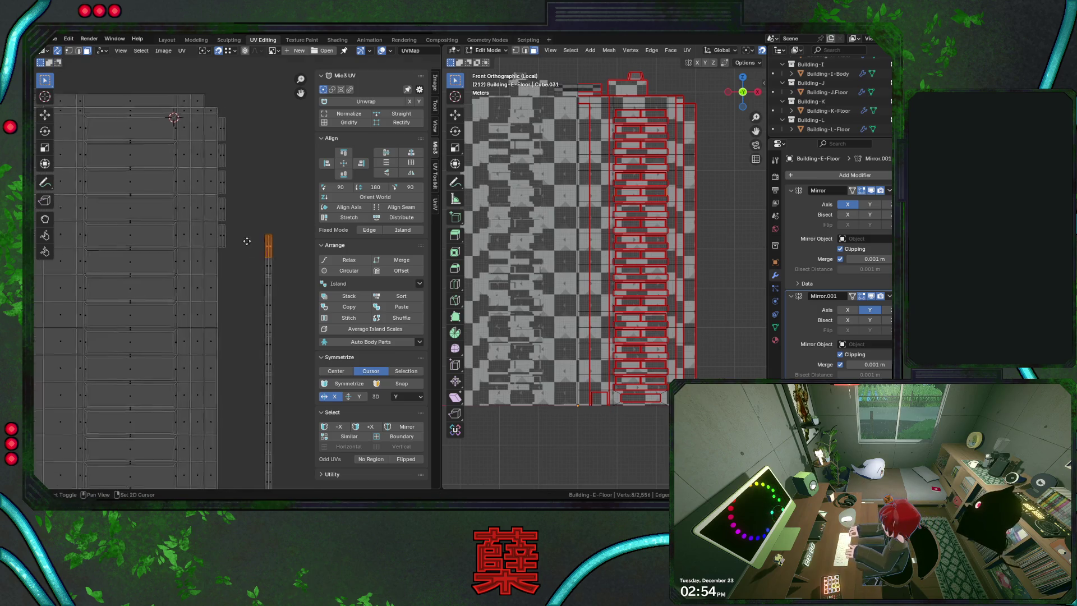
middle_click_drag(245, 245, 266, 204)
key("g")
left_click(194, 230)
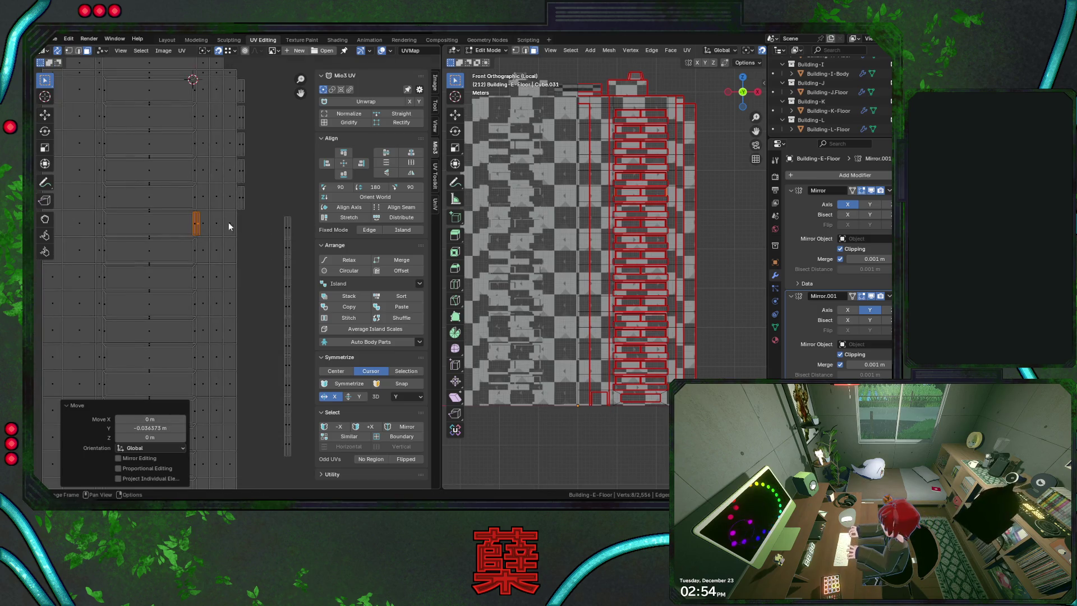
Place the strip's top piece, undo it, and re-drop it in the column next to the atlas
middle_click_drag(224, 228, 205, 213)
left_click(281, 189)
key("g")
left_click(220, 216)
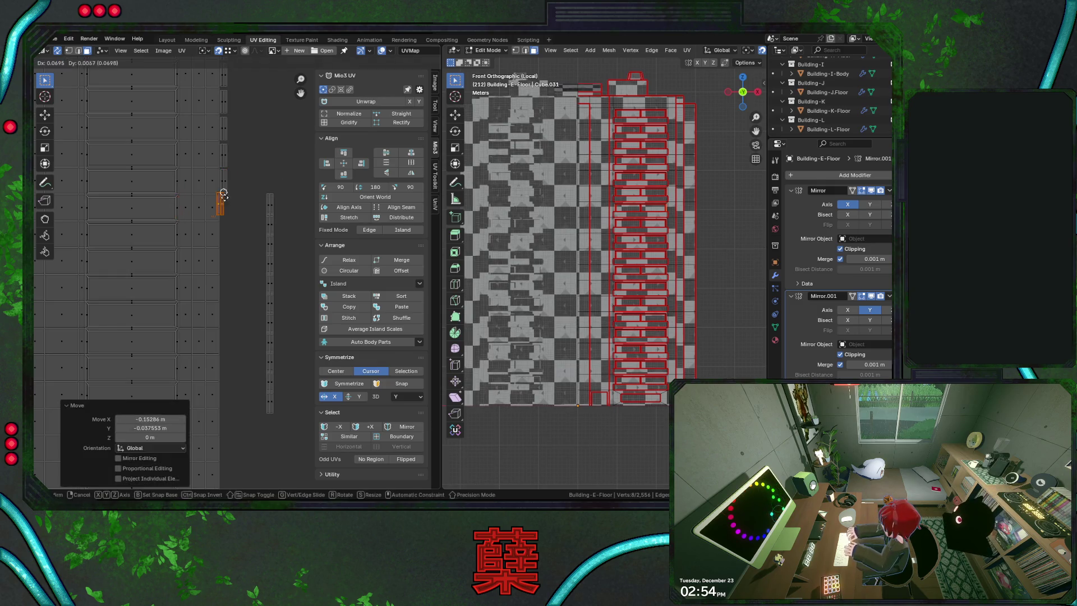
key("ctrl+z")
key("g")
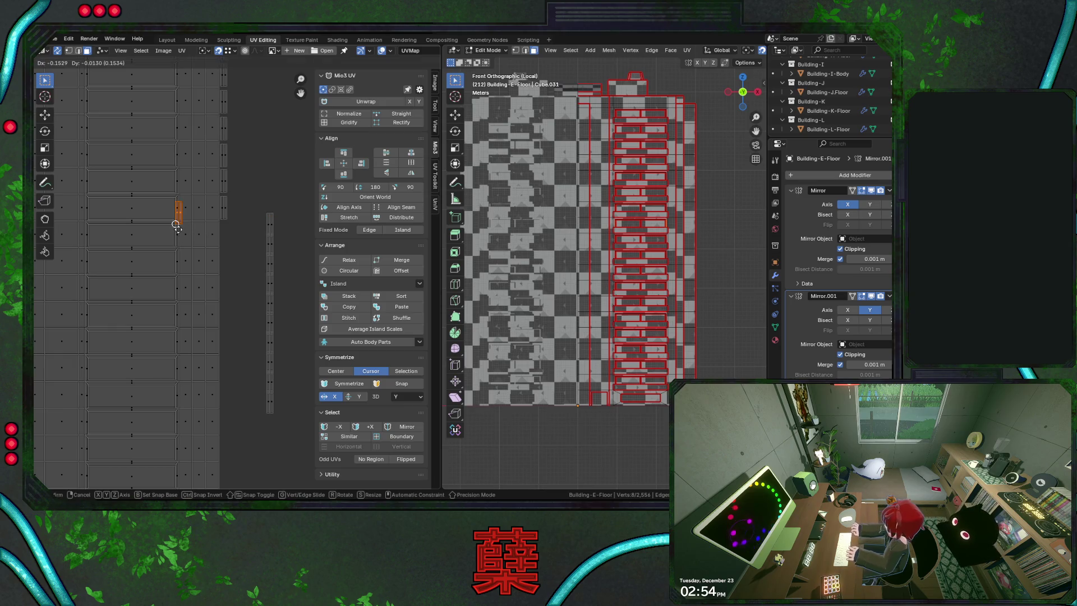
left_click(99, 229)
key("g")
Try the piece in a new spot and the left column, undoing each misplaced move
left_click(251, 193)
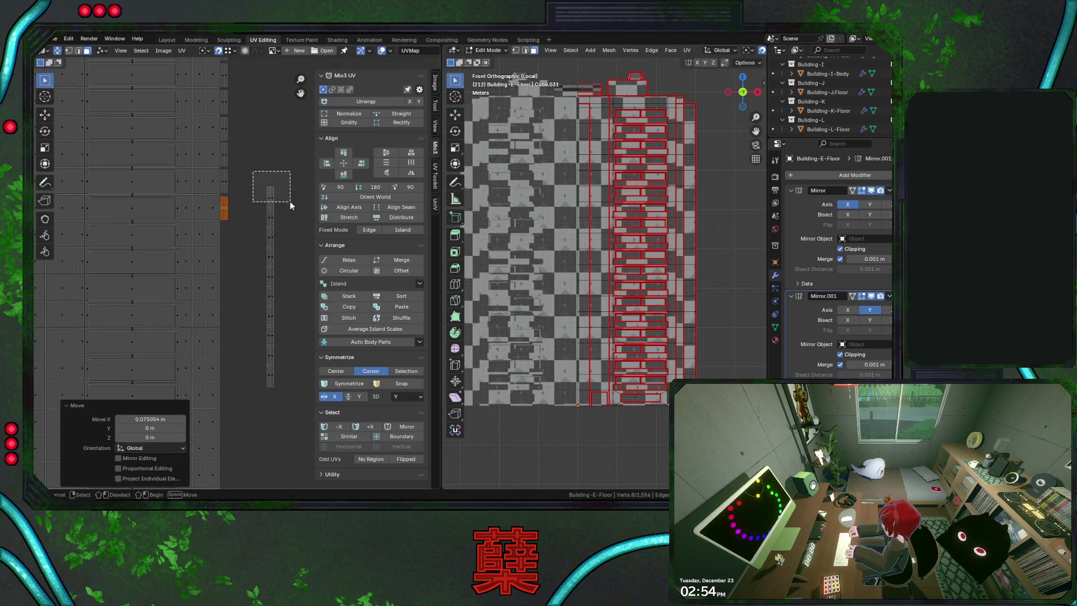
key("ctrl+z")
key("g")
left_click(180, 240)
key("ctrl+z")
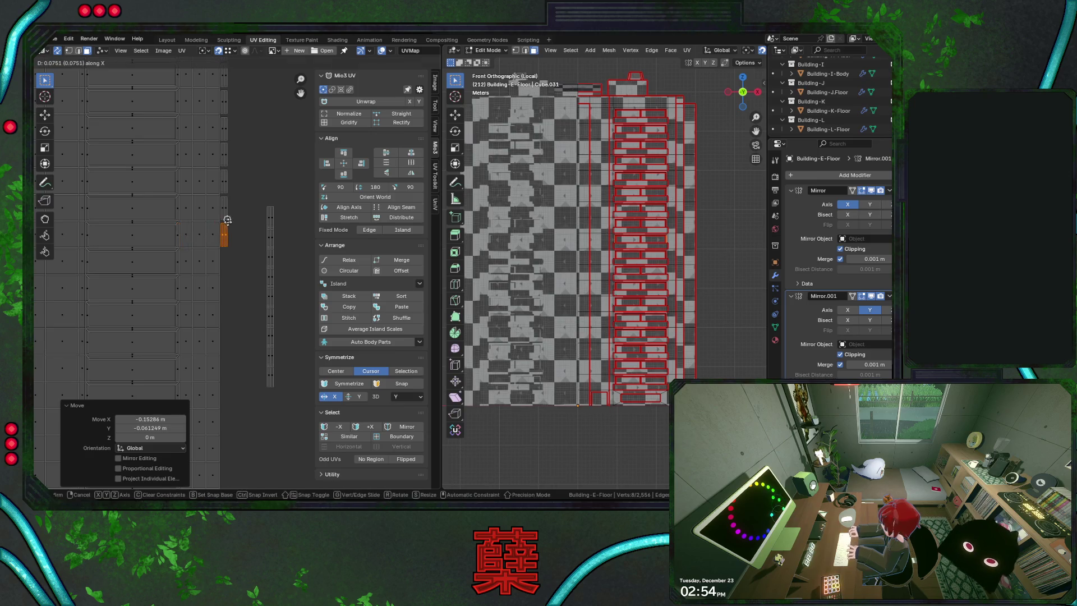
middle_click_drag(257, 195, 281, 177)
key("ctrl+z")
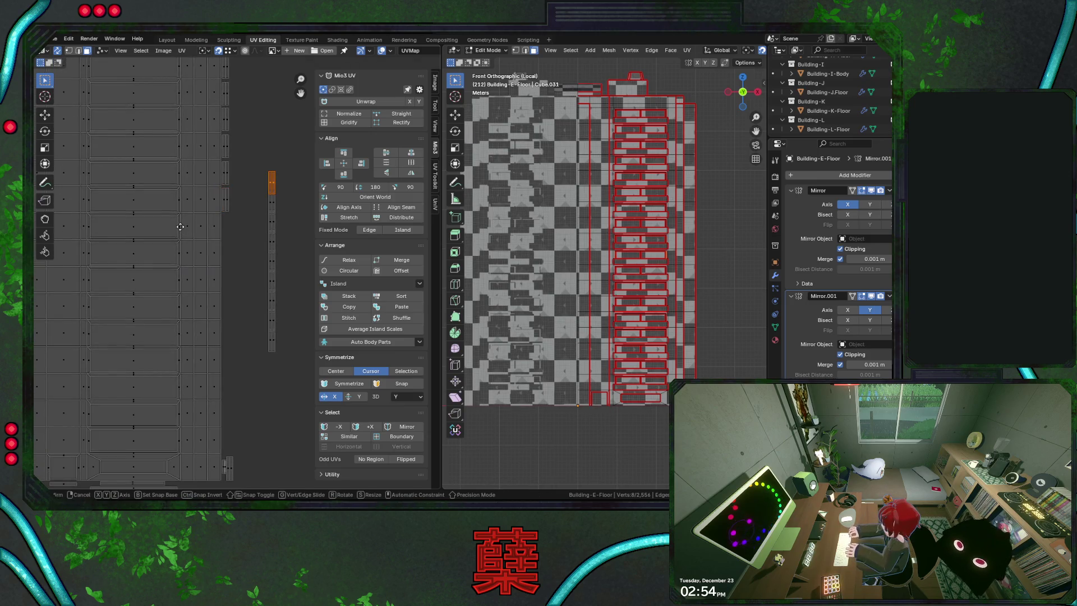
Place the strip piece in the middle column, undo, and drop it in the left column instead
key("g")
left_click(190, 220)
key("g")
left_click(234, 212)
middle_click_drag(234, 211, 268, 136)
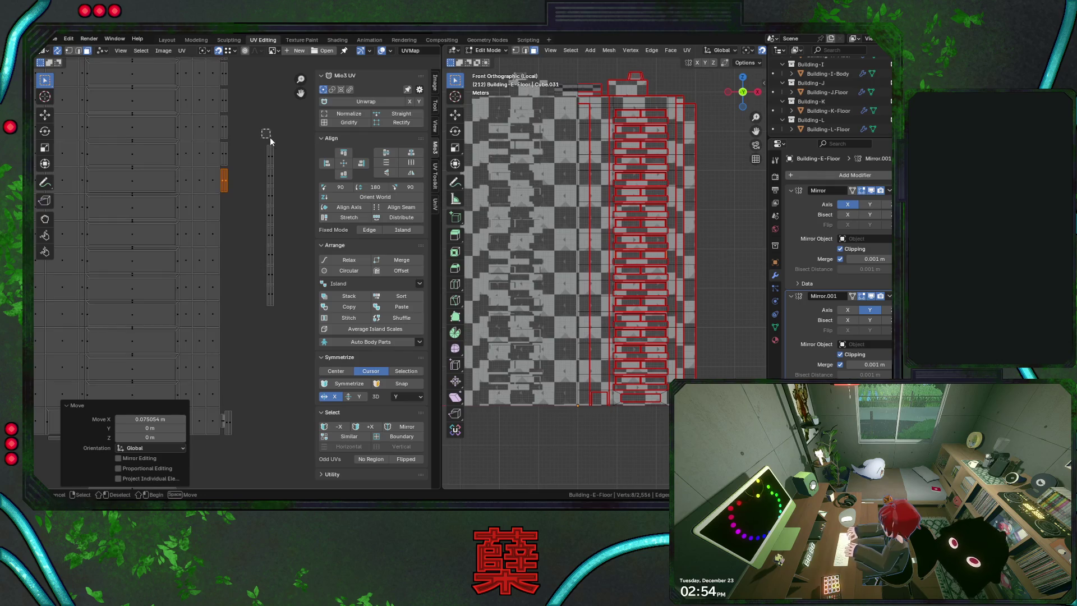
key("ctrl+z")
key("g")
left_click(175, 214)
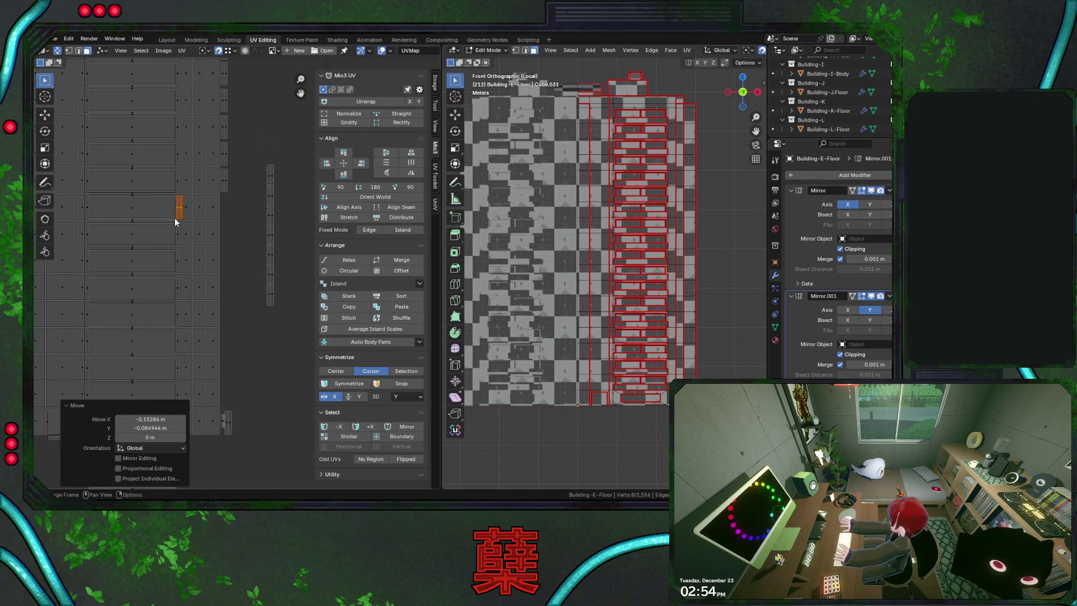
Slide the piece along X into the middle column after lowering it in the left column, then deselect
key("g")
key("x")
left_click(231, 199)
key("ctrl+z")
key("ctrl+z")
key("g")
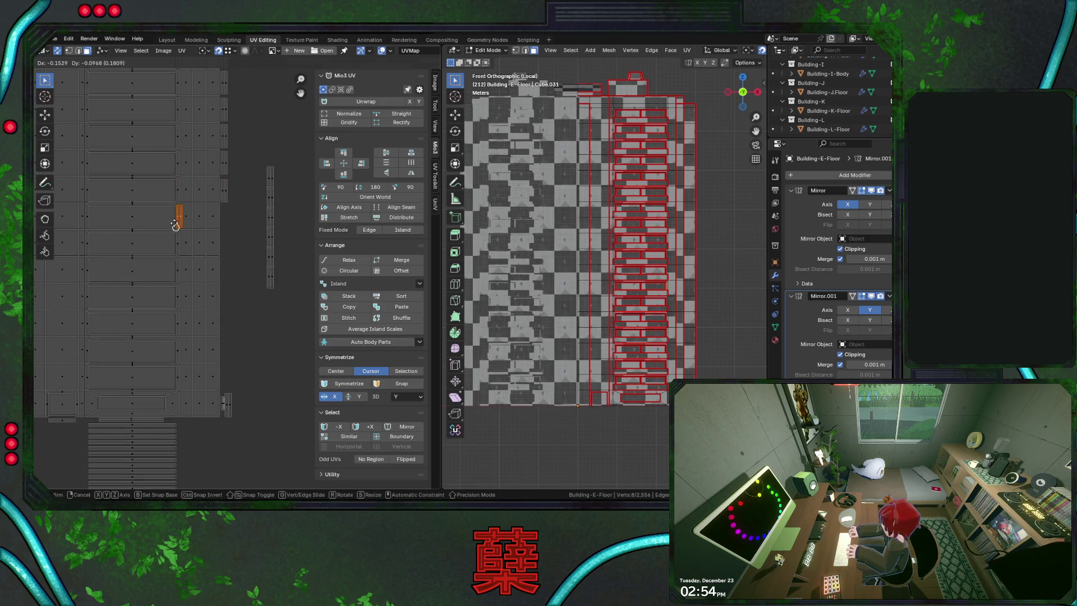
left_click(175, 217)
key("g")
left_click(232, 202)
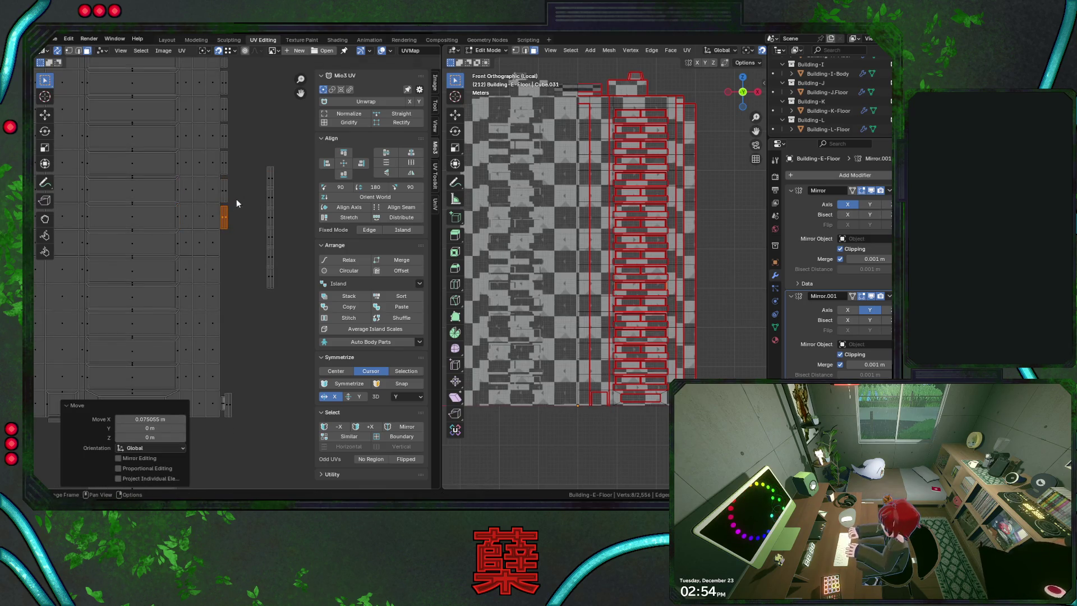
left_click(289, 178)
scroll(285, 173, "left", 2, "ctrl")
scroll(216, 216, "up", 3)
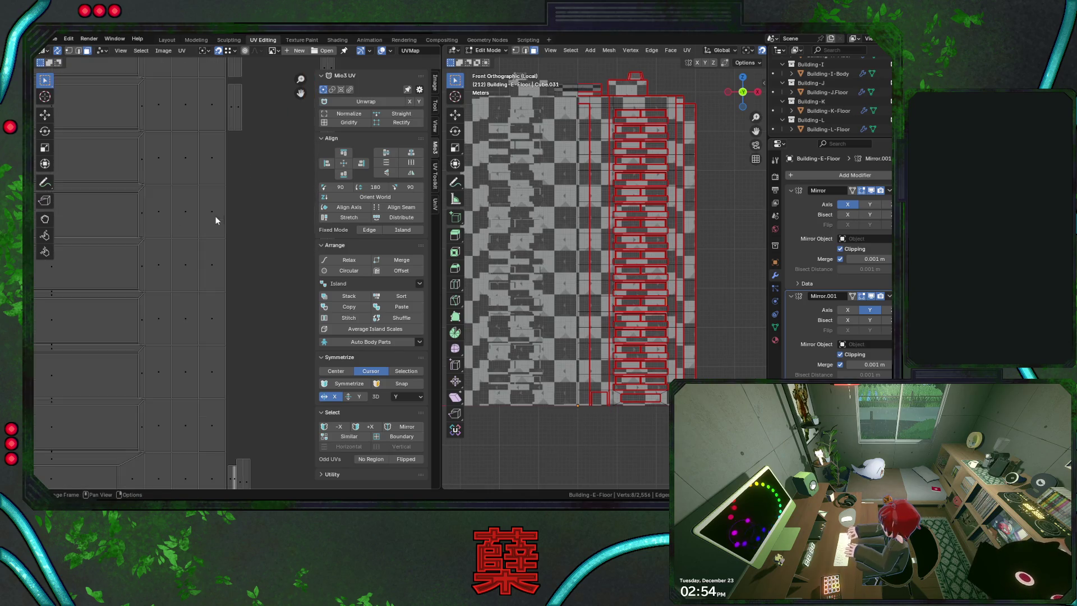
Move the next floor strip piece into the far column with the column-width X offset
left_click(144, 160)
key("g")
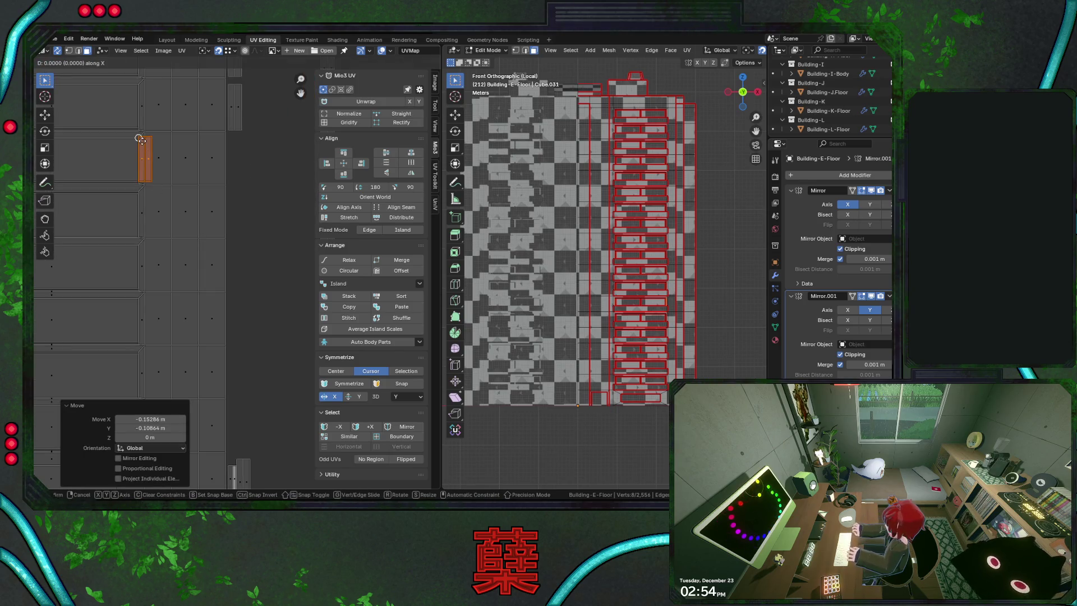
key("g")
key("x")
left_click(241, 139)
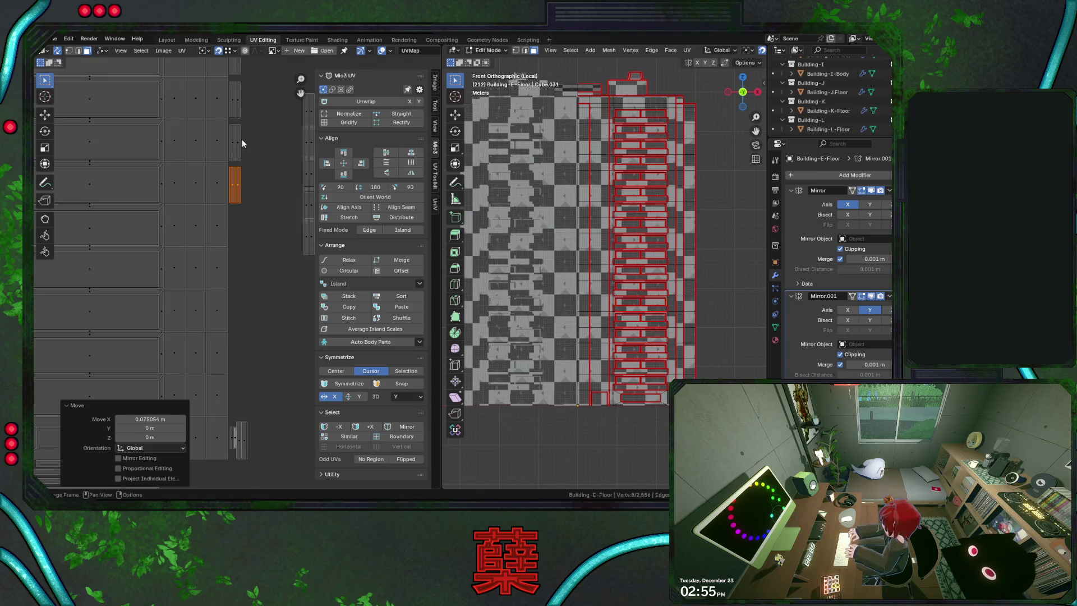
scroll(262, 140, "down", 3)
Drop the next strip island beside the column, fix its vertical offset, and jump it into the right column
left_click_drag(267, 141, 303, 182)
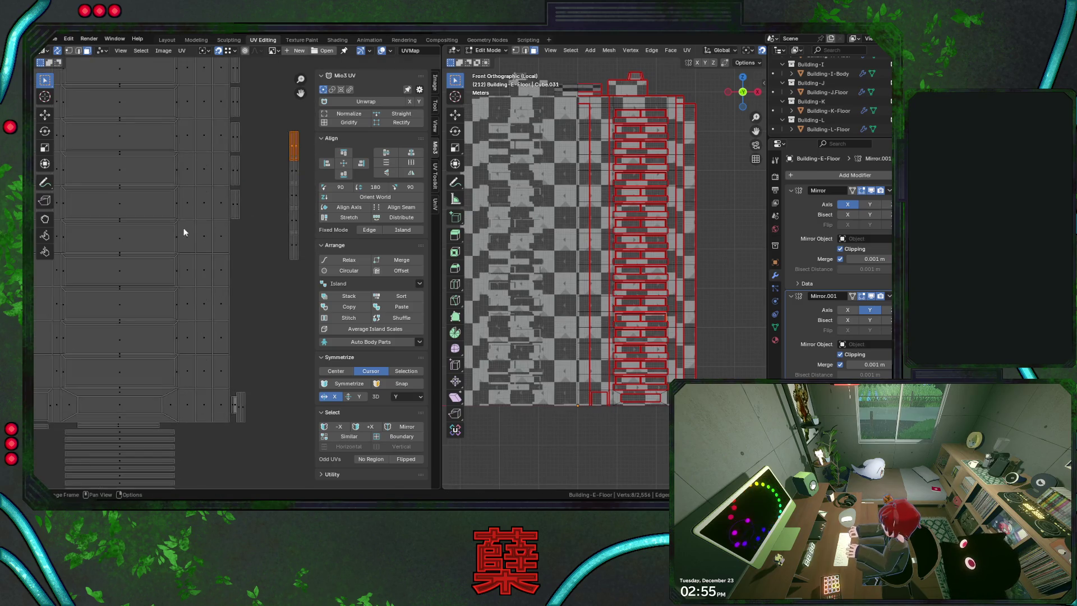
key("g")
left_click(174, 217)
key("g")
left_click(175, 246)
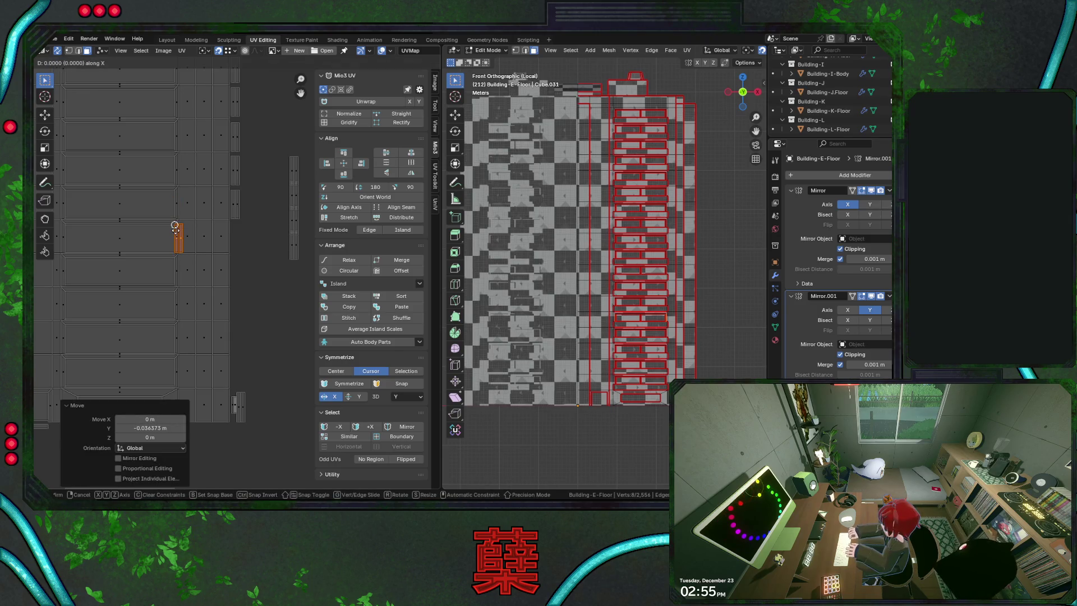
key("g")
left_click(177, 226)
key("g")
left_click(240, 228)
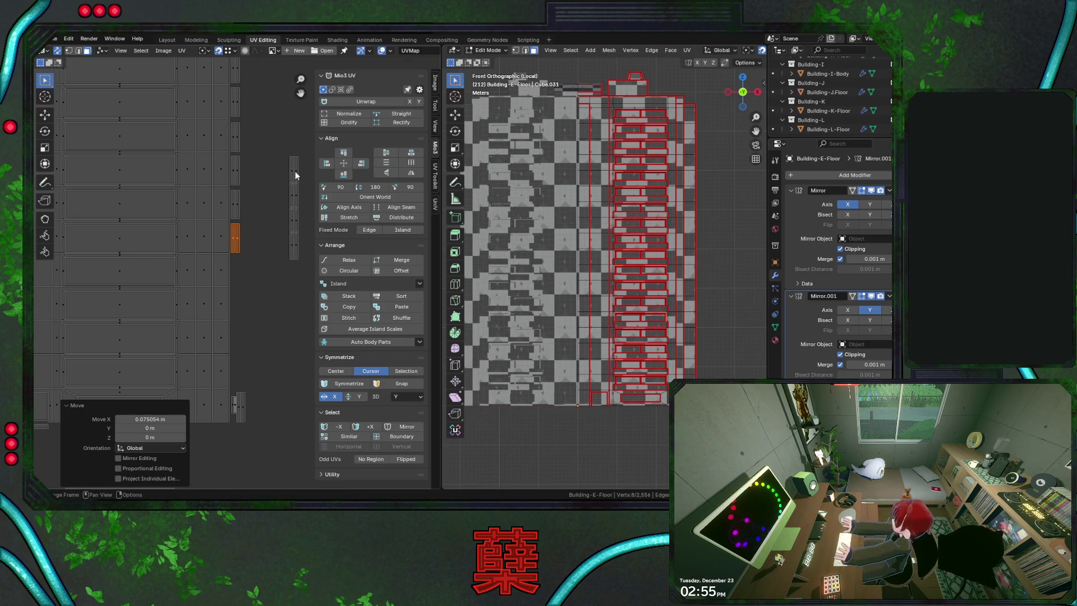
left_click(295, 175)
Box-select a strip island, set it beside the column and slide it horizontally to the column edge
key("b")
left_click_drag(293, 161, 177, 264)
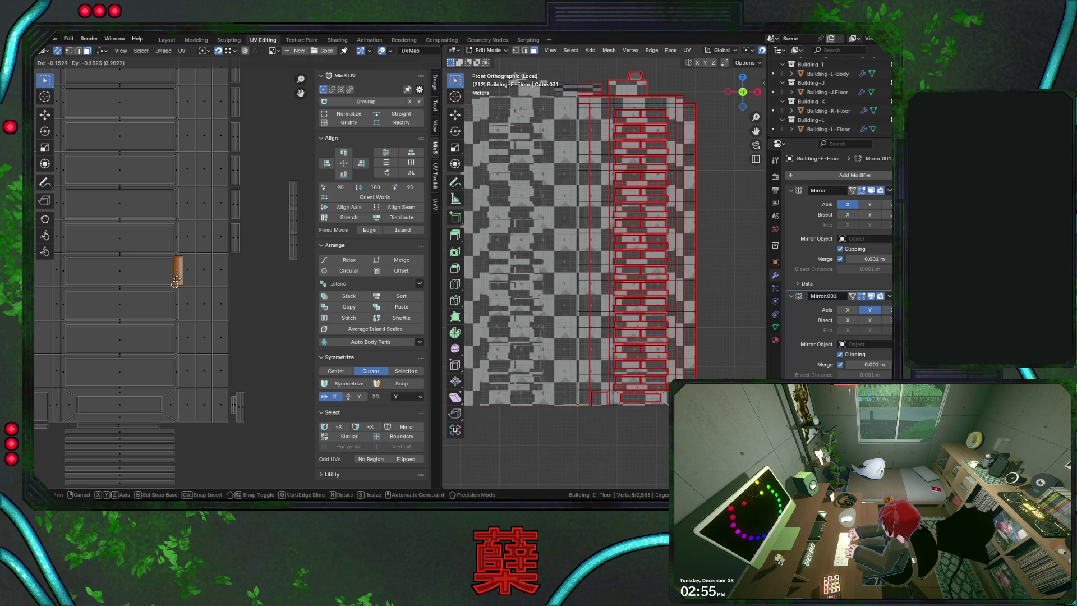
key("g")
left_click(283, 188)
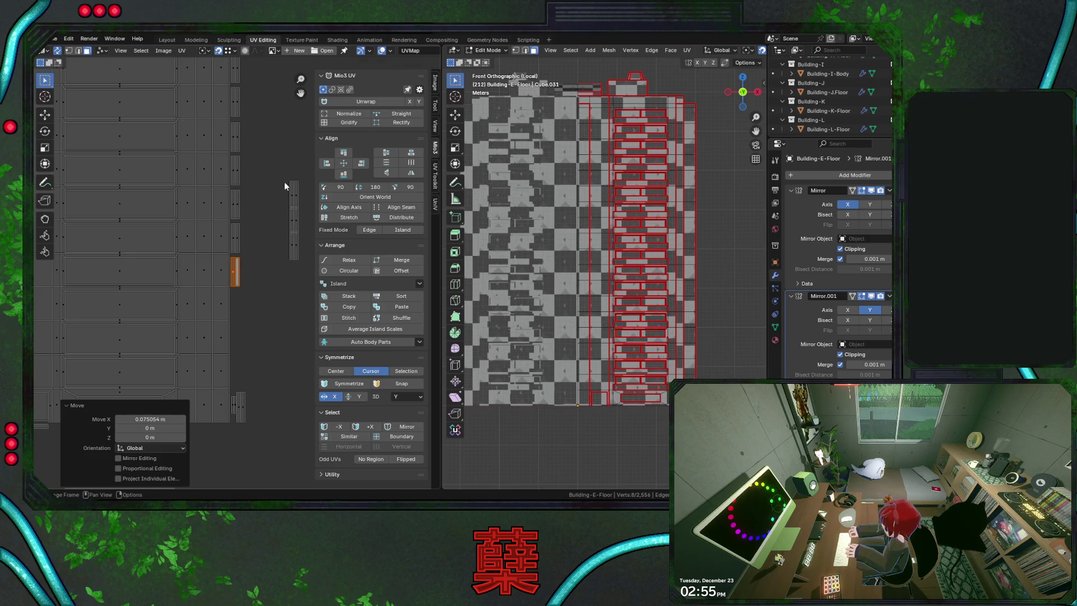
key("g")
left_click(252, 255)
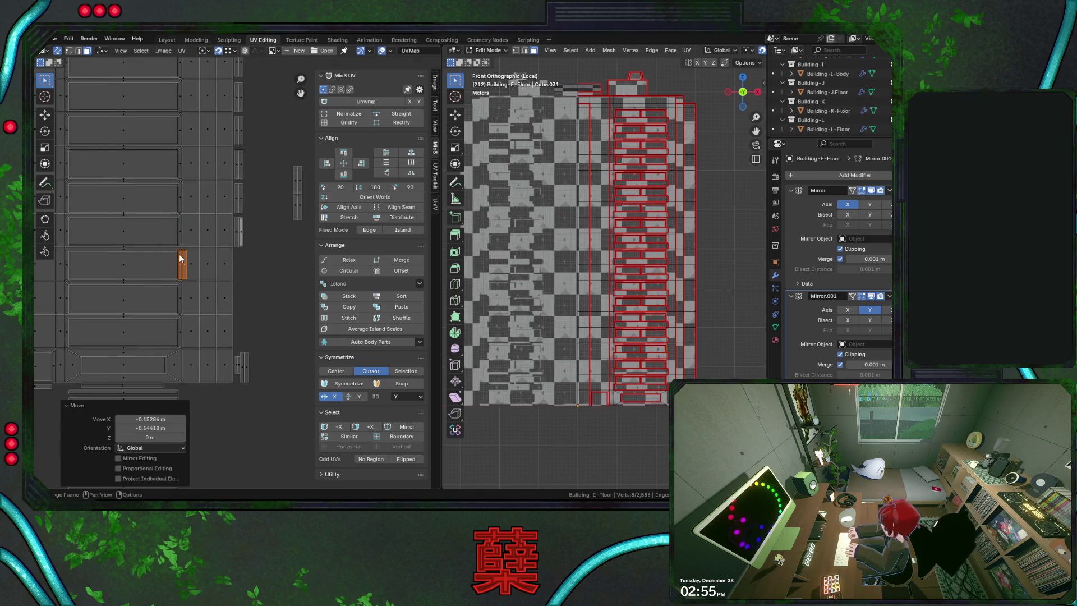
key("g")
key("x")
left_click(269, 212)
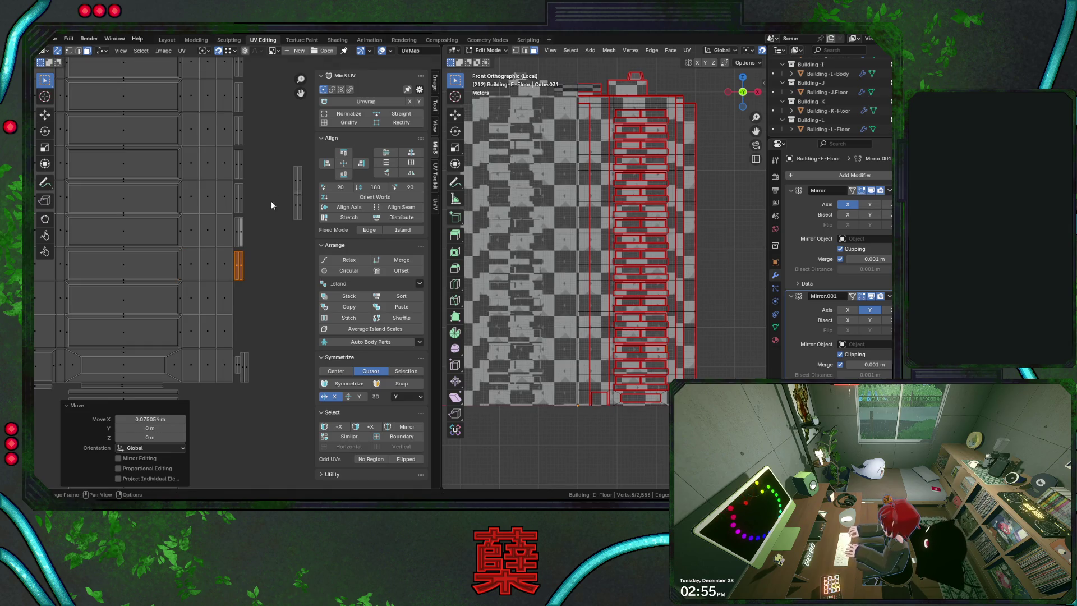
key("ctrl+z")
key("ctrl+z")
Re-place the strip beside the column and shift it one column width right along X
key("g")
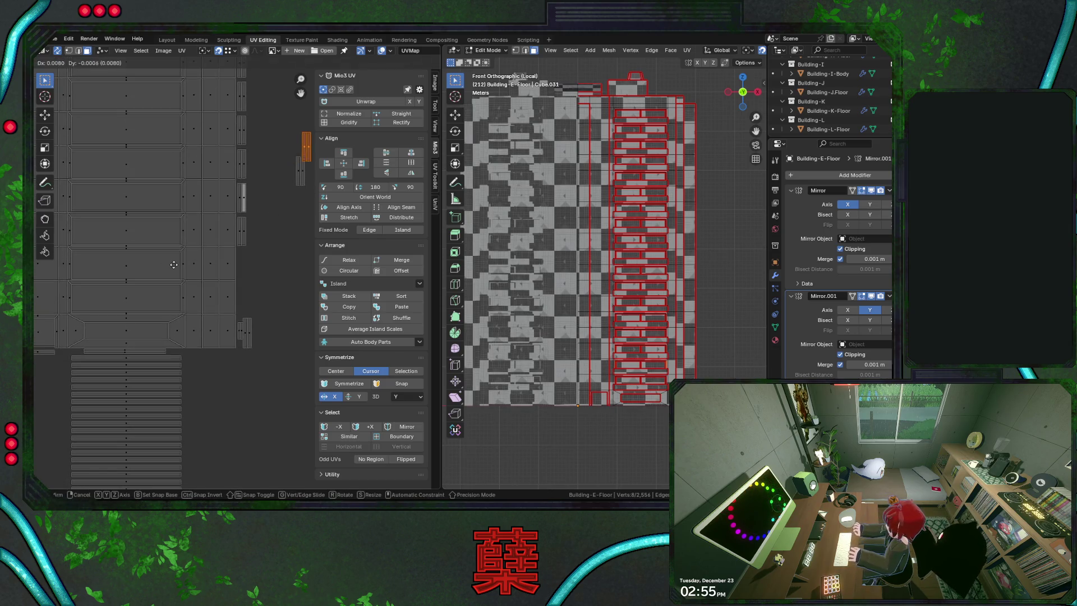
left_click(182, 273)
key("g")
key("x")
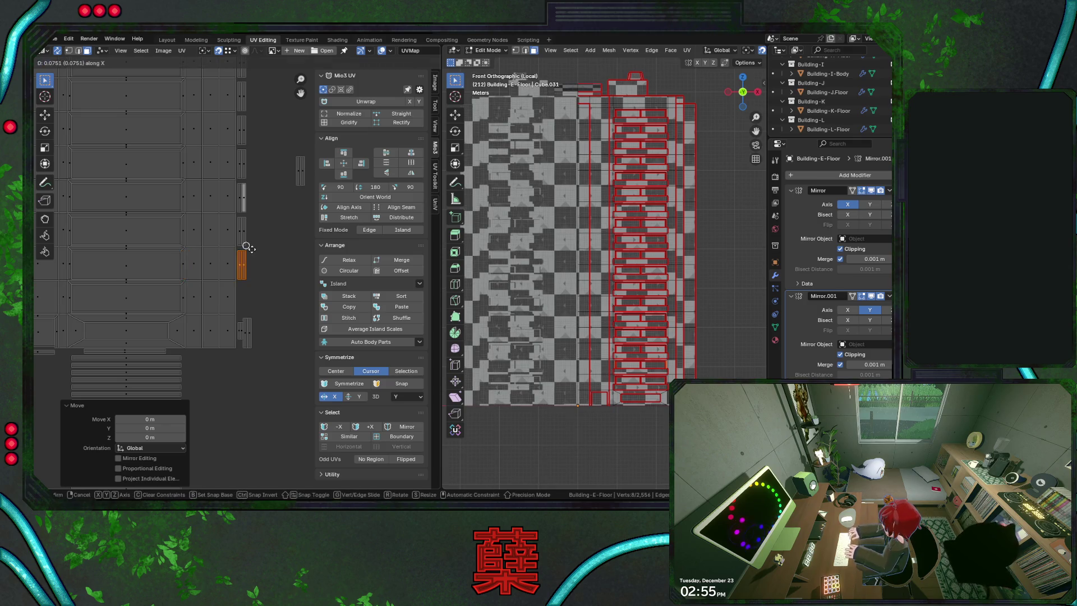
left_click(253, 251)
key("ctrl+z")
key("ctrl+z")
key("ctrl+shift+z")
key("ctrl+shift+z")
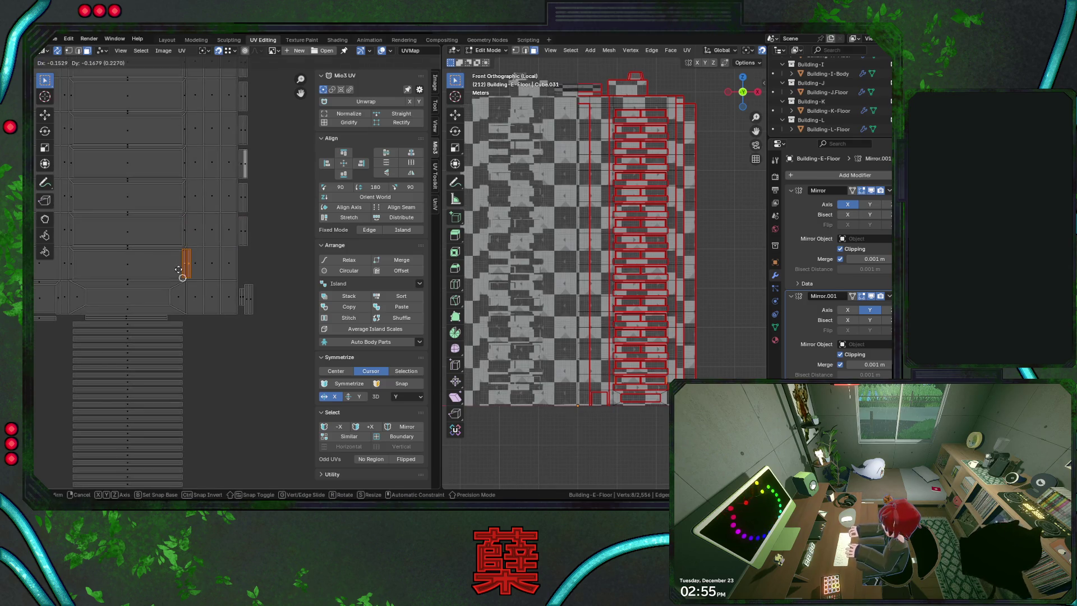
key("g")
key("x")
left_click(255, 256)
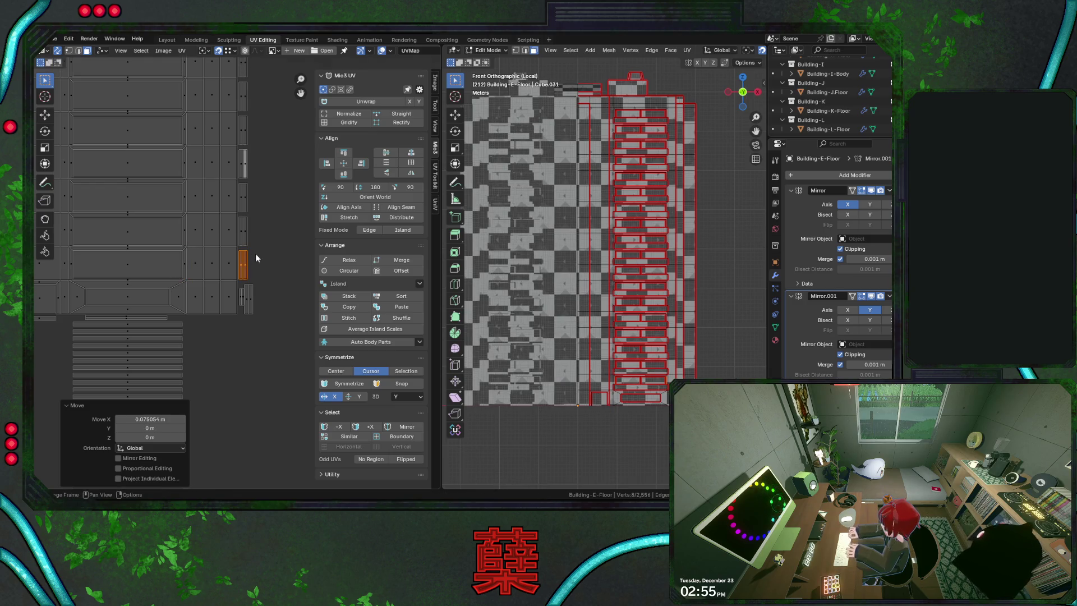
scroll(232, 239, "up", 1)
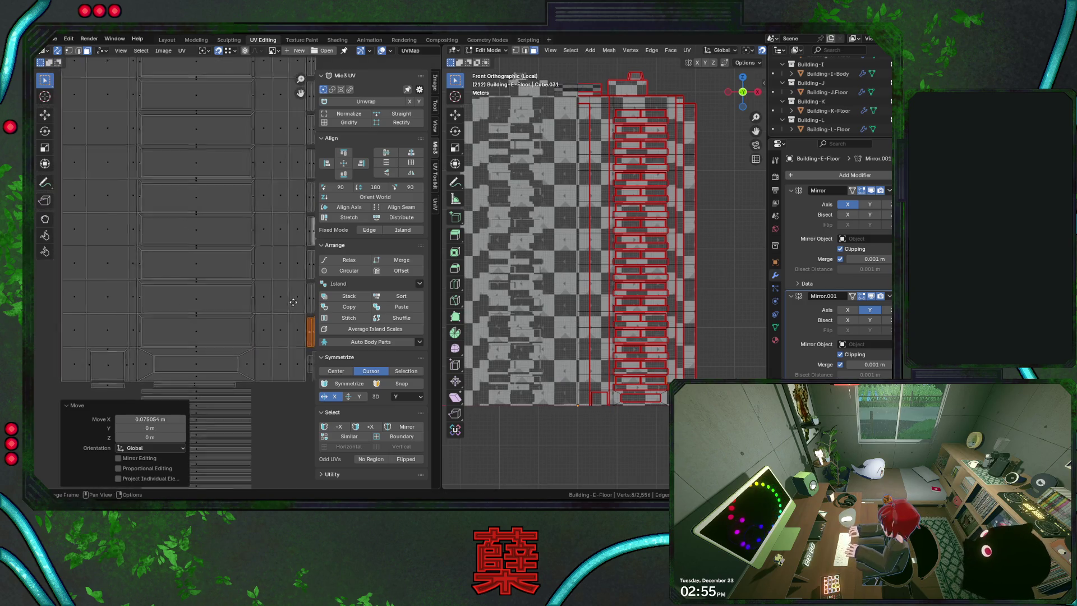
scroll(252, 240, "up", 1)
Nudge the wide island slightly upward along Y
left_click(217, 208)
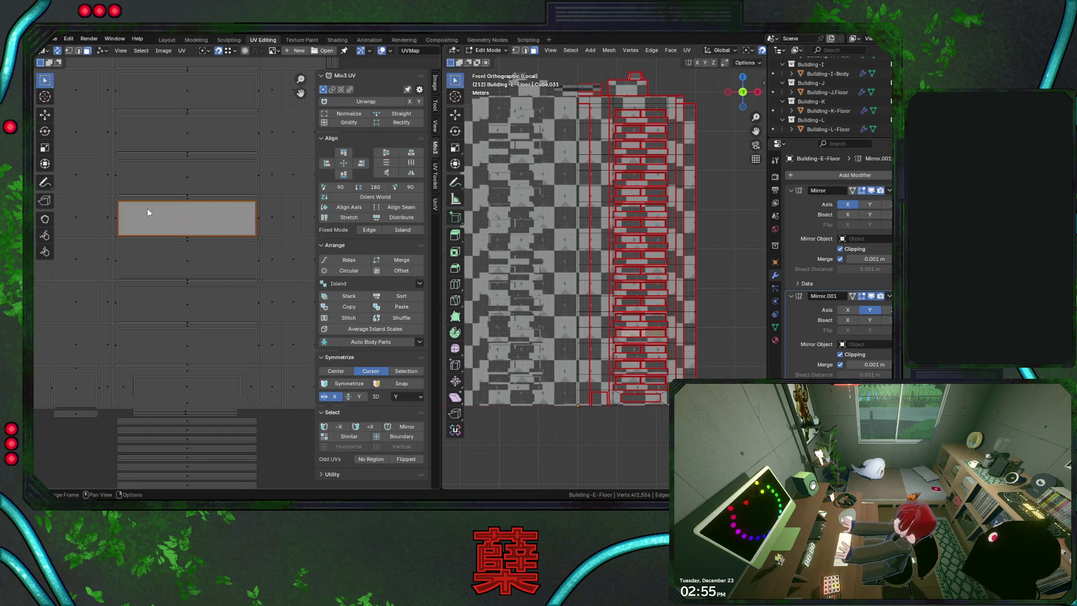
key("g")
left_click(122, 233)
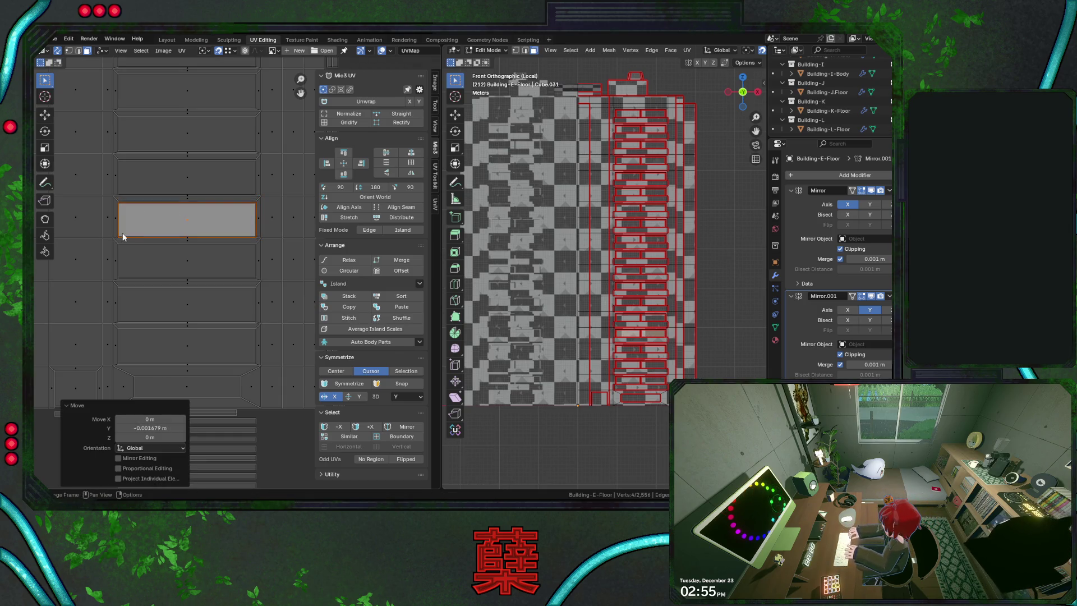
key("g")
left_click(122, 206)
middle_click_drag(191, 254, 169, 265)
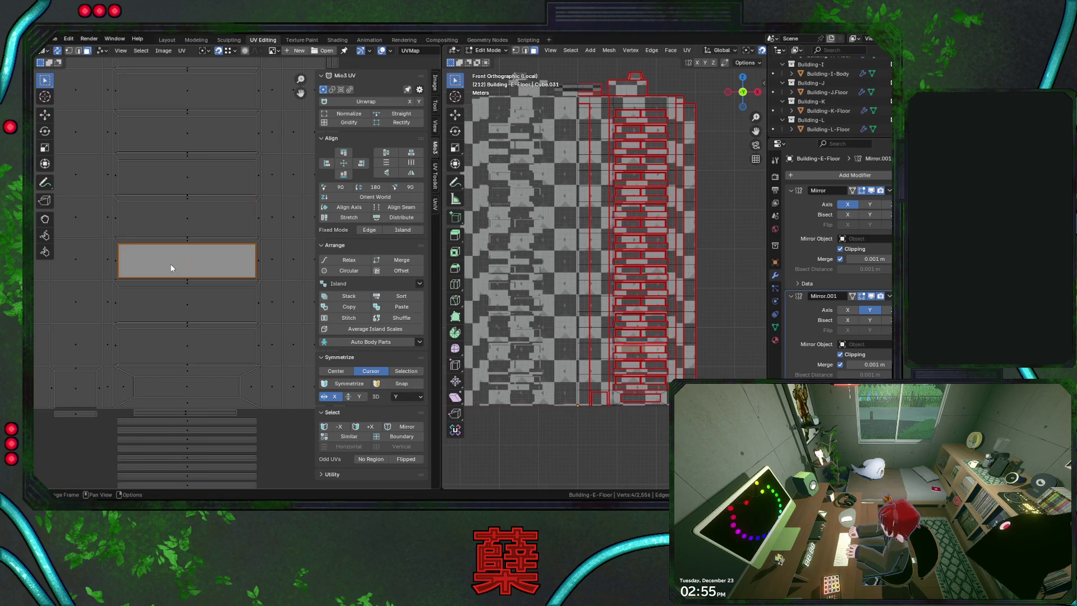
scroll(169, 265, "up", 2)
scroll(118, 260, "down", 1)
scroll(254, 307, "down", 5)
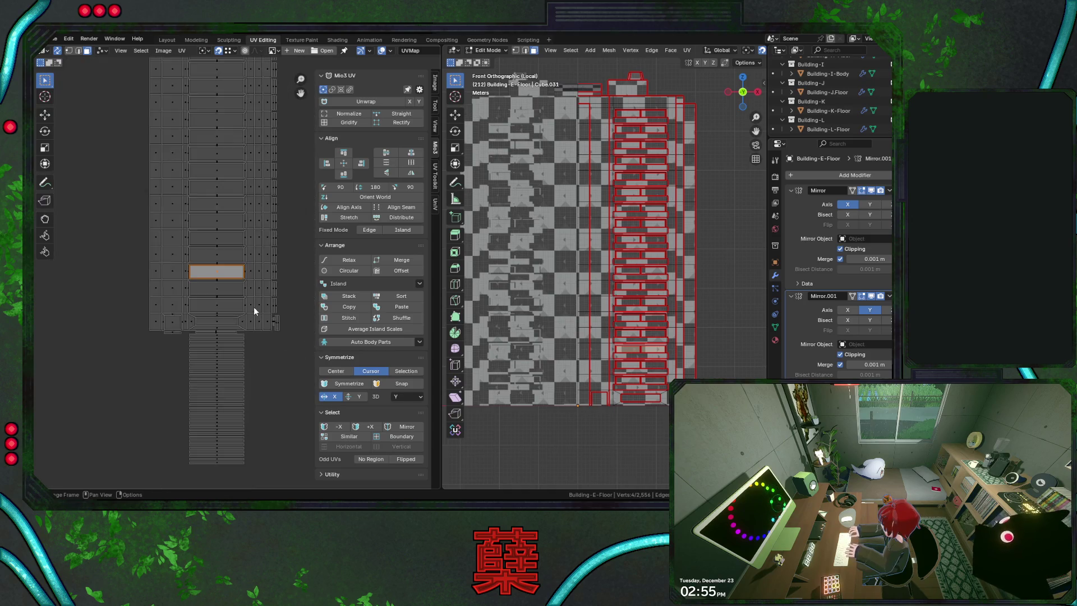
Save City.blend, then move the first loose thin strips up one by one under the upper group
middle_click_drag(261, 297, 262, 305)
key("ctrl+s")
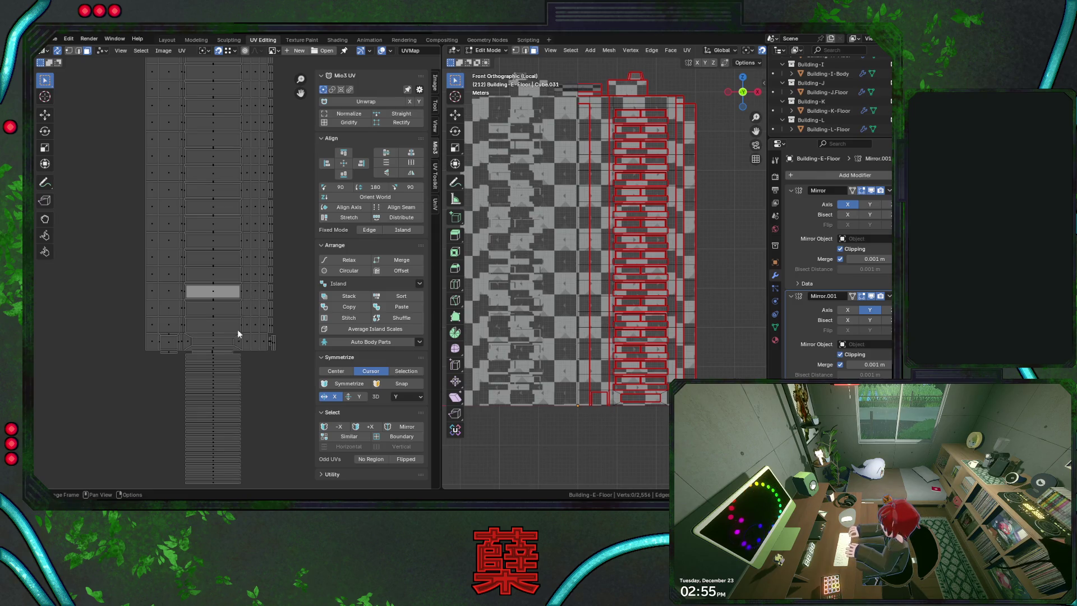
scroll(244, 328, "up", 4)
scroll(233, 356, "down", 3, "shift")
left_click(208, 347)
key("g")
left_click(255, 352)
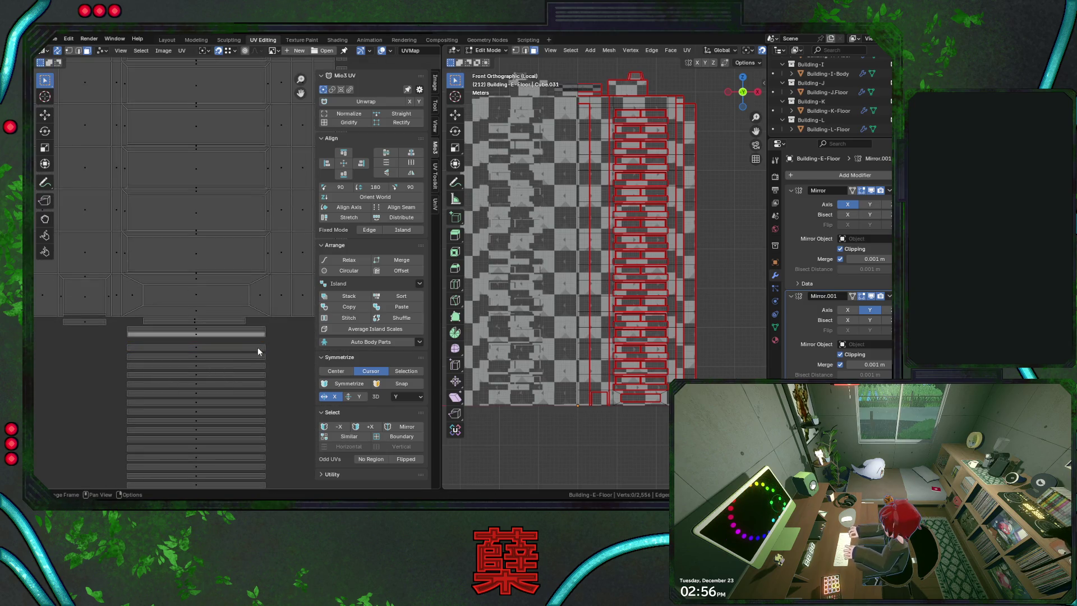
middle_click_drag(258, 348, 260, 294)
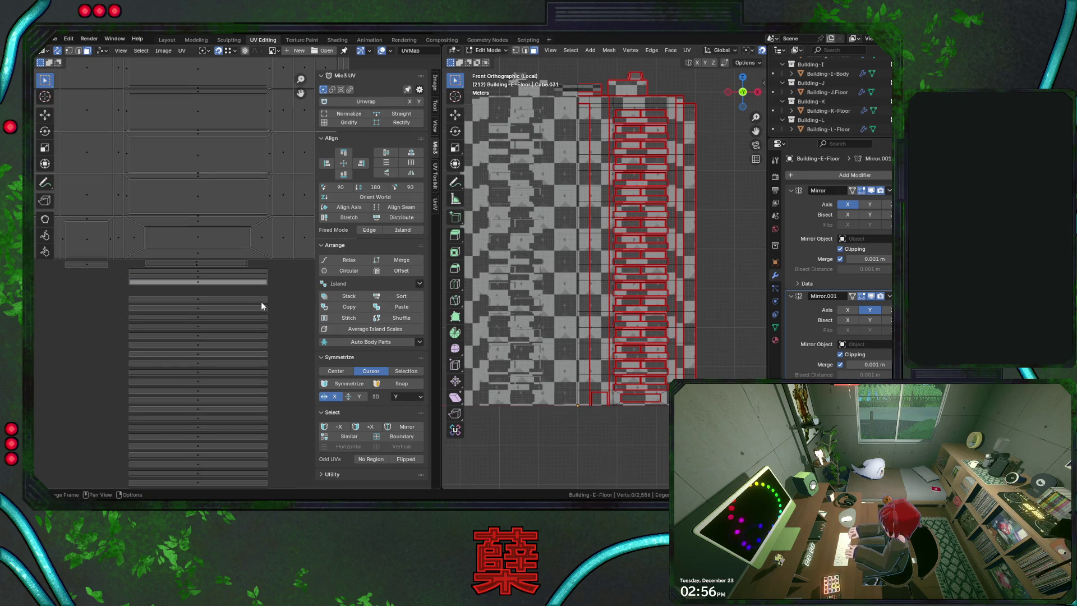
left_click(205, 300)
key("g")
left_click(271, 290)
left_click(207, 309)
key("g")
left_click(207, 293)
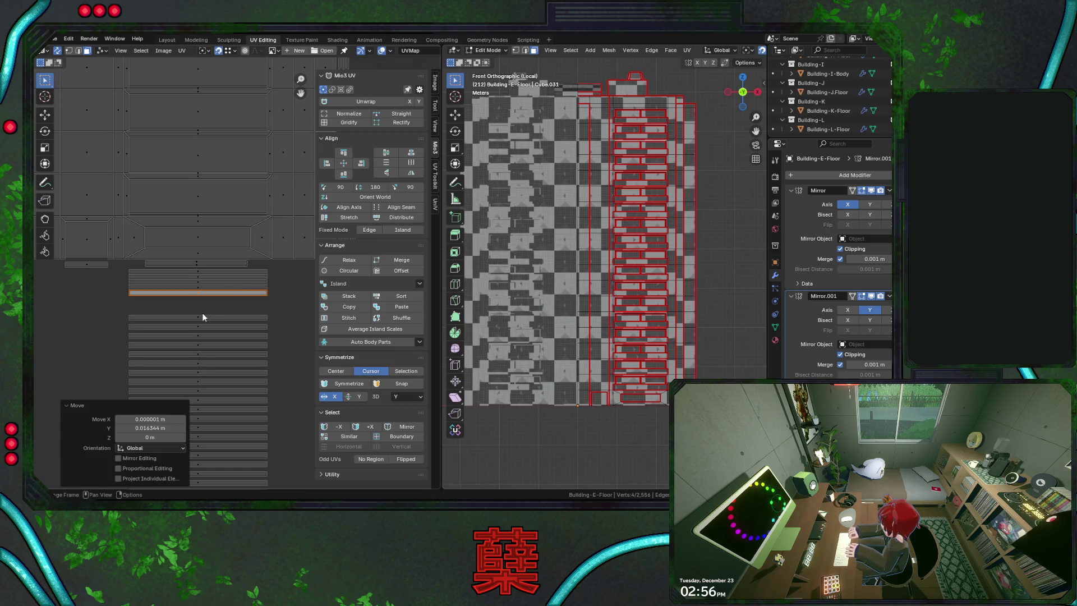
key("g")
left_click(270, 298)
middle_click_drag(269, 298, 215, 269)
left_click(210, 291)
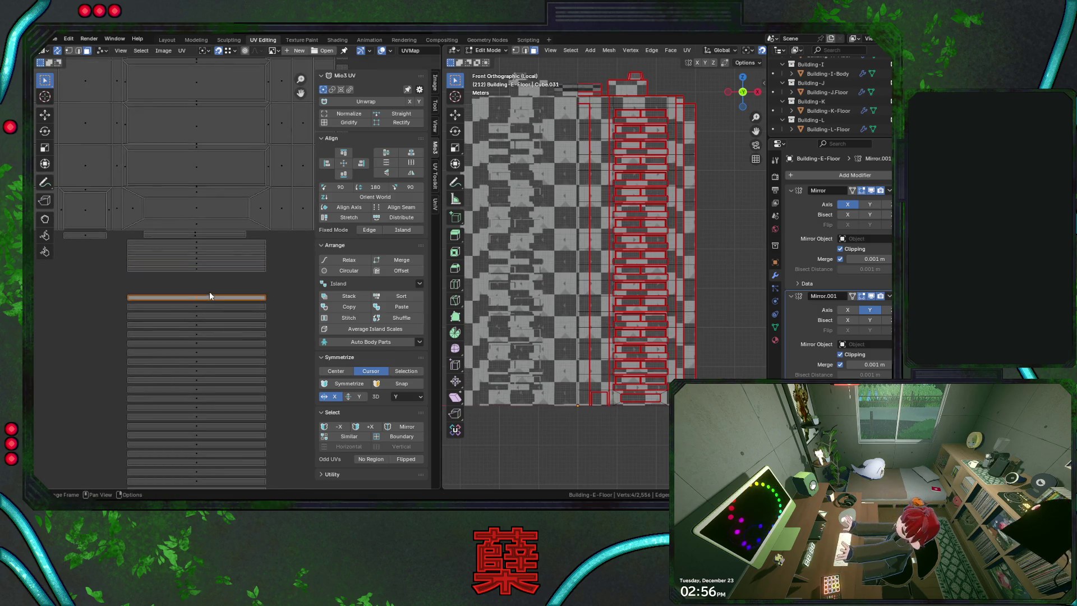
key("g")
left_click(244, 262)
left_click(195, 306)
key("g")
left_click(258, 290)
left_click(218, 308)
key("g")
left_click(214, 279)
left_click(205, 323)
key("g")
left_click(252, 281)
middle_click_drag(229, 299, 211, 282)
left_click(211, 281)
key("g")
left_click(256, 255)
key("g")
left_click(205, 293)
key("g")
left_click(257, 265)
left_click(213, 294)
key("g")
left_click(253, 277)
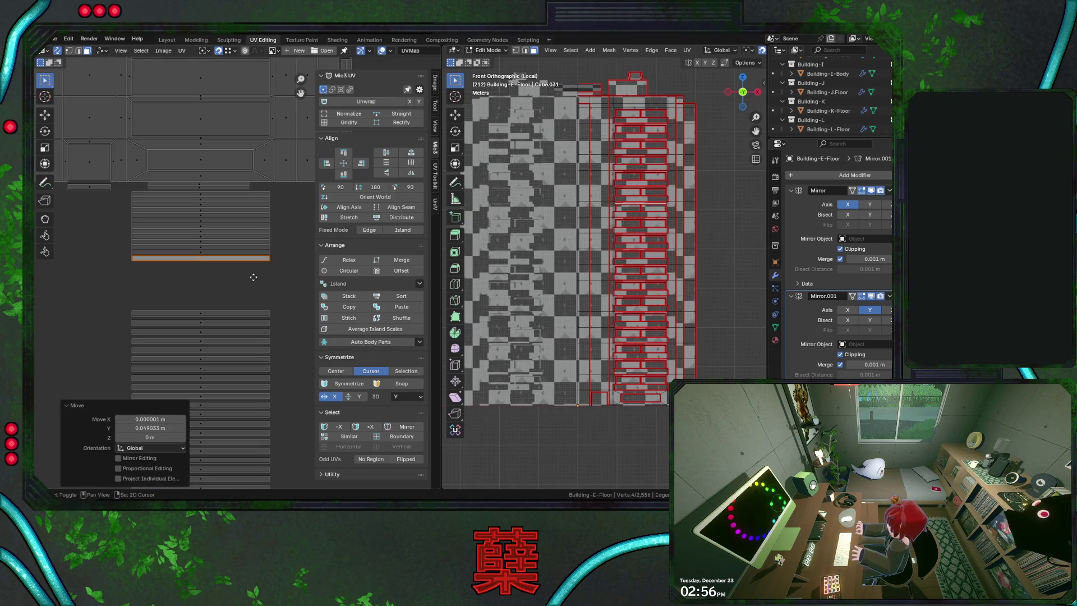
Stack the next batch of lower strips flush beneath the growing upper stack, each moved up with G
middle_click_drag(254, 277, 218, 261)
left_click(218, 257)
key("g")
left_click(259, 225)
left_click(234, 252)
key("g")
left_click(262, 223)
left_click(210, 276)
key("g")
left_click(259, 230)
left_click(196, 291)
key("g")
left_click(253, 229)
left_click(229, 277)
key("g")
left_click(260, 240)
left_click(209, 308)
key("g")
left_click(258, 252)
left_click(227, 282)
key("g")
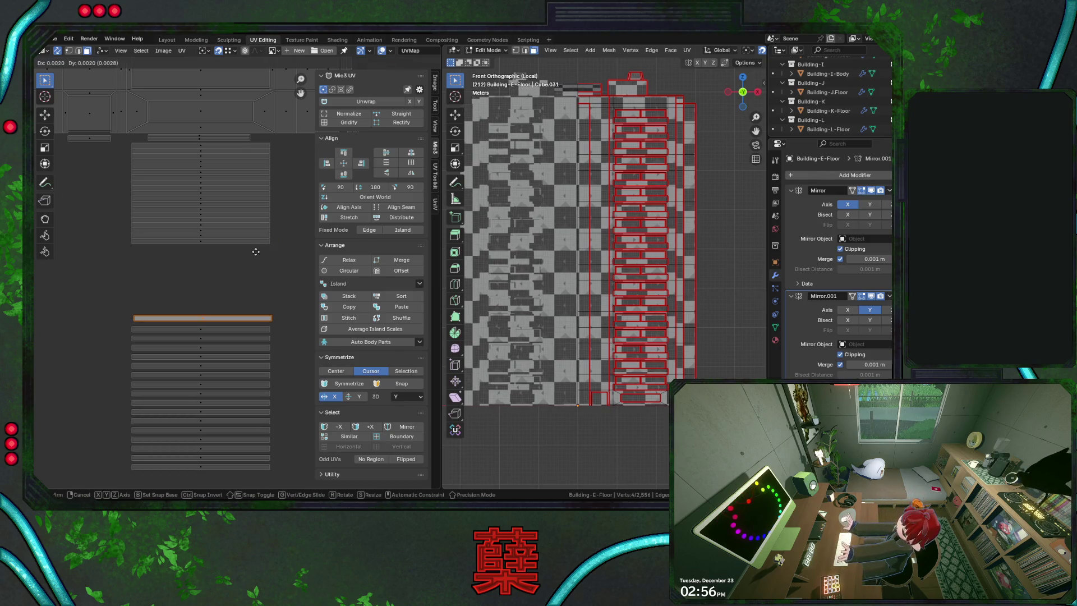
left_click(258, 251)
left_click(205, 330)
key("g")
left_click(268, 259)
left_click(221, 336)
key("g")
left_click(265, 261)
middle_click_drag(253, 269, 244, 228)
left_click(224, 303)
key("g")
left_click(267, 226)
left_click(207, 314)
key("g")
left_click(264, 223)
left_click(218, 308)
key("g")
key("g")
left_click(263, 229)
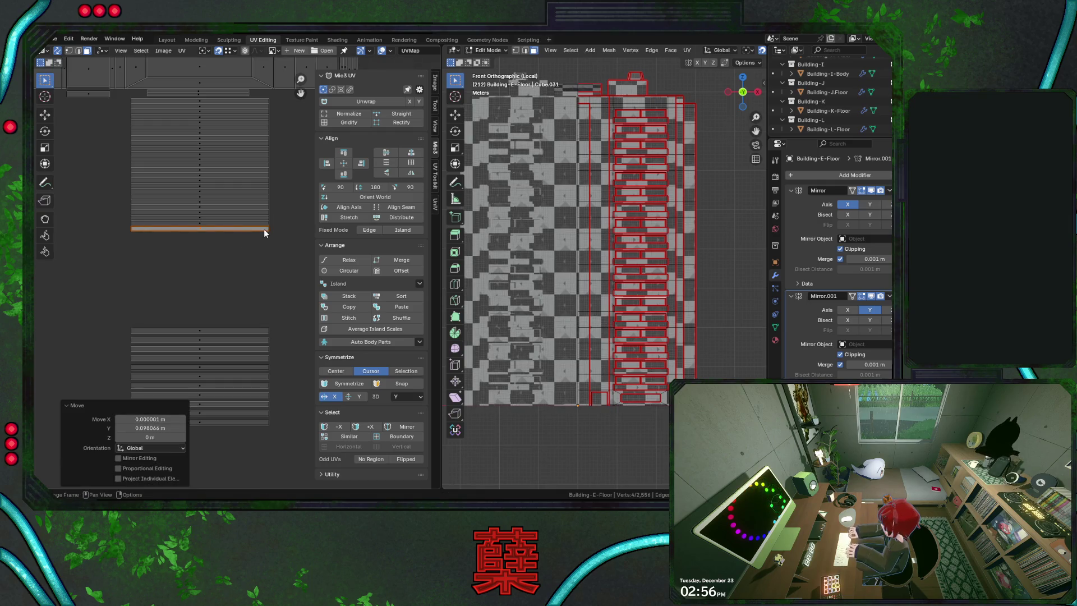
left_click(226, 320)
key("g")
left_click(263, 228)
left_click(226, 332)
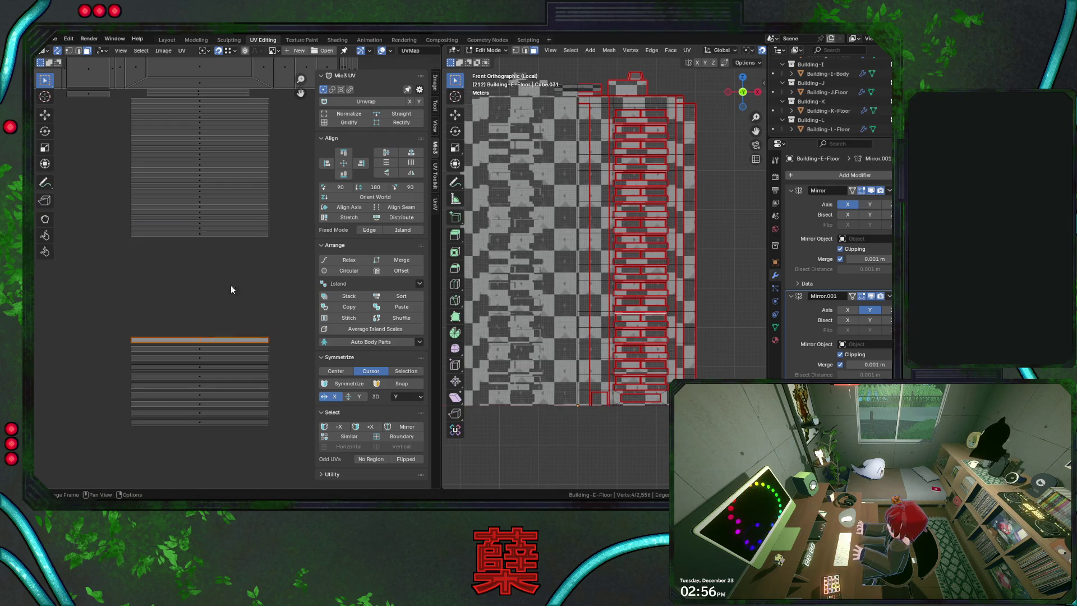
key("g")
left_click(265, 236)
Move the remaining strips, down to the last one, up under the stack and save City.blend again
middle_click_drag(247, 285, 238, 241)
left_click(243, 304)
key("g")
left_click(258, 196)
left_click(206, 306)
key("g")
left_click(253, 199)
left_click(187, 325)
left_click(203, 316)
key("g")
left_click(244, 206)
left_click(215, 309)
key("g")
left_click(253, 211)
left_click(213, 334)
key("g")
left_click(262, 225)
left_click(224, 308)
key("g")
left_click(231, 194)
left_click(202, 320)
key("g")
left_click(264, 193)
left_click(236, 291)
left_click(200, 329)
key("g")
left_click(263, 197)
left_click(221, 334)
key("g")
left_click(257, 198)
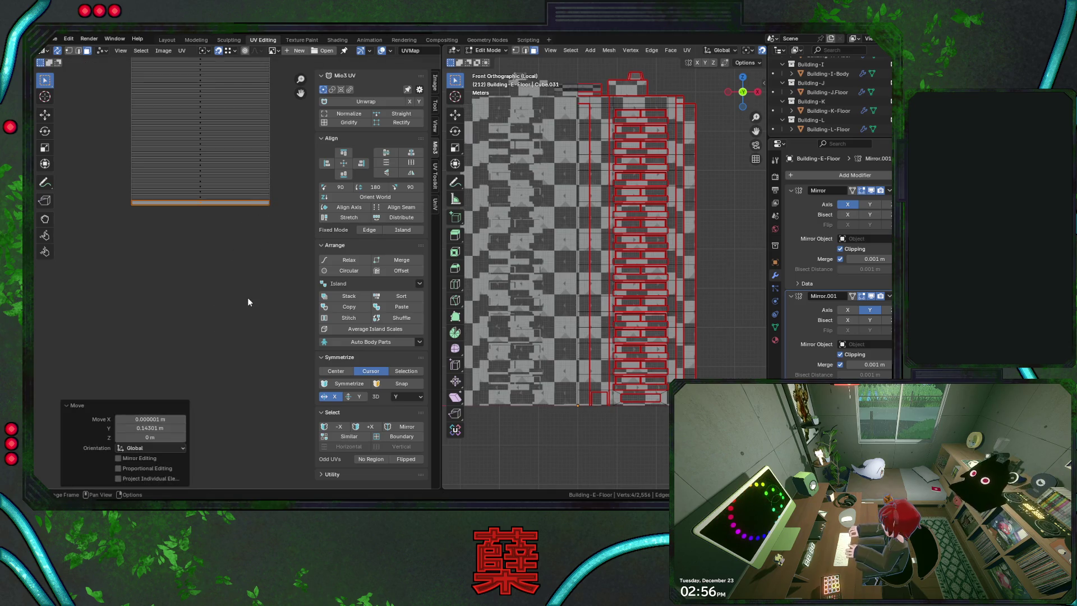
scroll(248, 298, "down", 2)
scroll(248, 301, "down", 1)
key("ctrl+s")
scroll(227, 298, "down", 3)
scroll(222, 298, "down", 3)
Box-select the upper-right island and shift it down to a lower position
mouse_move(216, 205)
left_mouse_down()
mouse_move(272, 278)
mouse_move(253, 240)
left_mouse_up()
key("g")
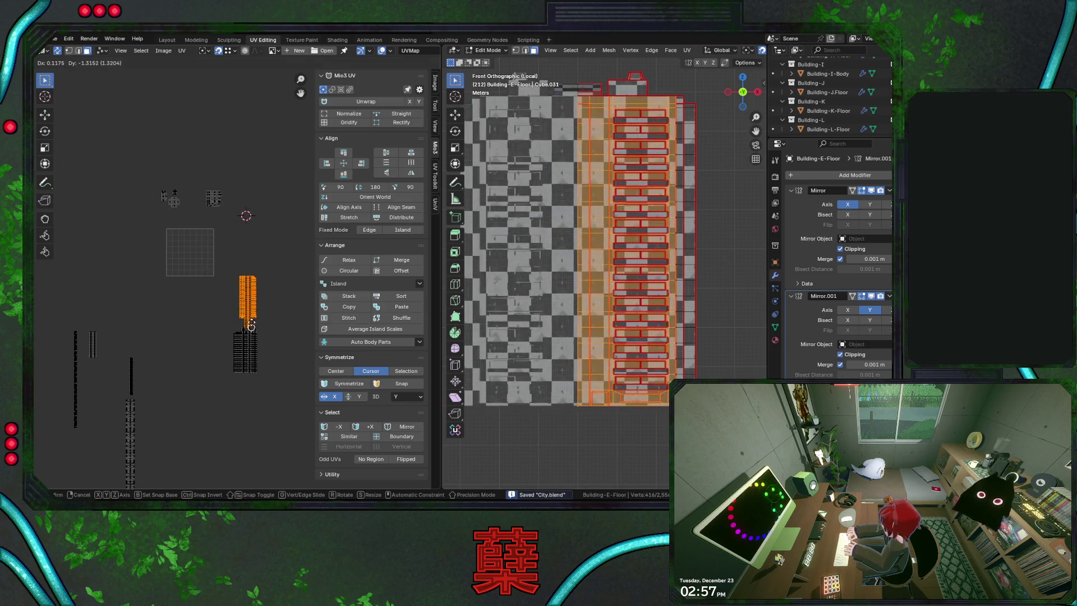
key("Escape")
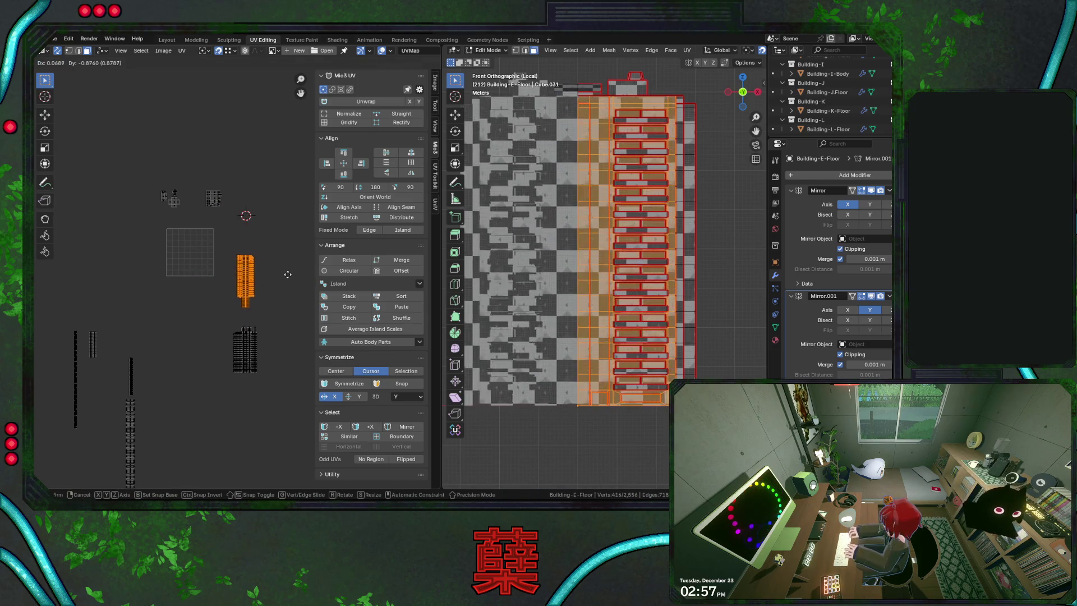
left_click(286, 276)
middle_click_drag(223, 317, 222, 295)
scroll(198, 278, "down", 1)
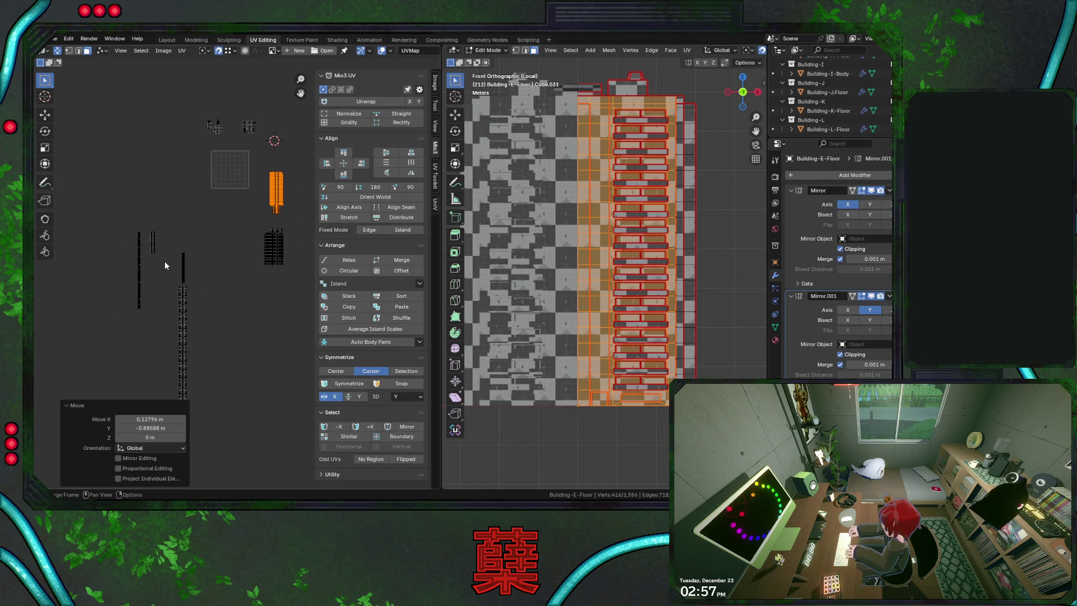
Box-select the floor strip island and slide it along X to sit directly beneath the atlas column
middle_click_drag(168, 258, 178, 222)
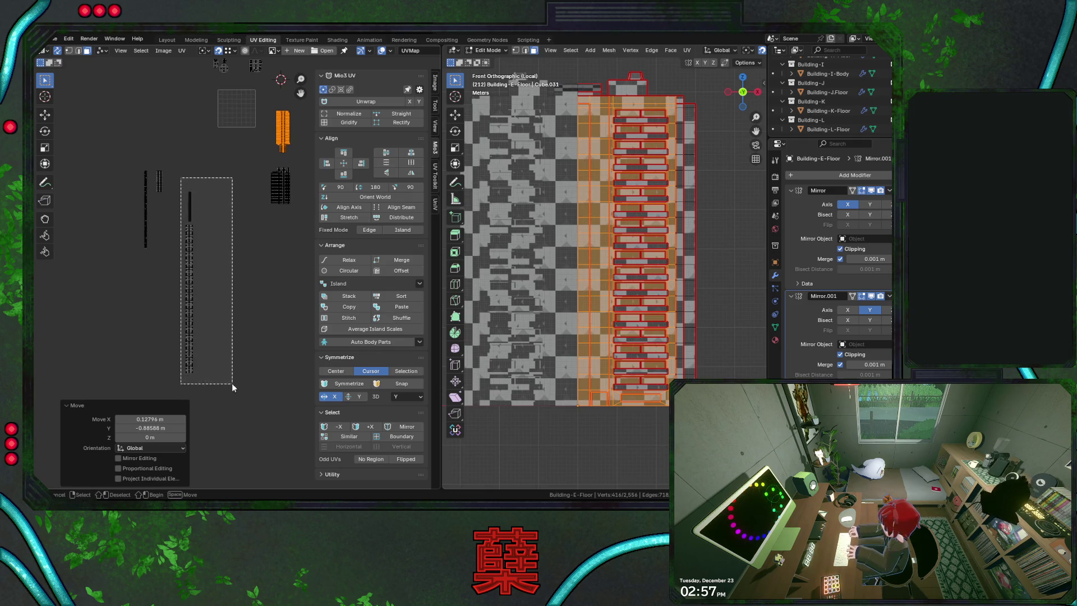
left_click_drag(180, 177, 231, 383)
left_click_drag(129, 151, 173, 270)
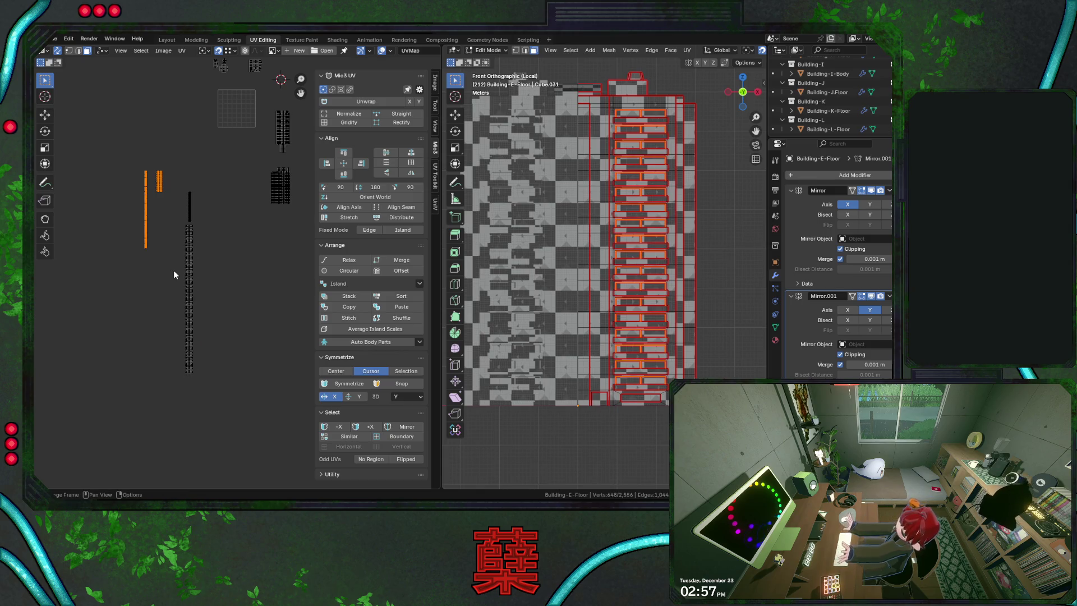
left_click_drag(152, 151, 184, 228)
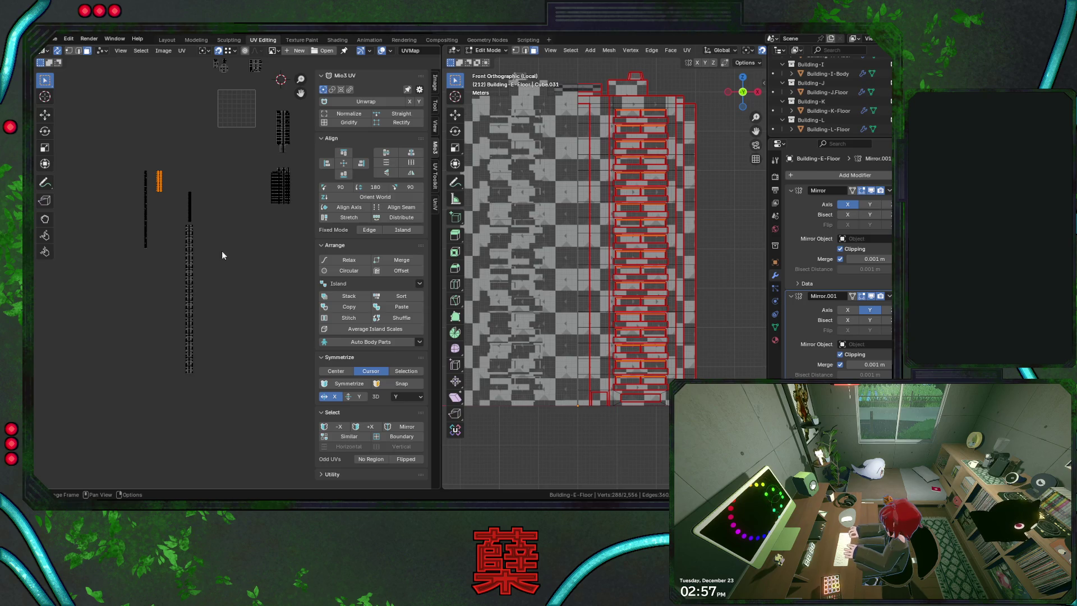
middle_click_drag(204, 259, 180, 271)
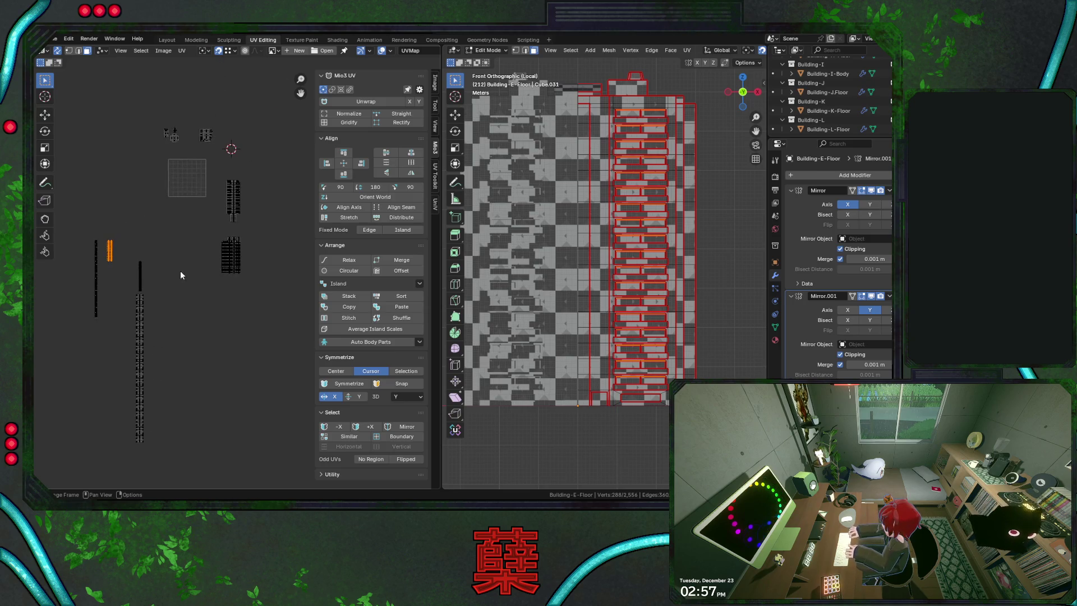
left_click_drag(207, 230, 252, 290)
key("g")
key("x")
left_click(318, 294)
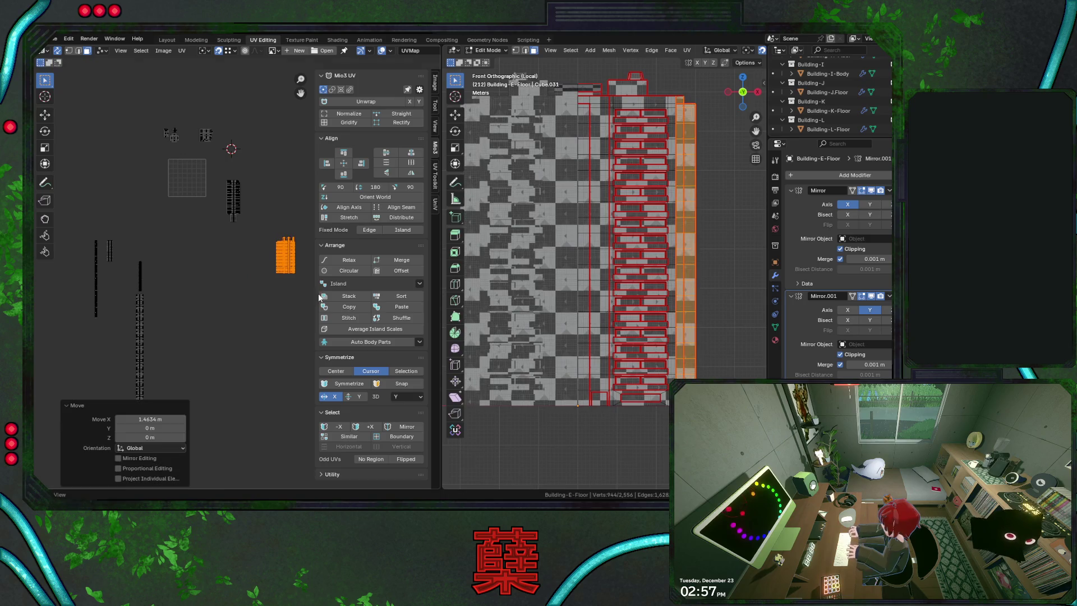
left_click_drag(126, 281, 126, 283)
key("g")
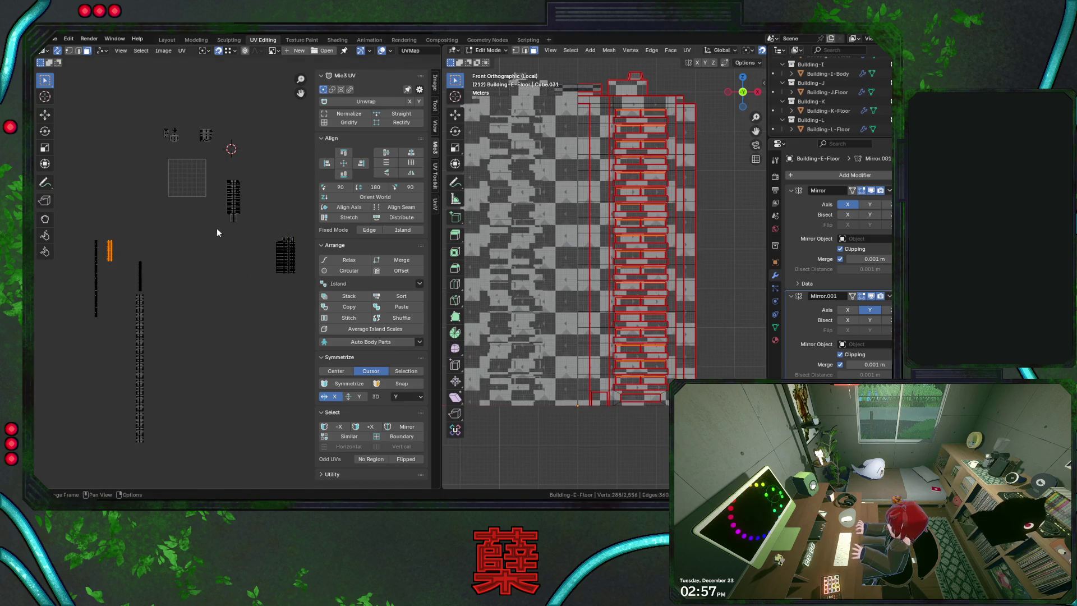
left_click(244, 253)
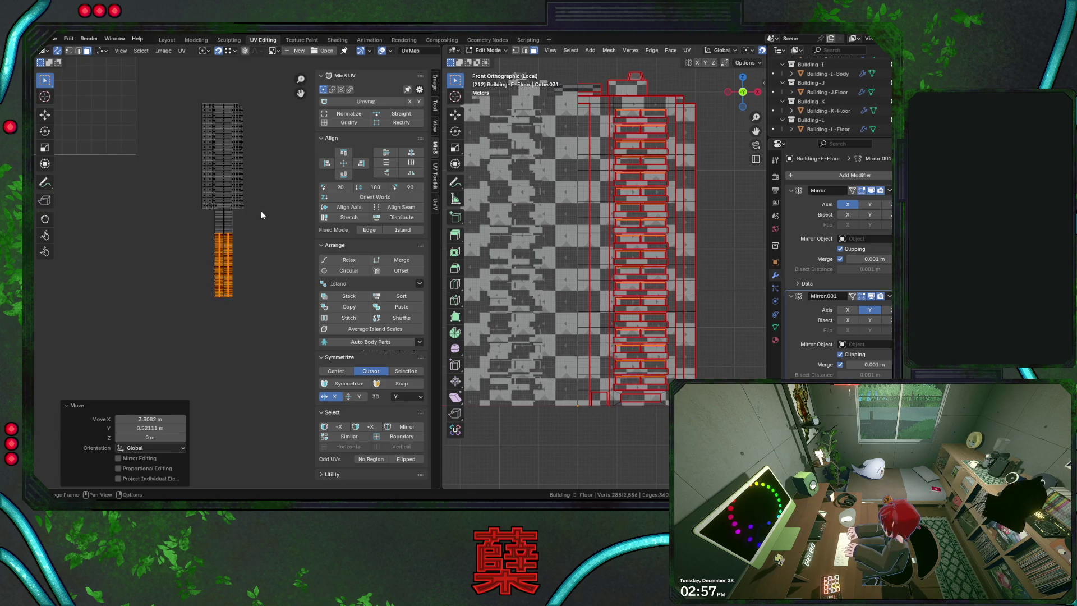
scroll(261, 208, "up", 2)
scroll(252, 211, "up", 2)
scroll(270, 316, "up", 2)
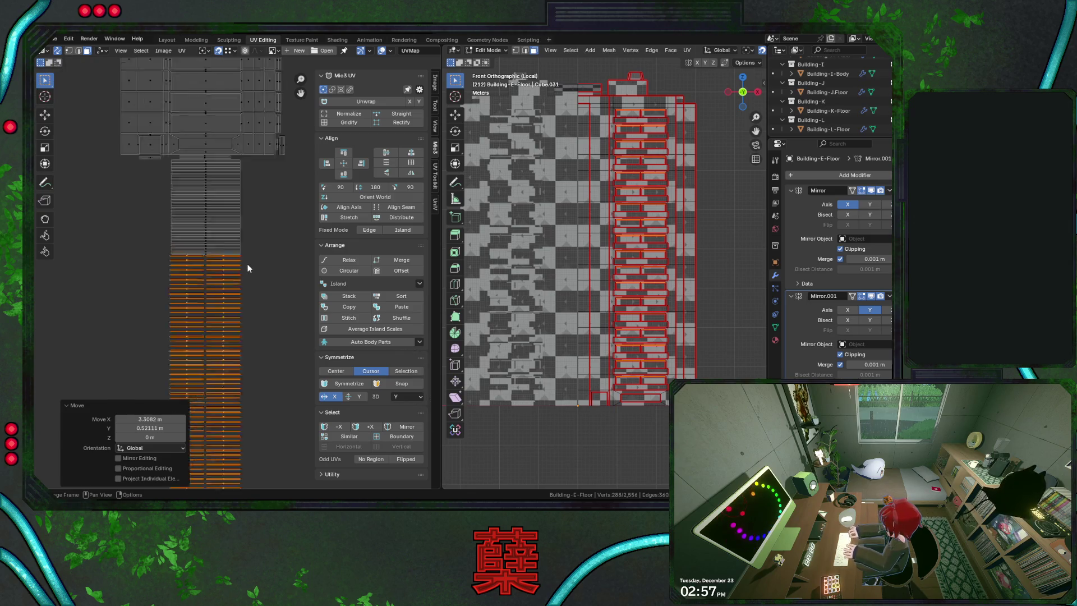
scroll(248, 260, "up", 2)
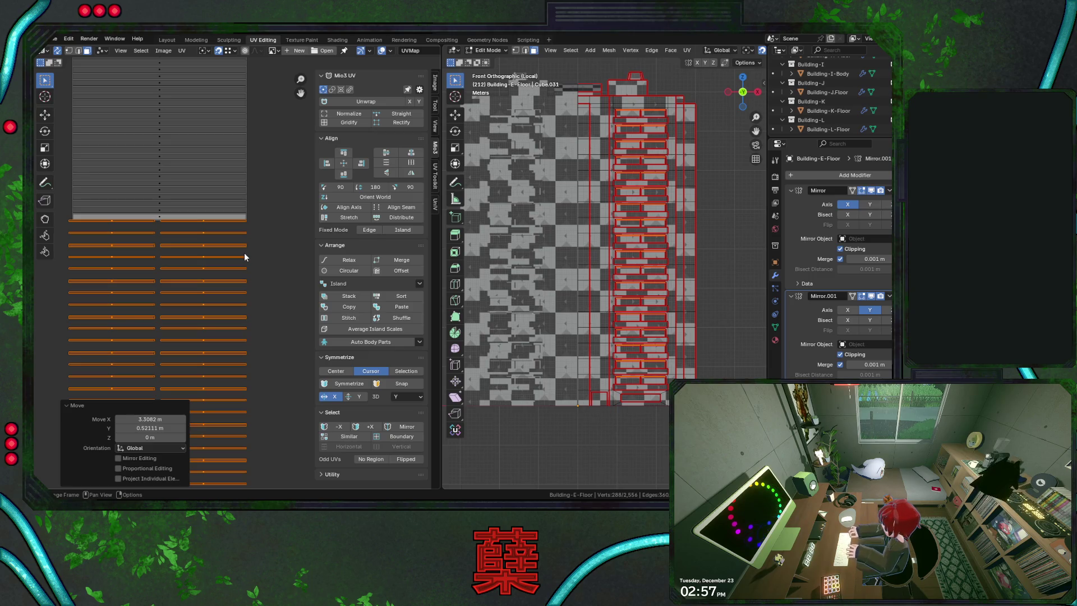
scroll(244, 252, "down", 2)
scroll(244, 253, "down", 1)
scroll(274, 279, "down", 1)
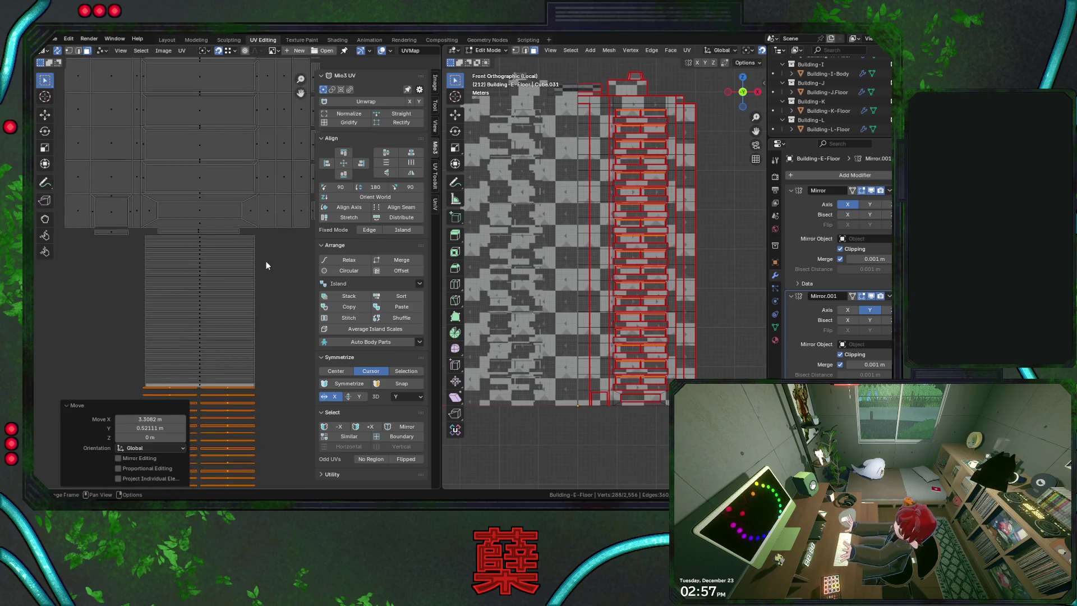
scroll(266, 252, "down", 3)
scroll(252, 213, "up", 1)
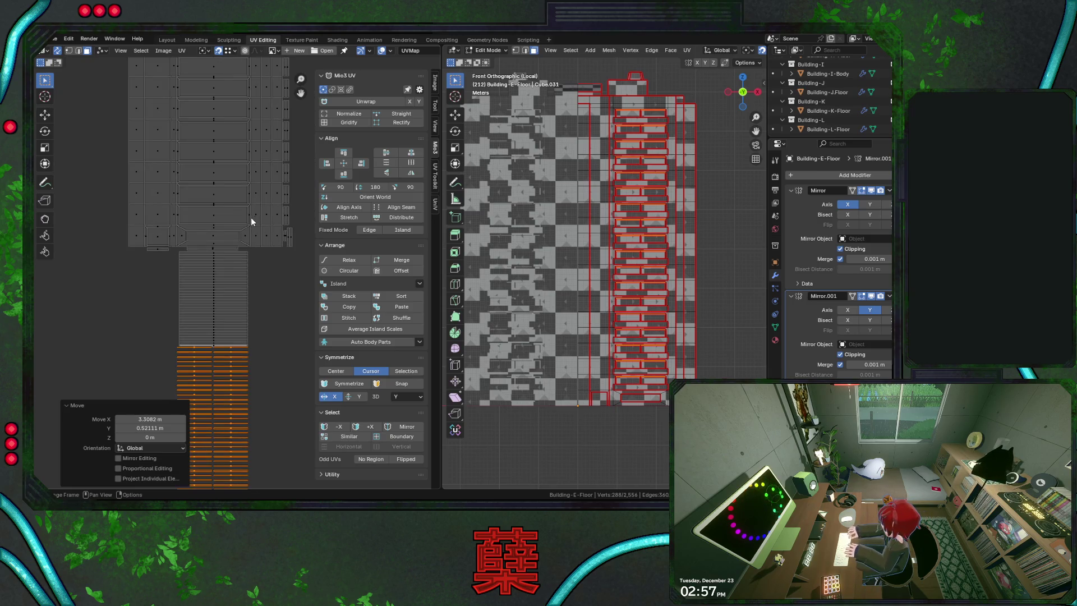
Reposition the orange strips and butt their right column against the grey strips
key("g")
left_click(262, 288)
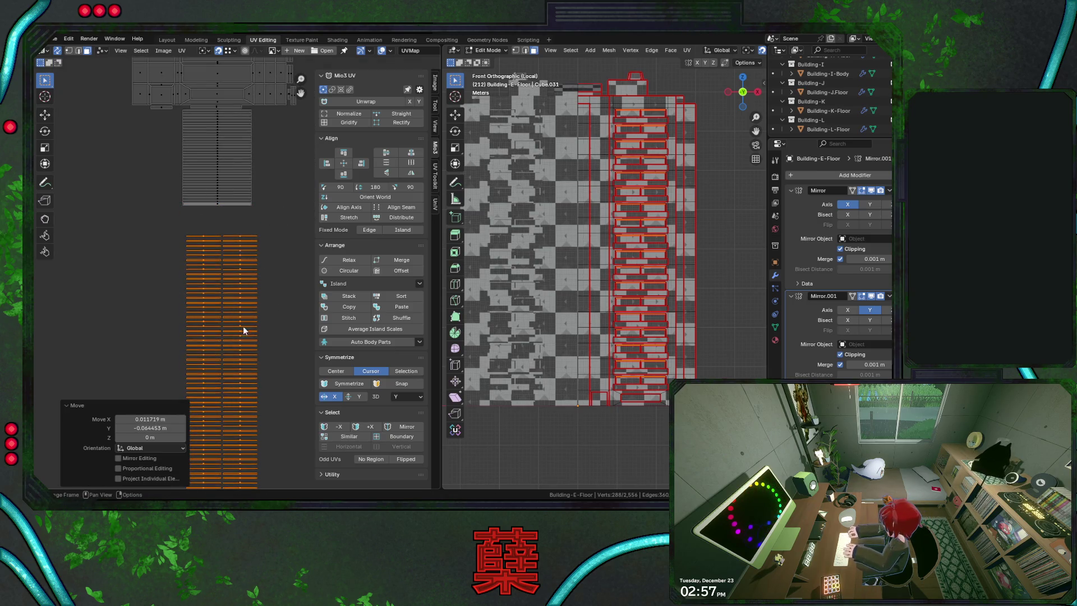
middle_click_drag(236, 253, 229, 188)
left_click_drag(220, 171, 287, 440)
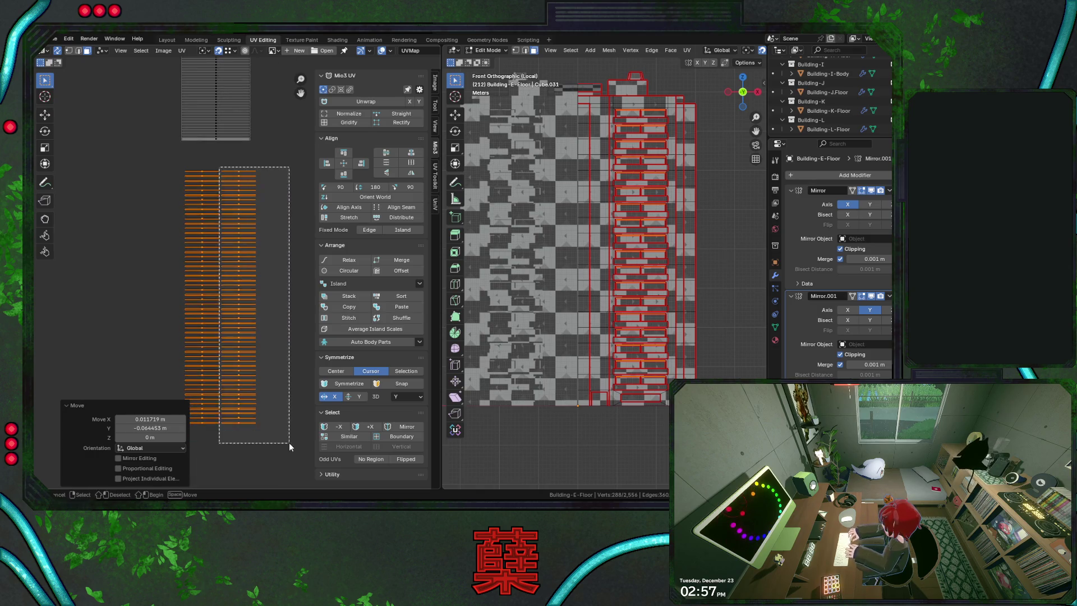
mouse_move(233, 206)
middle_mouse_down()
mouse_move(238, 323)
mouse_move(231, 257)
middle_mouse_up()
scroll(238, 323, "up", 1)
scroll(239, 323, "up", 2)
scroll(218, 211, "up", 3)
key("g")
left_click(191, 173)
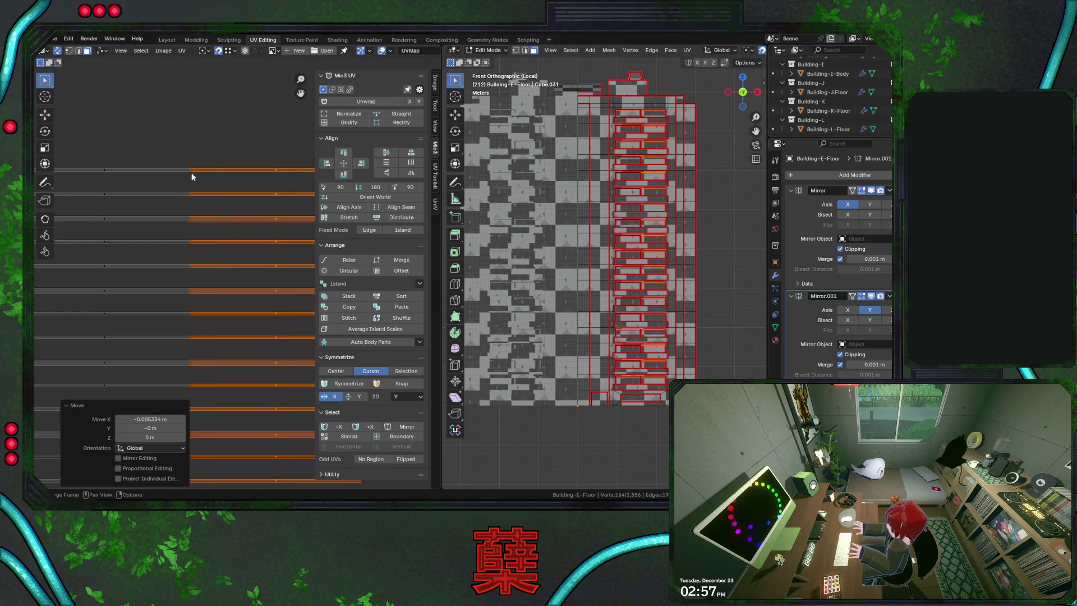
scroll(198, 222, "down", 2)
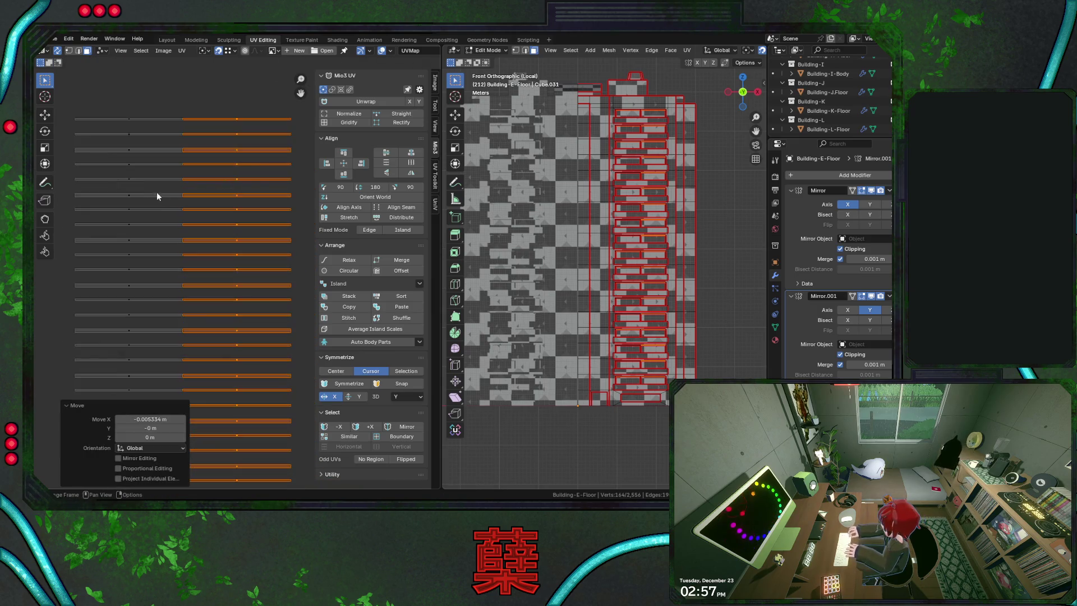
Stack the first run of loose strips one by one, moved vertically only, onto the top strip
left_click_drag(283, 141, 293, 137)
key("g")
key("y")
left_click(291, 120)
left_click_drag(73, 145, 291, 156)
key("g")
key("y")
left_click(288, 125)
left_click_drag(71, 156, 260, 179)
key("g")
key("y")
left_click(289, 131)
left_click_drag(94, 175, 249, 193)
key("g")
key("y")
left_click(287, 131)
left_click_drag(72, 185, 291, 203)
key("g")
key("y")
left_click(286, 140)
left_click_drag(115, 200, 256, 211)
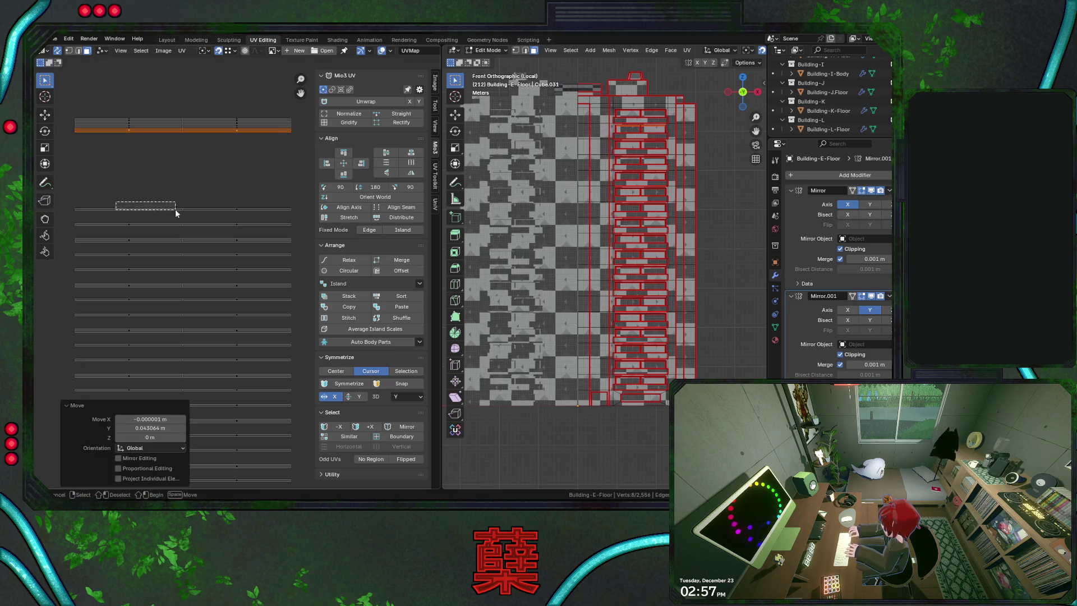
key("g")
key("y")
left_click(282, 135)
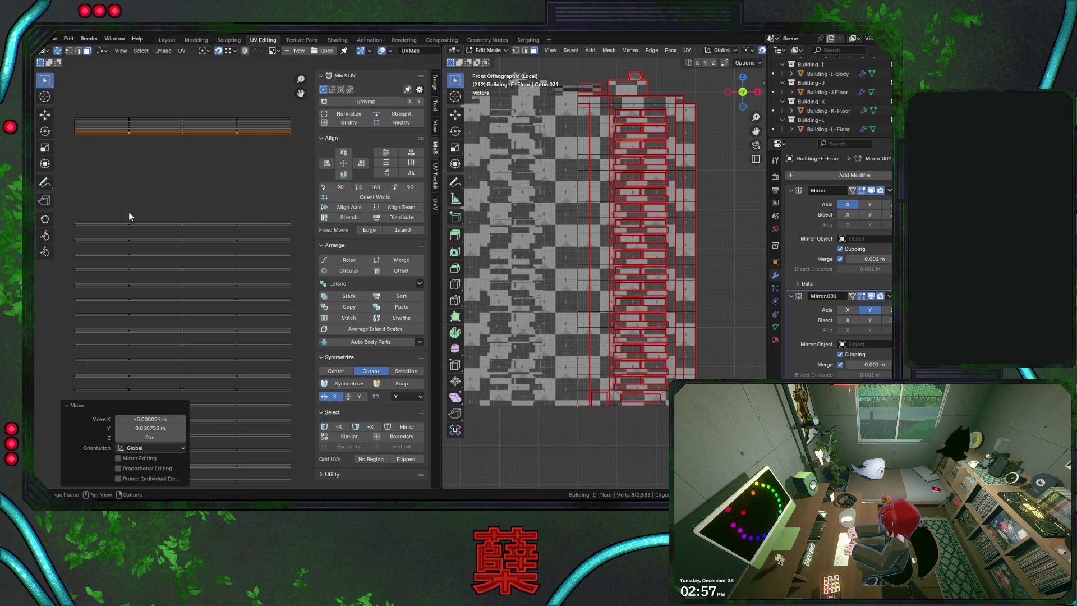
left_click_drag(129, 216, 281, 233)
key("g")
key("y")
left_click(170, 216)
left_click_drag(136, 235, 266, 252)
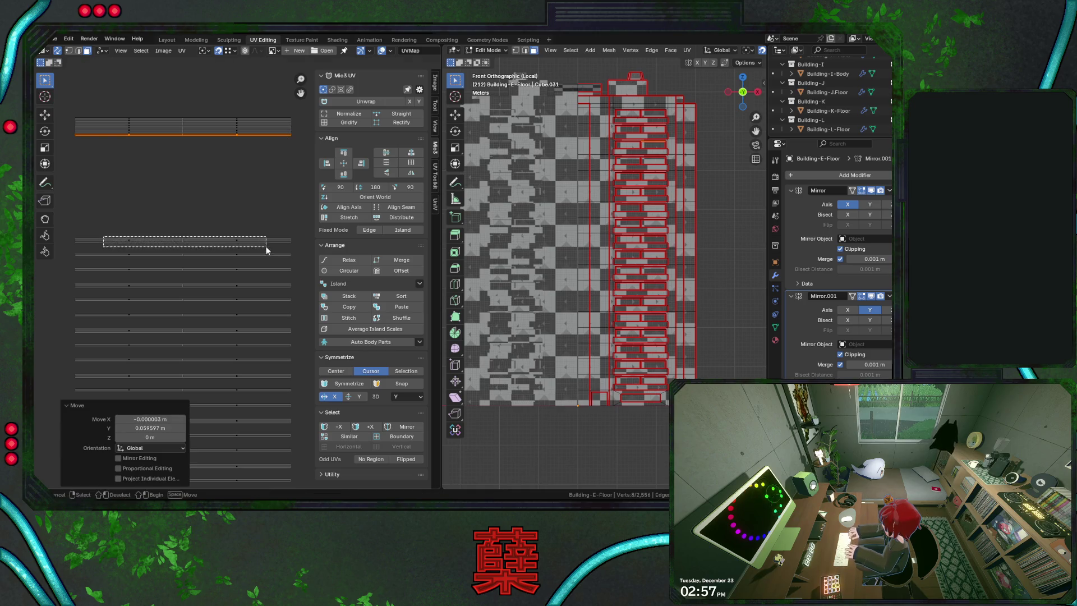
key("g")
key("y")
left_click(283, 150)
left_click_drag(139, 251, 261, 257)
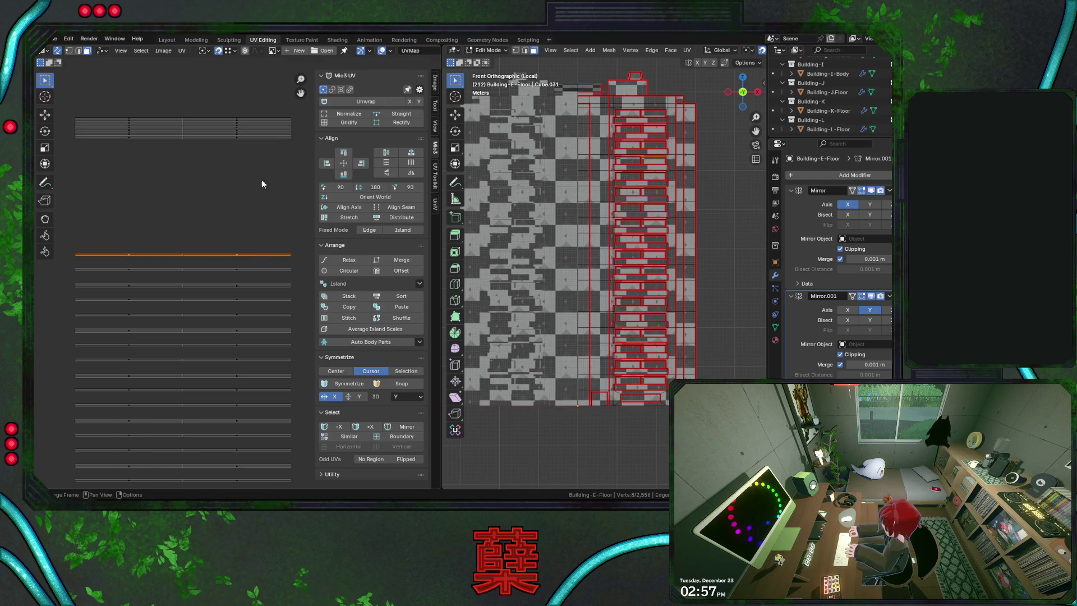
key("g")
key("y")
left_click(284, 143)
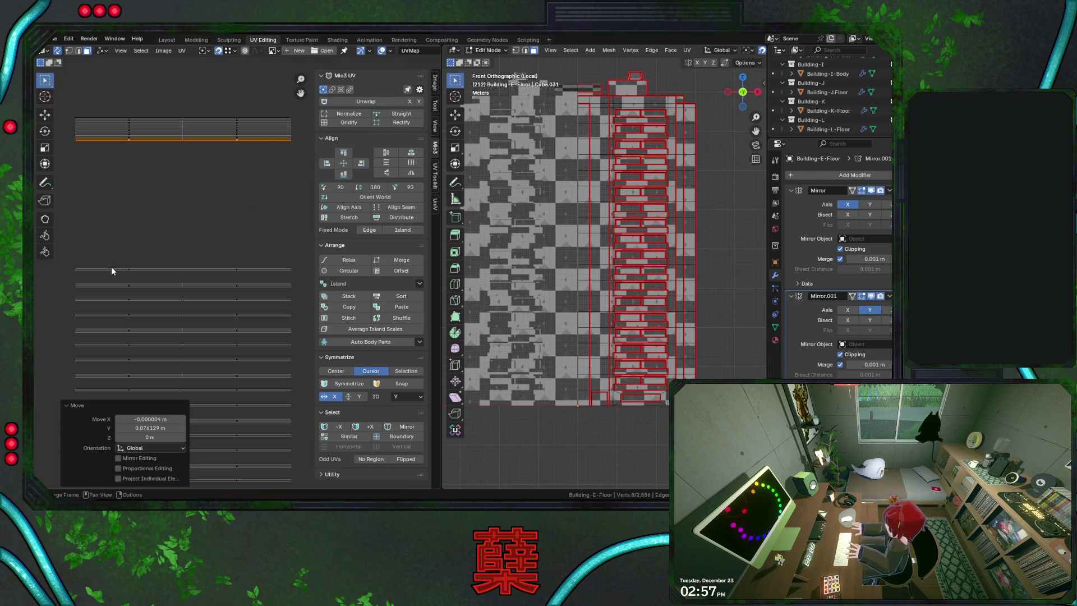
left_click_drag(242, 275, 245, 276)
key("g")
key("y")
left_click(284, 142)
Continue dropping the next strips vertically under the growing top block
left_click(134, 272)
left_click_drag(126, 274, 286, 298)
key("g")
key("y")
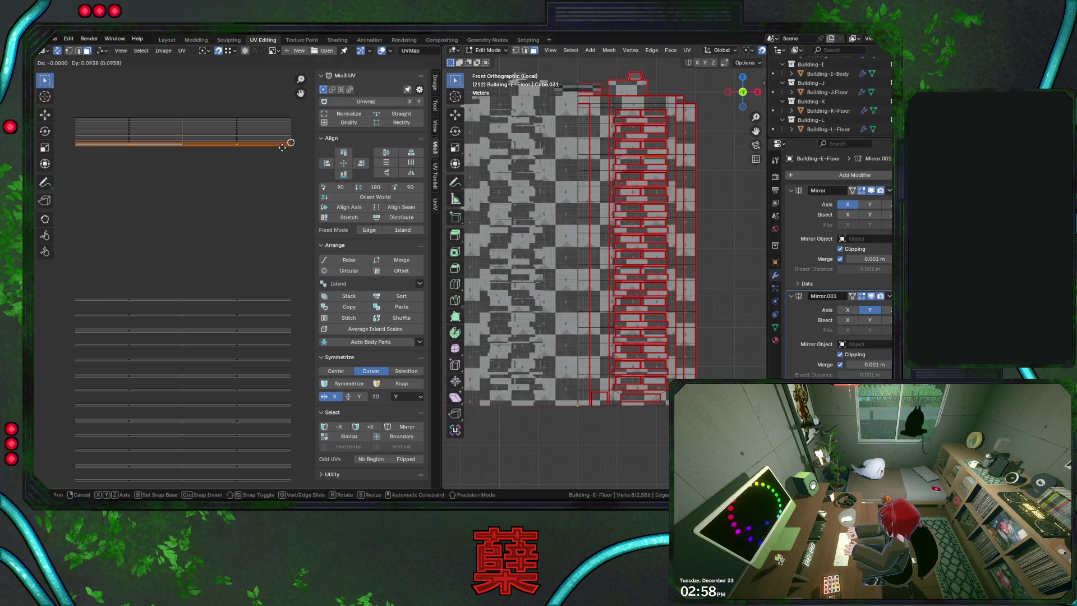
left_click(282, 147)
left_click_drag(118, 293, 269, 296)
key("g")
key("y")
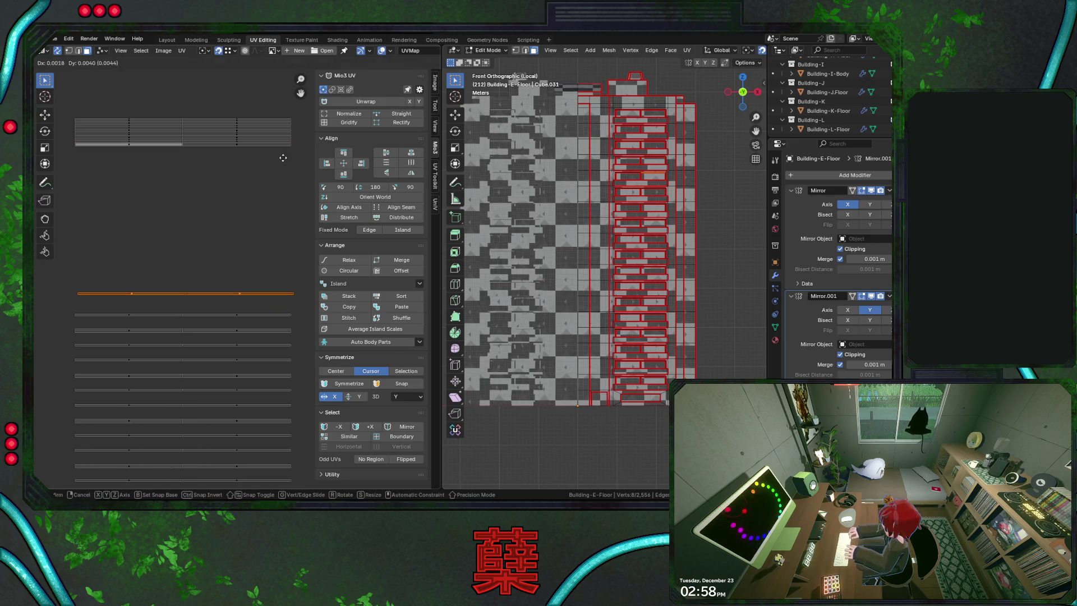
left_click(272, 183)
left_click_drag(150, 315, 260, 342)
key("g")
key("y")
left_click(268, 191)
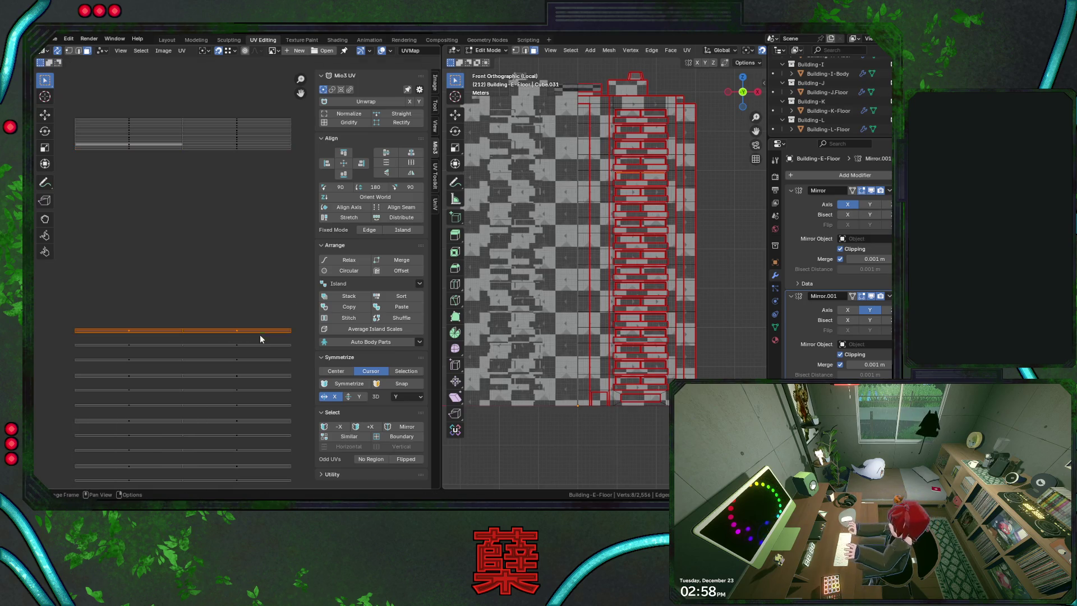
key("g")
key("y")
left_click(273, 160)
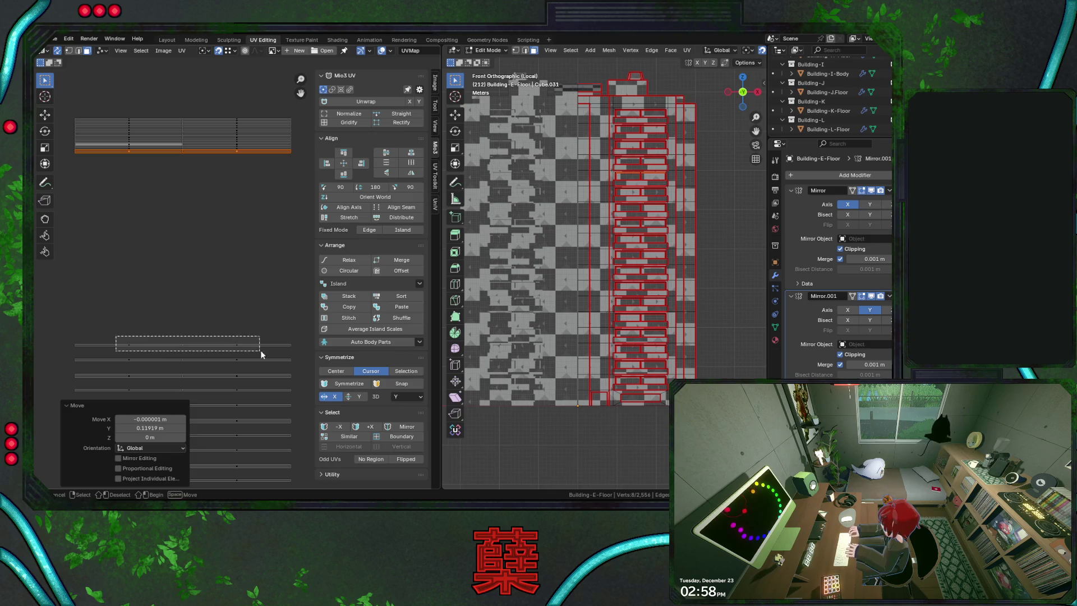
left_click_drag(148, 335, 261, 361)
key("g")
key("y")
left_click(242, 229)
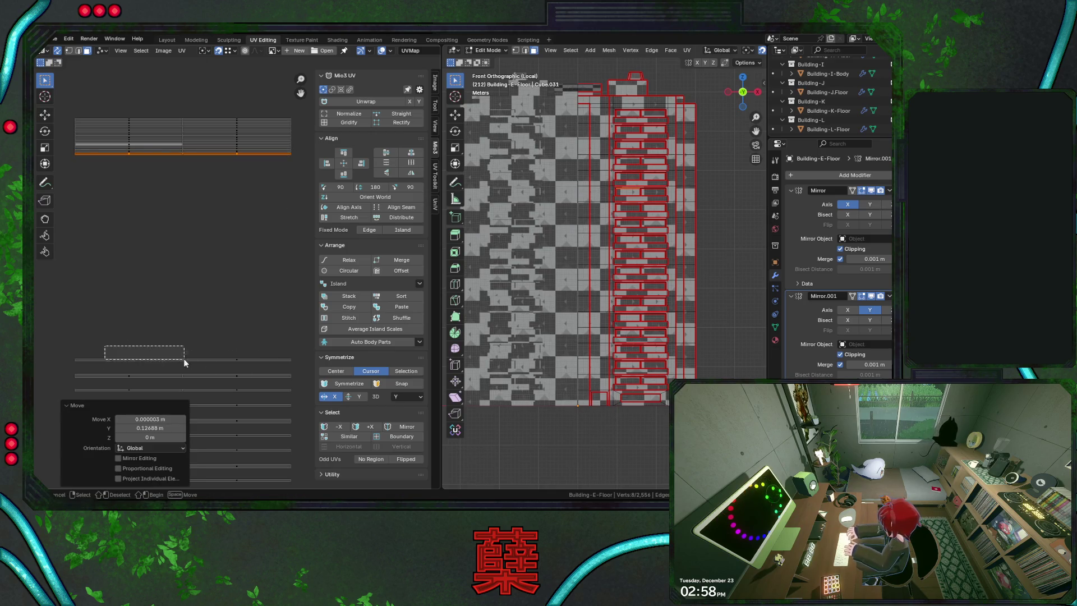
left_click_drag(150, 353, 254, 368)
key("g")
key("y")
left_click(274, 191)
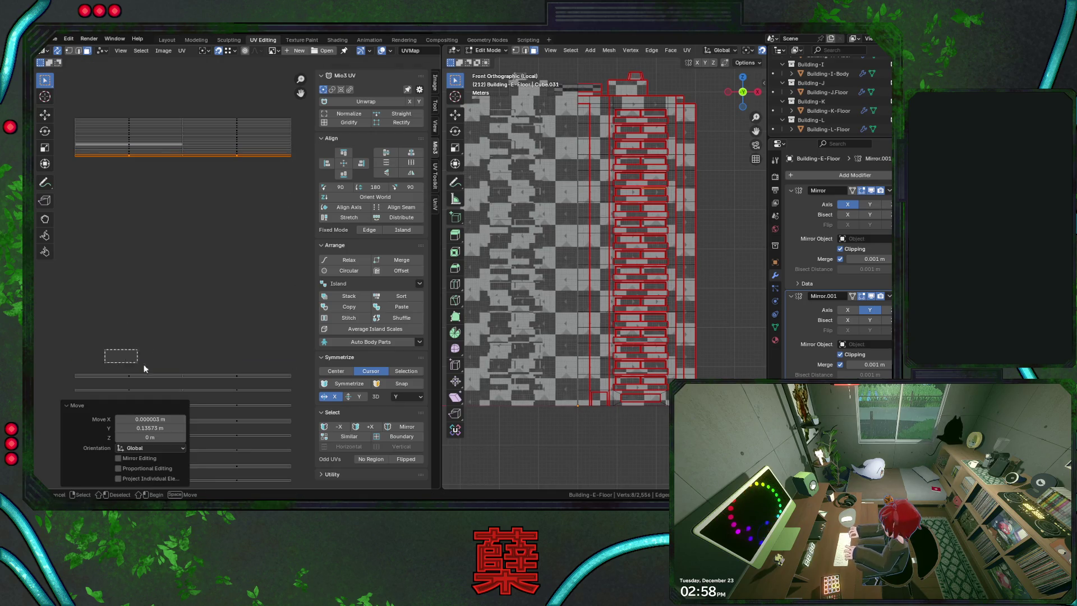
left_click_drag(125, 359, 244, 384)
key("g")
key("y")
left_click(272, 184)
Move the lower strips up onto the top stack, nudging one into its adjusted position
middle_click_drag(269, 248, 253, 167)
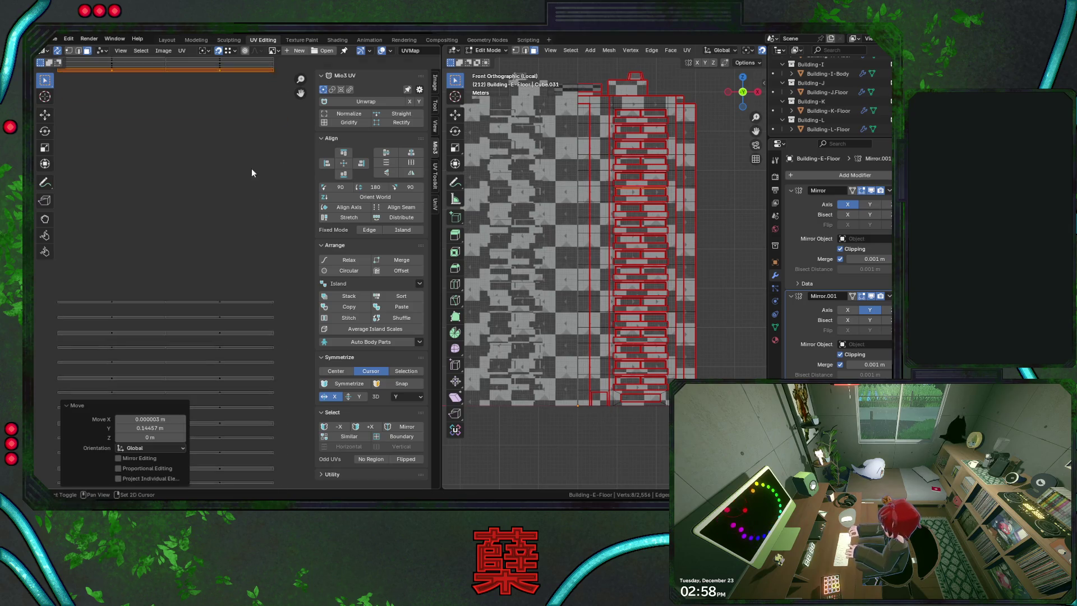
left_click_drag(134, 296, 185, 337)
key("g")
key("y")
left_click(274, 108)
key("g")
left_click(270, 152)
middle_click_drag(99, 333, 112, 306)
left_click_drag(112, 306, 232, 337)
key("g")
key("y")
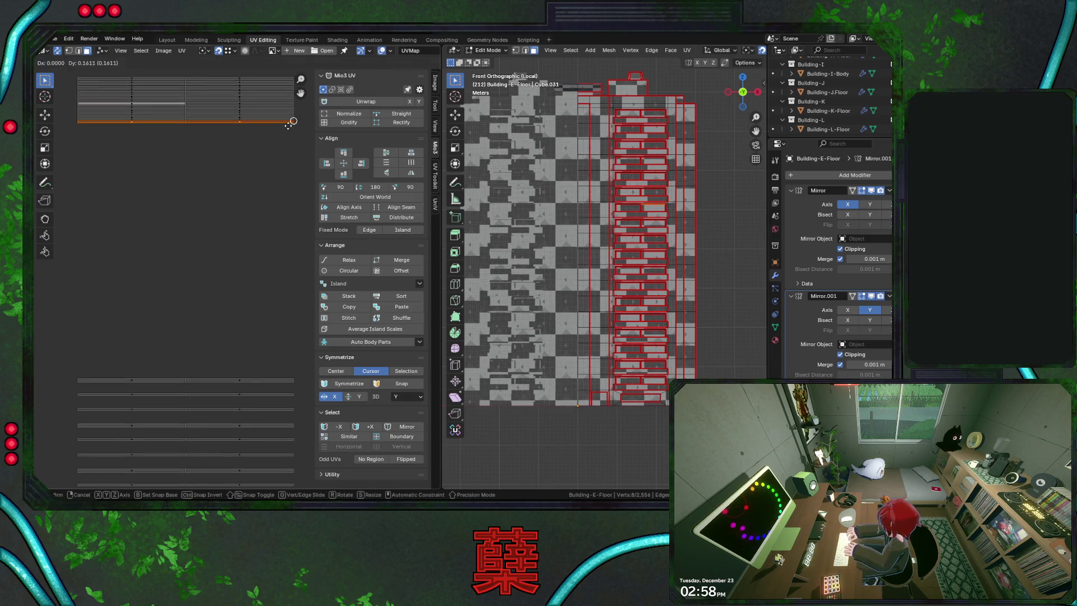
left_click(274, 151)
left_click_drag(114, 366, 232, 376)
key("g")
key("y")
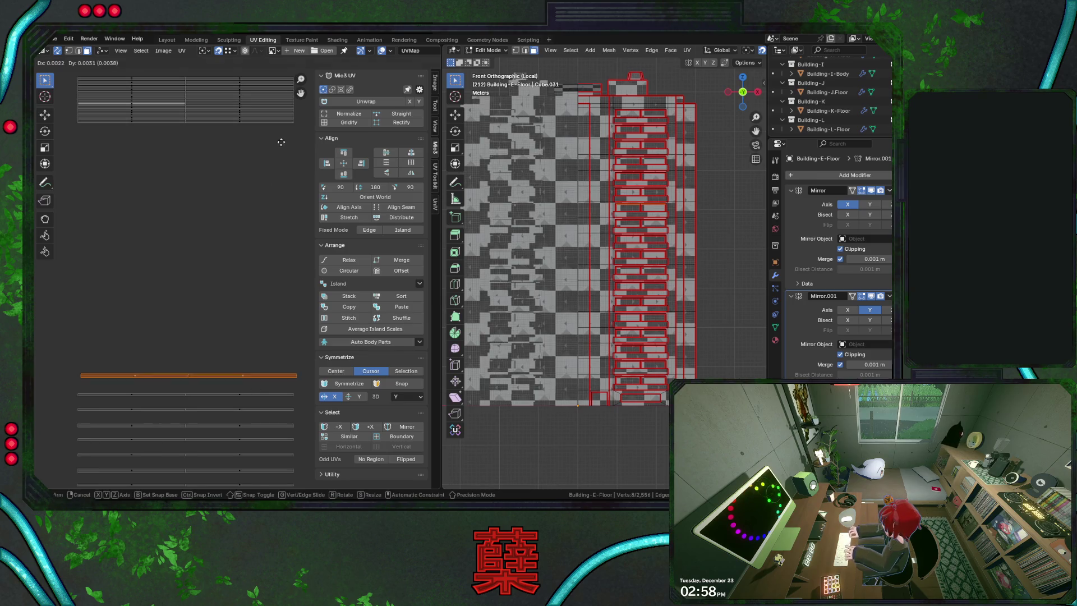
left_click(272, 198)
Maximize the UV Editor to the whole window and stack two more strips onto the block
key("ctrl+space")
left_click_drag(376, 371, 508, 424)
key("g")
key("y")
left_click(529, 127)
key("g")
key("y")
left_click(526, 139)
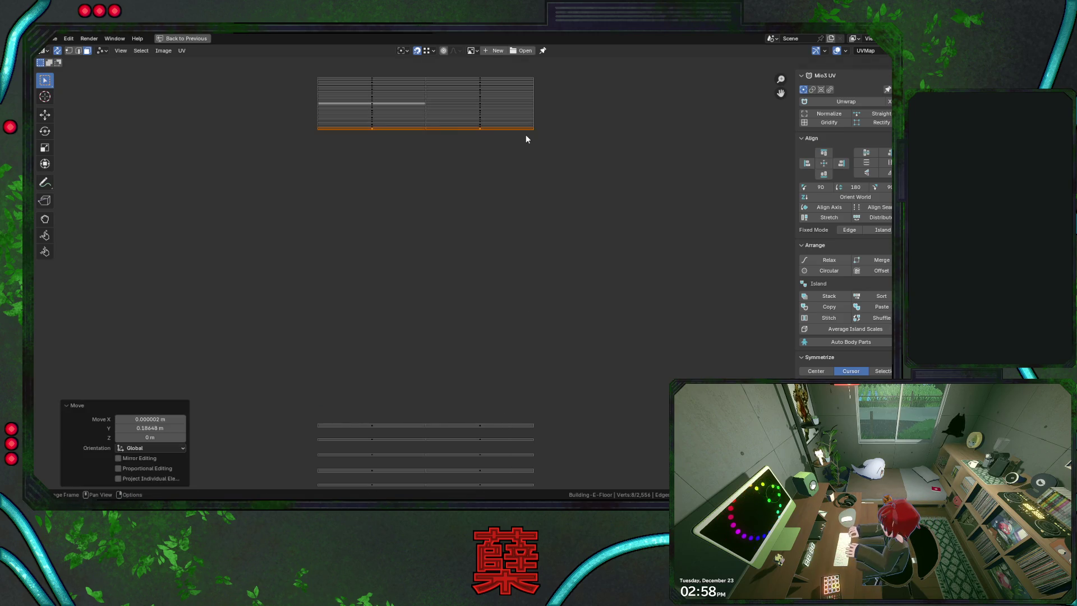
scroll(480, 266, "down", 3)
Place the two uppermost loose strips vertically under the packed block
left_click_drag(315, 345, 428, 368)
scroll(487, 308, "up", 2)
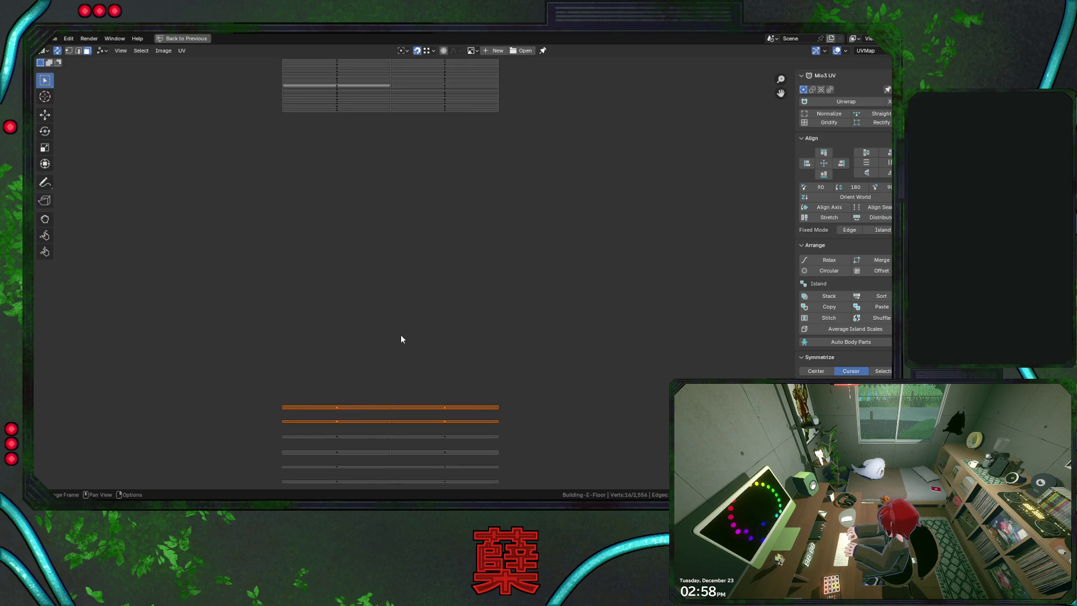
left_click_drag(334, 384, 475, 417)
key("g")
key("y")
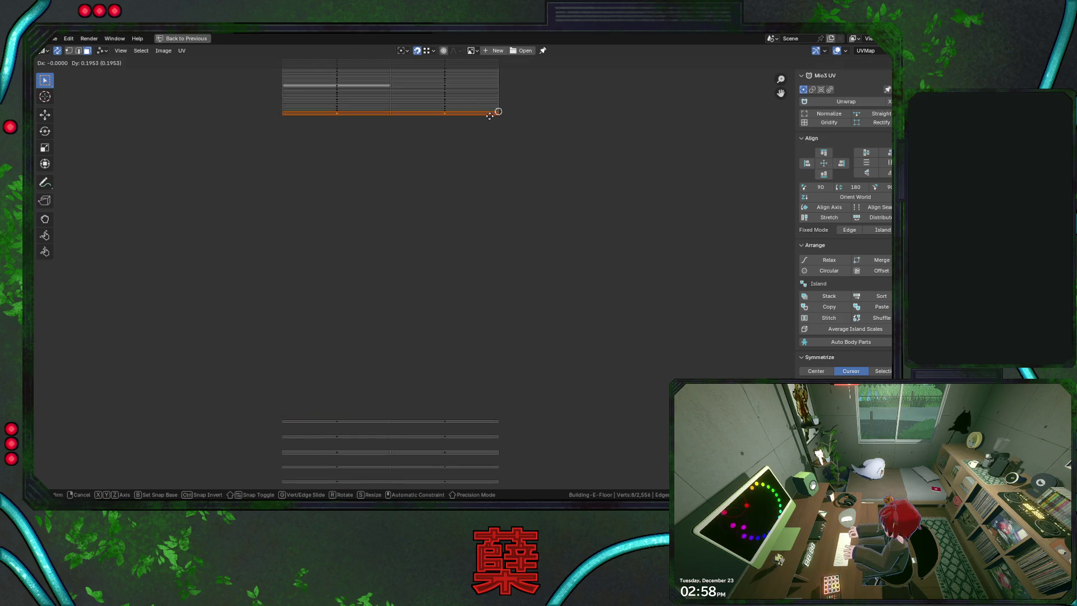
left_click(488, 115)
left_click_drag(325, 373, 473, 428)
key("g")
key("y")
left_click(488, 168)
Stack the next four loose strips one at a time beneath the packed block
left_click_drag(292, 405, 506, 466)
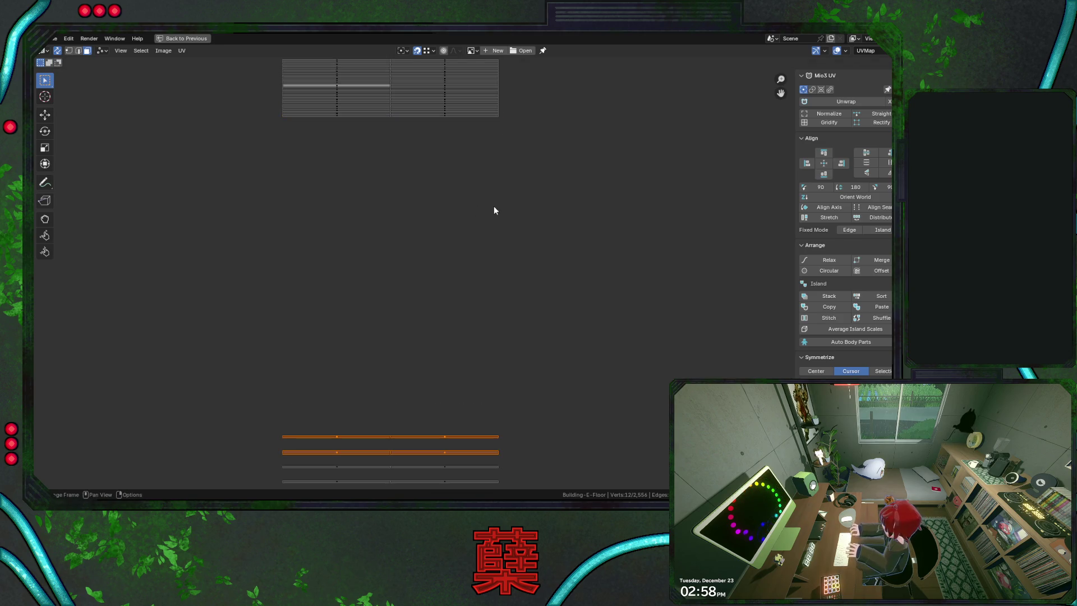
left_click_drag(314, 429, 439, 439)
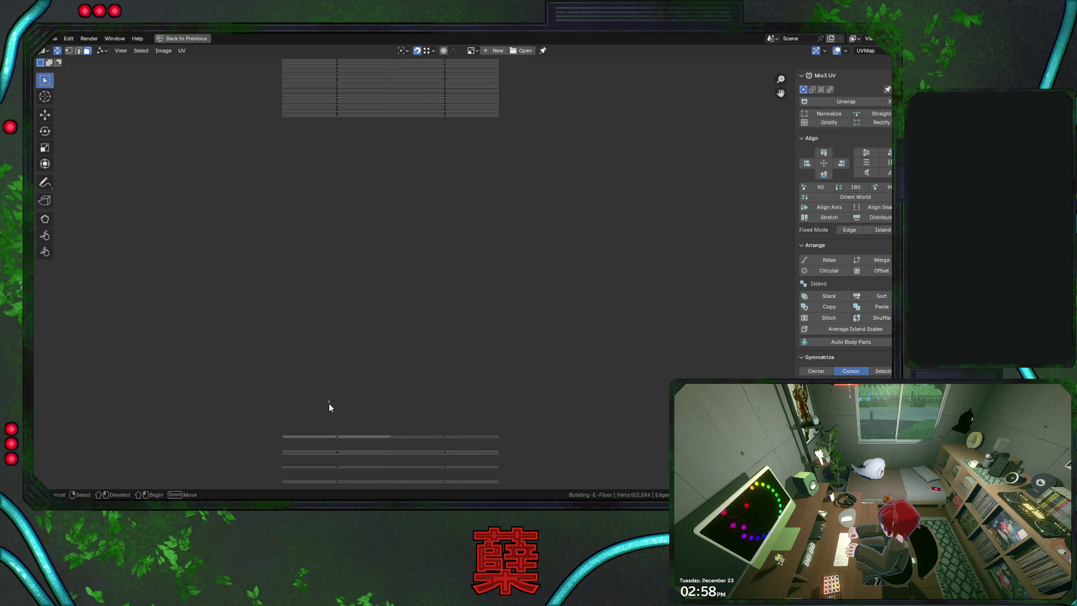
left_click_drag(330, 405, 473, 454)
key("g")
key("y")
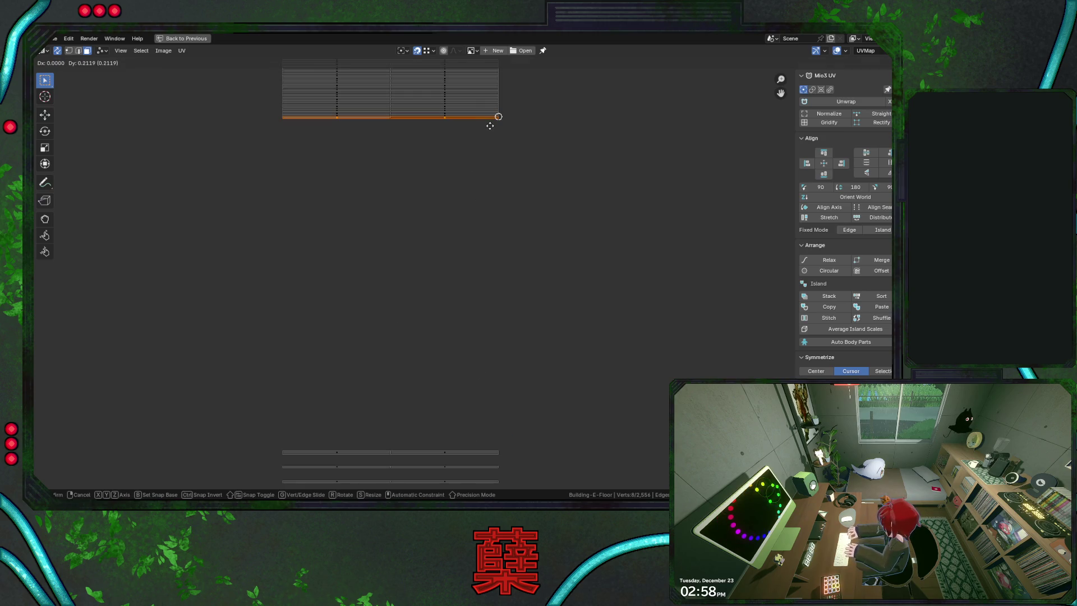
left_click(489, 125)
left_click_drag(338, 436, 492, 457)
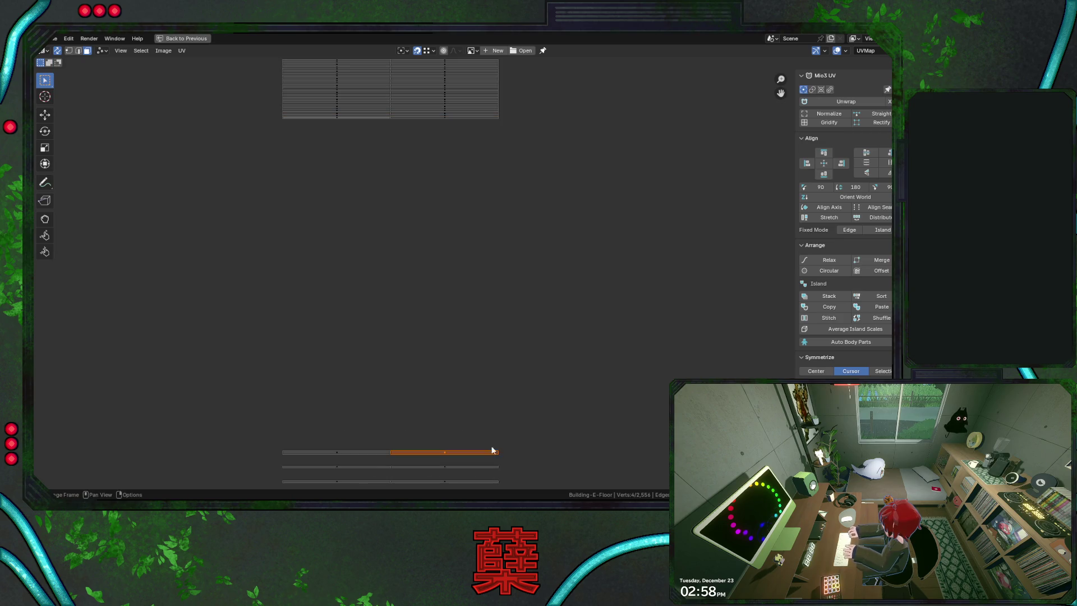
key("g")
key("y")
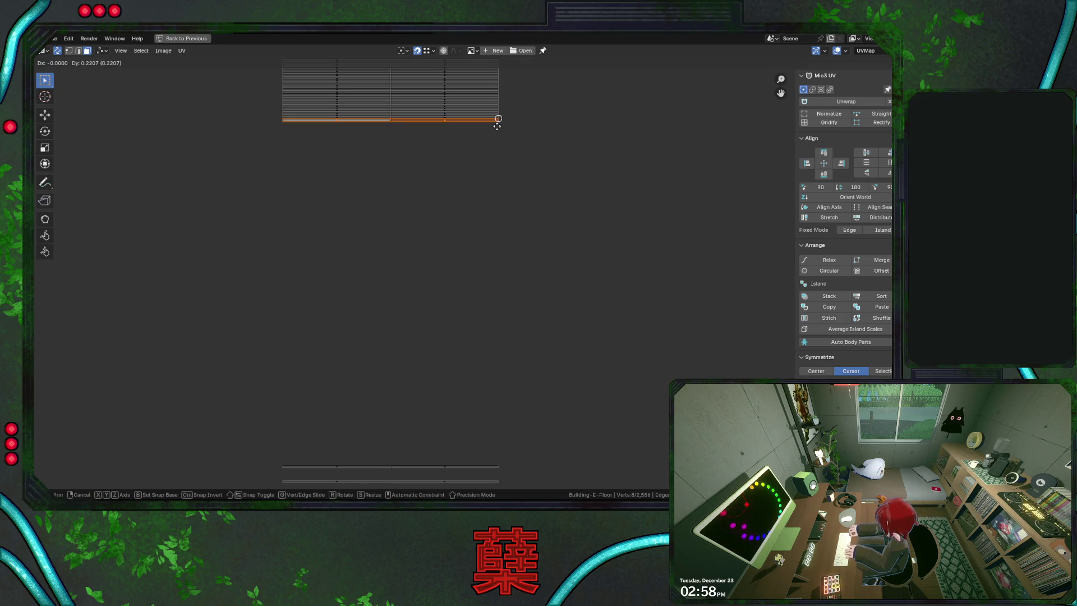
left_click(497, 131)
left_click_drag(308, 401, 492, 471)
key("g")
key("y")
left_click(498, 124)
left_click_drag(295, 411, 479, 491)
key("g")
key("y")
left_click(497, 139)
Drop one more strip under the block, then shift all remaining strips up toward it
left_click_drag(368, 143, 379, 142)
key("g")
key("y")
left_click(495, 128)
scroll(492, 185, "down", 1)
scroll(463, 202, "up", 5, "ctrl")
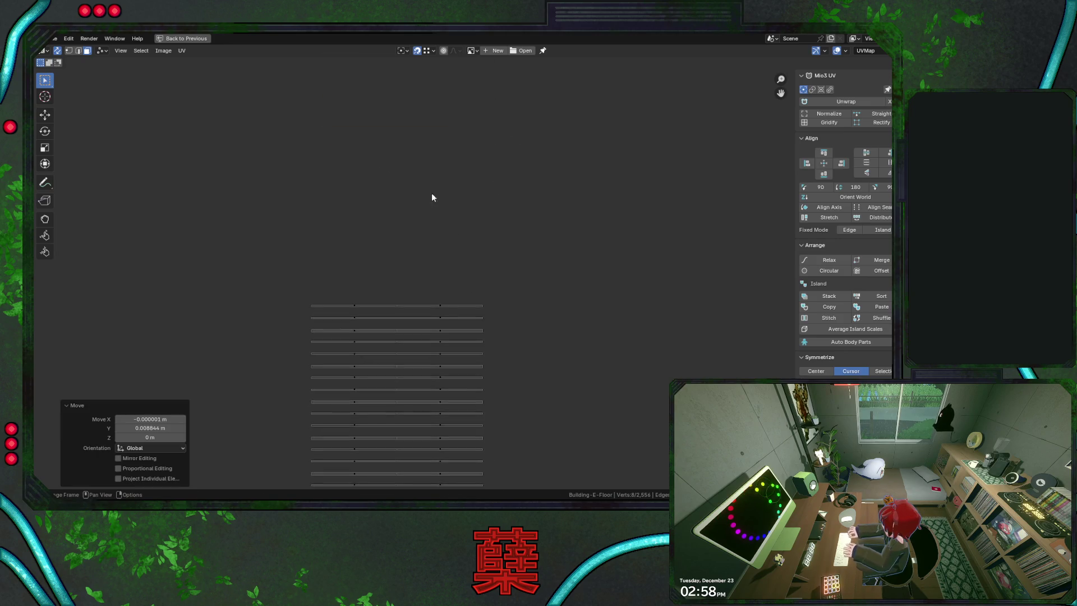
scroll(337, 262, "down", 1)
scroll(338, 263, "down", 1)
left_click_drag(339, 265, 536, 477)
key("g")
left_click(528, 209)
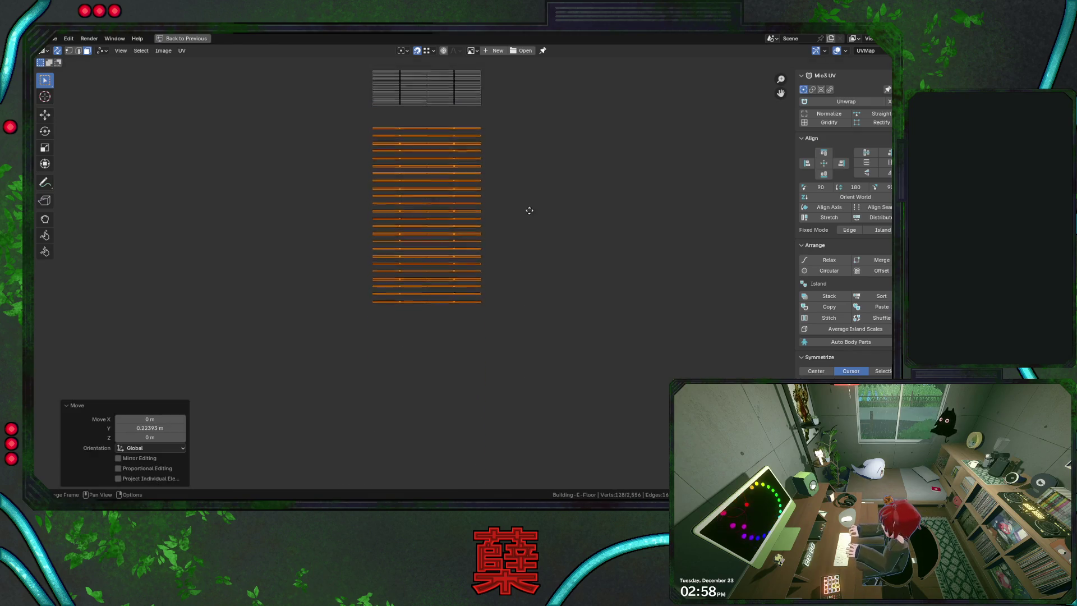
Move the first eight loose floor strips up one at a time onto the block's bottom edge
middle_click_drag(528, 208, 544, 330)
scroll(539, 312, "up", 3)
scroll(522, 286, "up", 1)
left_click_drag(288, 197, 547, 221)
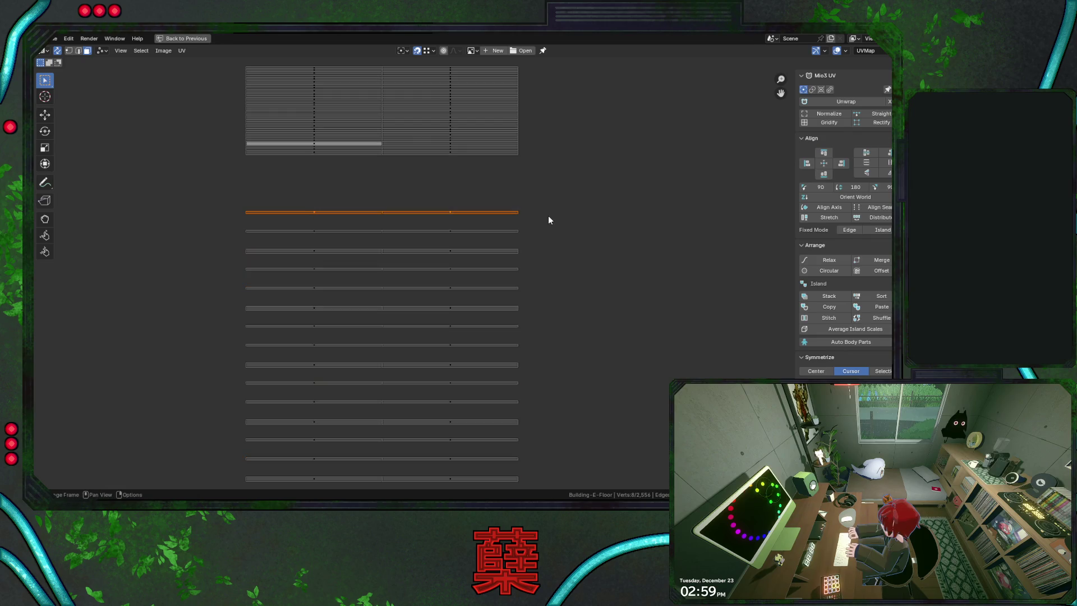
key("shift+r")
key("ctrl+z")
key("g")
left_click(516, 164)
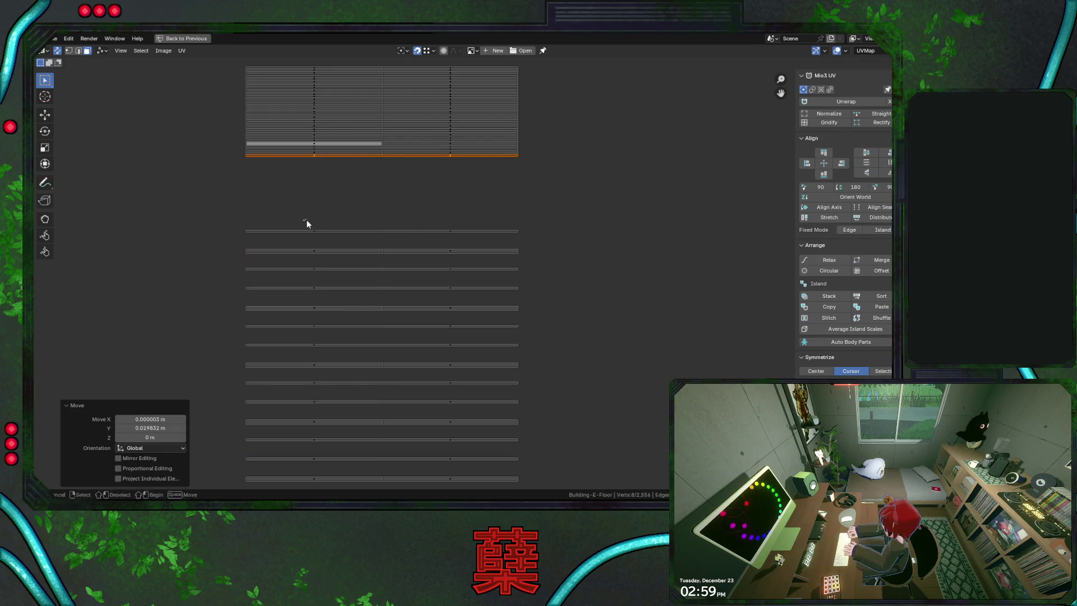
left_click_drag(306, 222, 486, 256)
left_click_drag(261, 198, 510, 258)
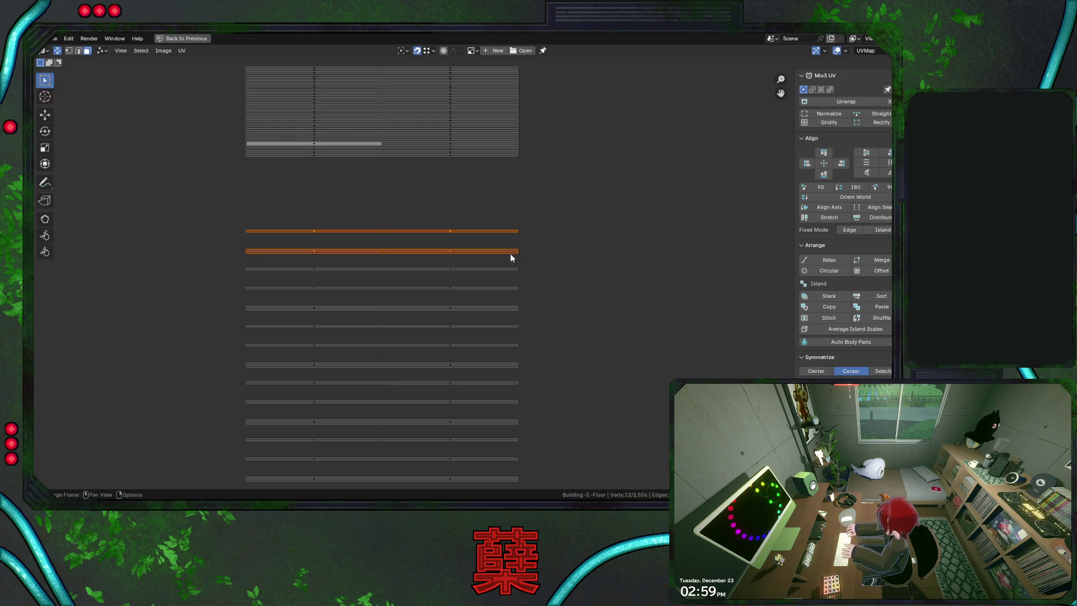
left_click_drag(241, 213, 490, 245)
key("g")
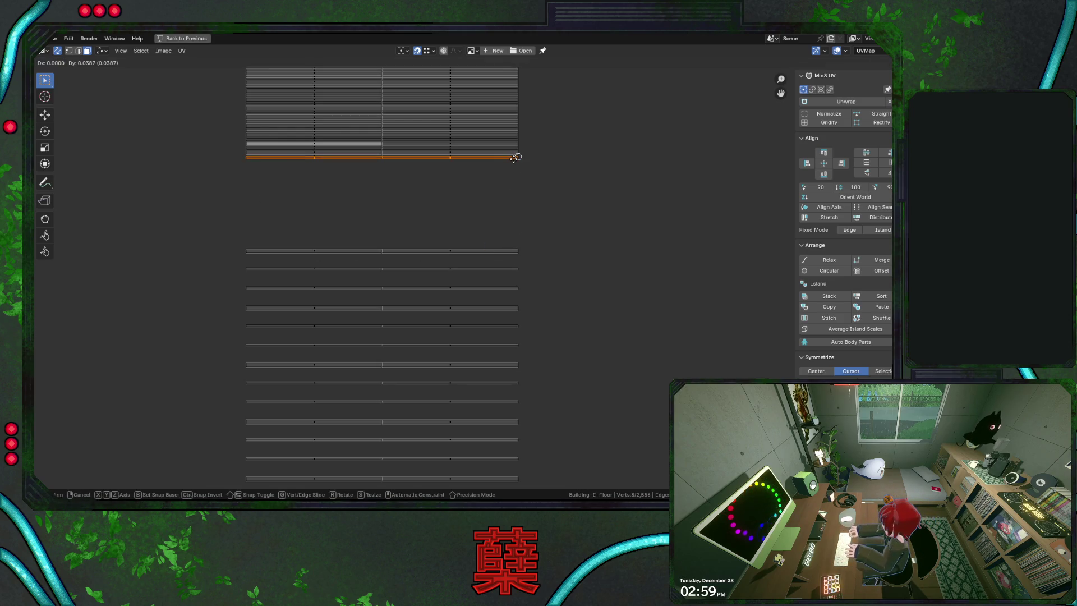
left_click(503, 171)
left_click_drag(300, 235, 507, 272)
key("g")
left_click(520, 161)
left_click_drag(286, 256, 481, 268)
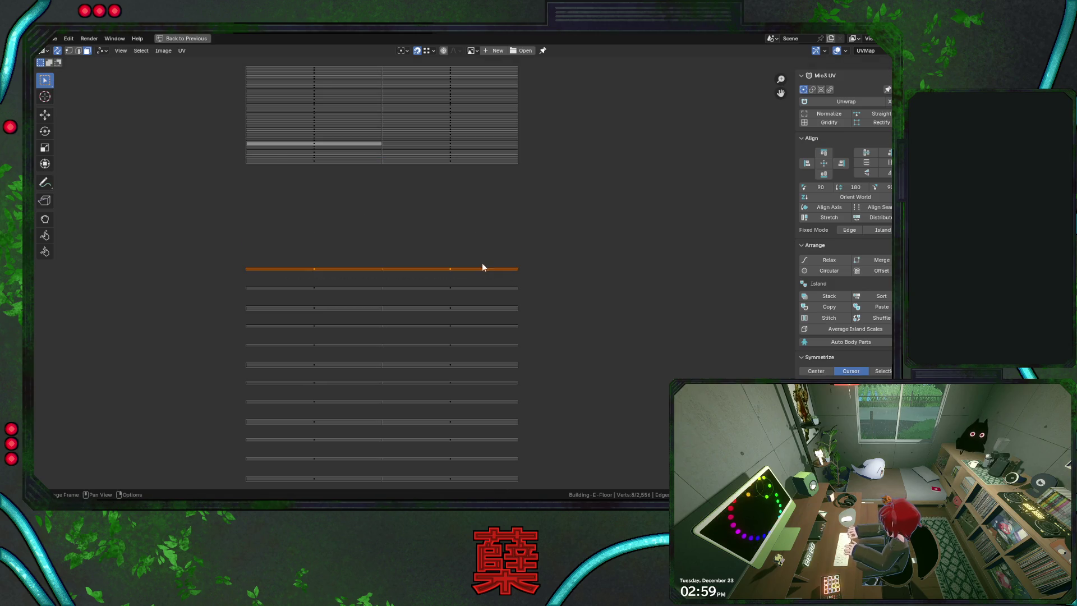
key("g")
left_click(516, 177)
left_click_drag(342, 284, 490, 314)
left_click(268, 268)
left_click_drag(265, 257, 439, 294)
key("g")
left_click(510, 177)
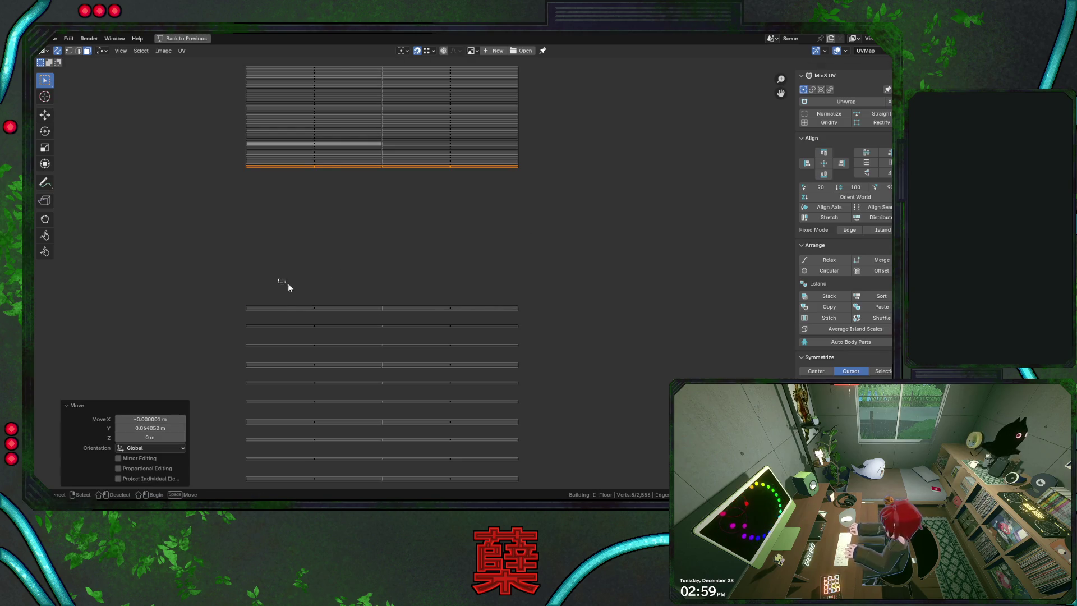
left_click_drag(282, 285, 448, 318)
key("g")
left_click(513, 177)
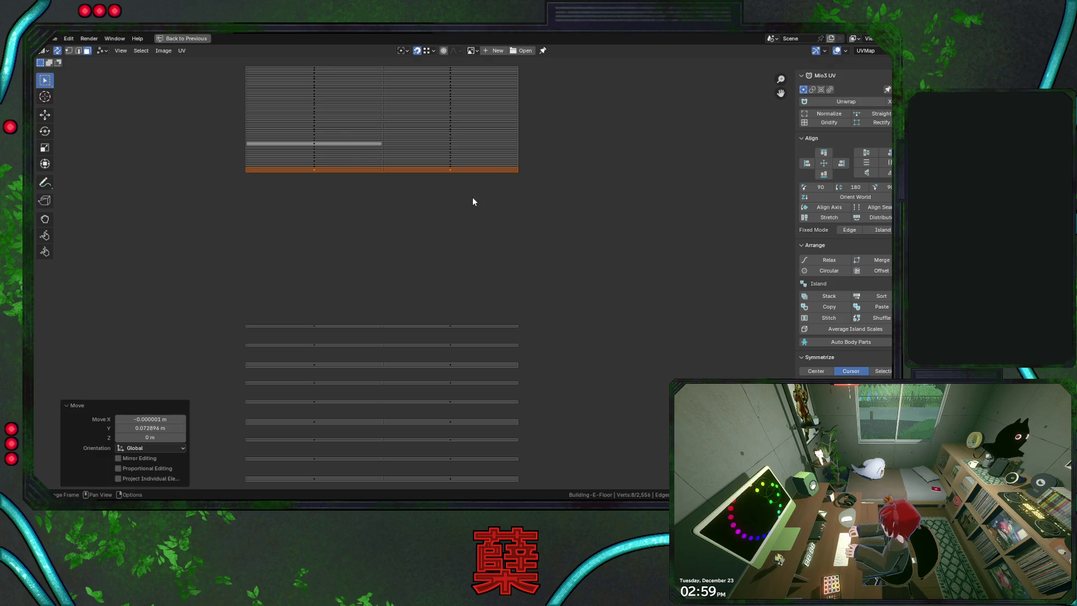
left_click_drag(281, 289, 446, 334)
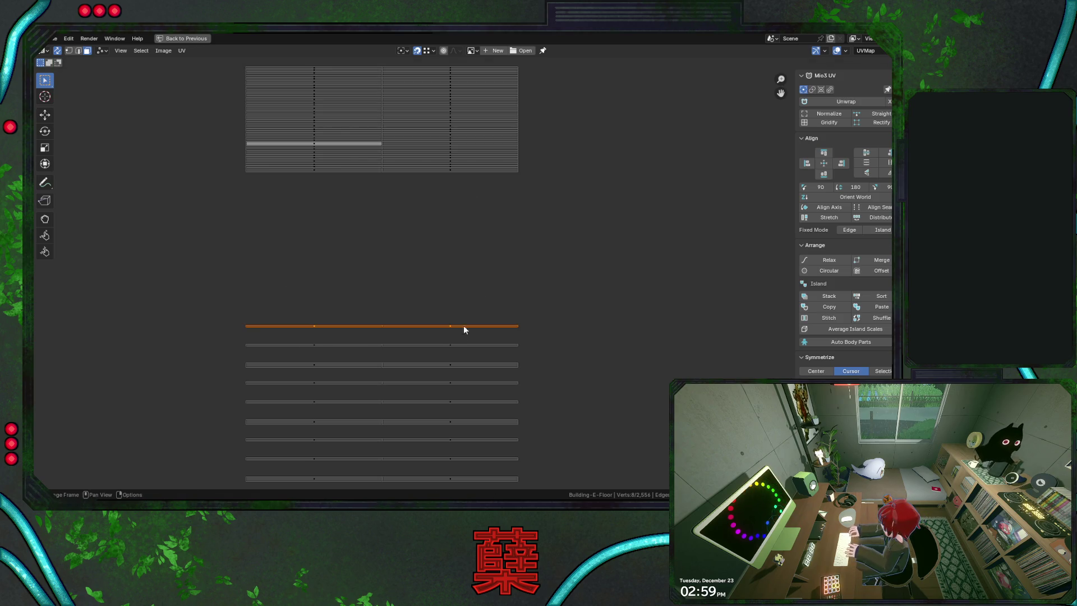
key("g")
left_click(521, 174)
left_click_drag(293, 309, 467, 362)
key("g")
left_click(512, 174)
key("g")
left_click(519, 181)
Stack the next batch of loose strips, including the bottom one, flush under the packed block
mouse_move(280, 333)
left_mouse_down()
mouse_move(428, 367)
mouse_move(466, 365)
left_mouse_up()
key("g")
left_click(517, 177)
left_click_drag(288, 340, 428, 385)
key("g")
left_click(519, 192)
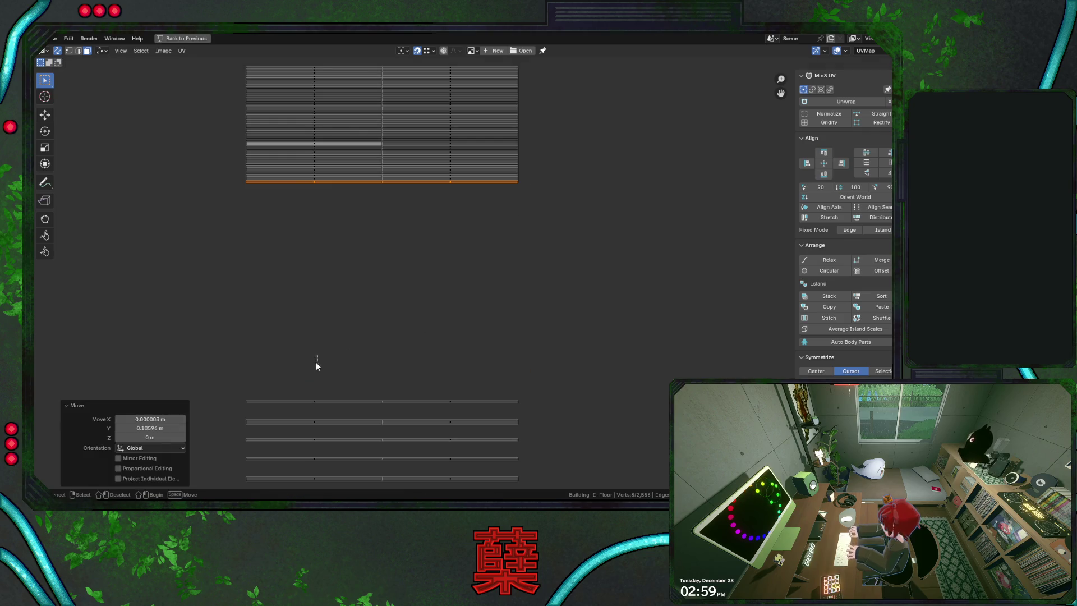
left_click_drag(316, 357, 455, 404)
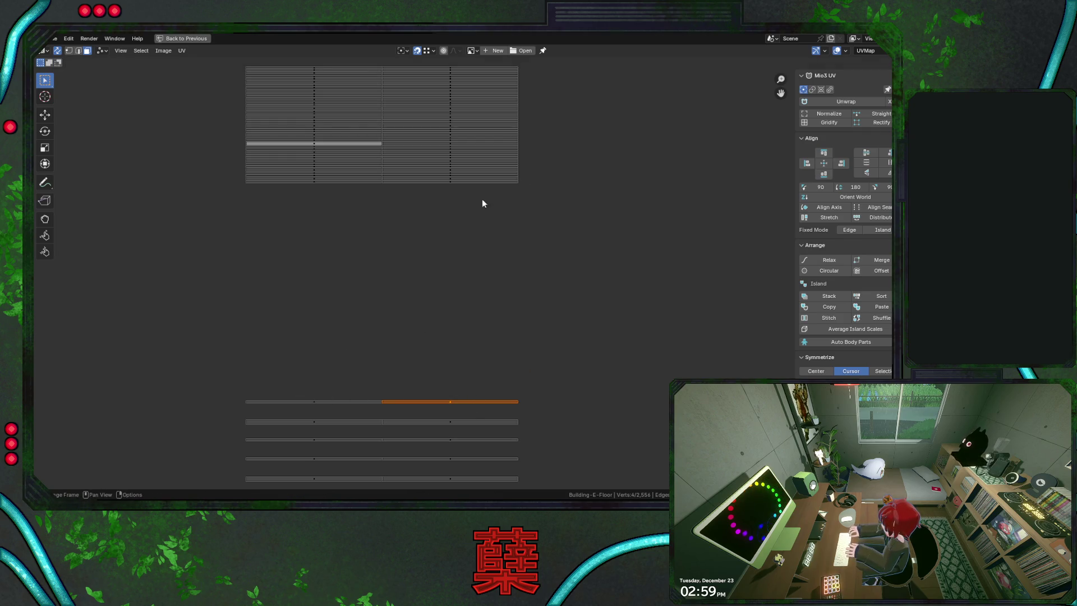
left_click_drag(281, 392, 476, 412)
key("g")
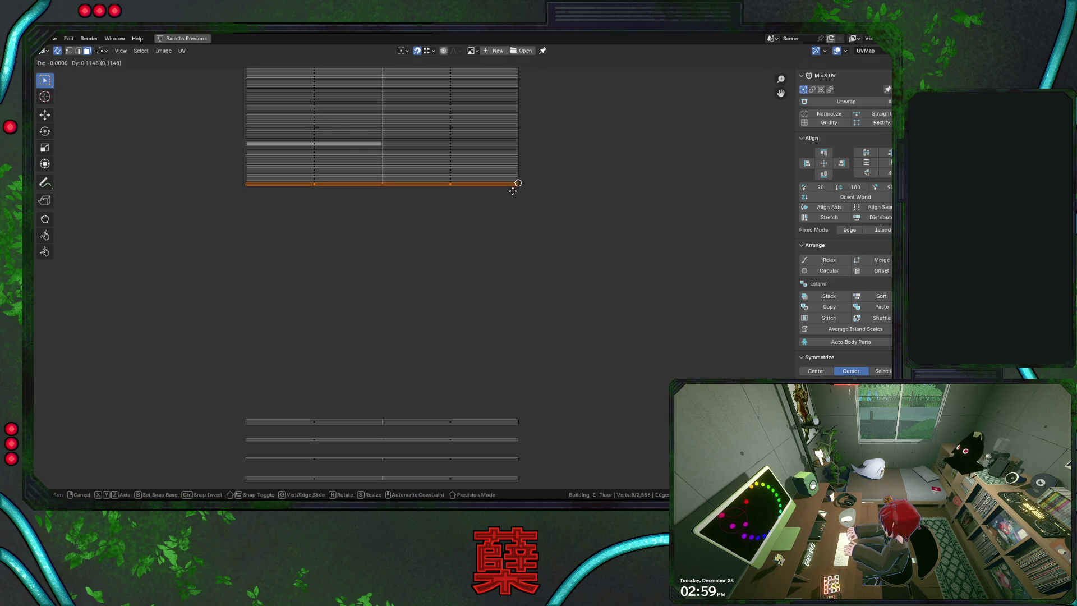
left_click(511, 183)
left_click_drag(289, 390, 442, 424)
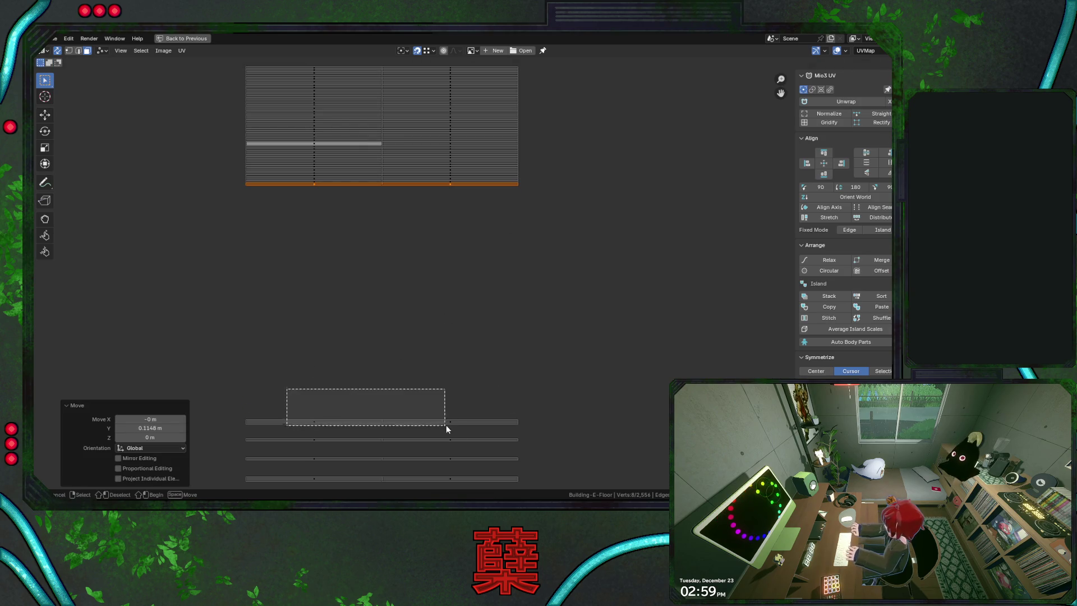
key("g")
left_click(517, 188)
left_click_drag(285, 397, 486, 443)
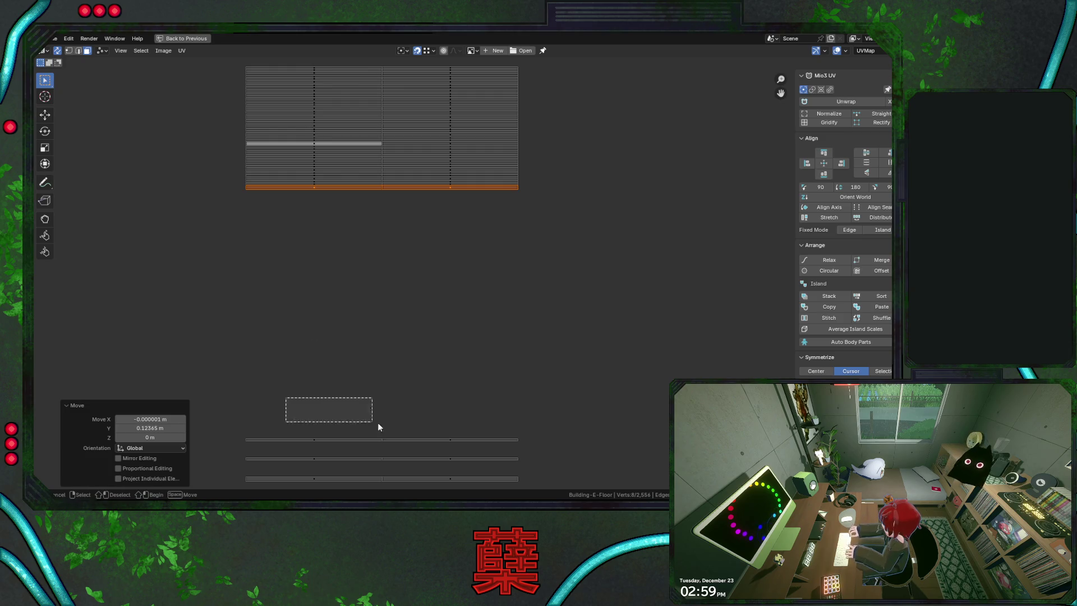
key("g")
left_click(509, 194)
left_click_drag(258, 433, 450, 468)
key("g")
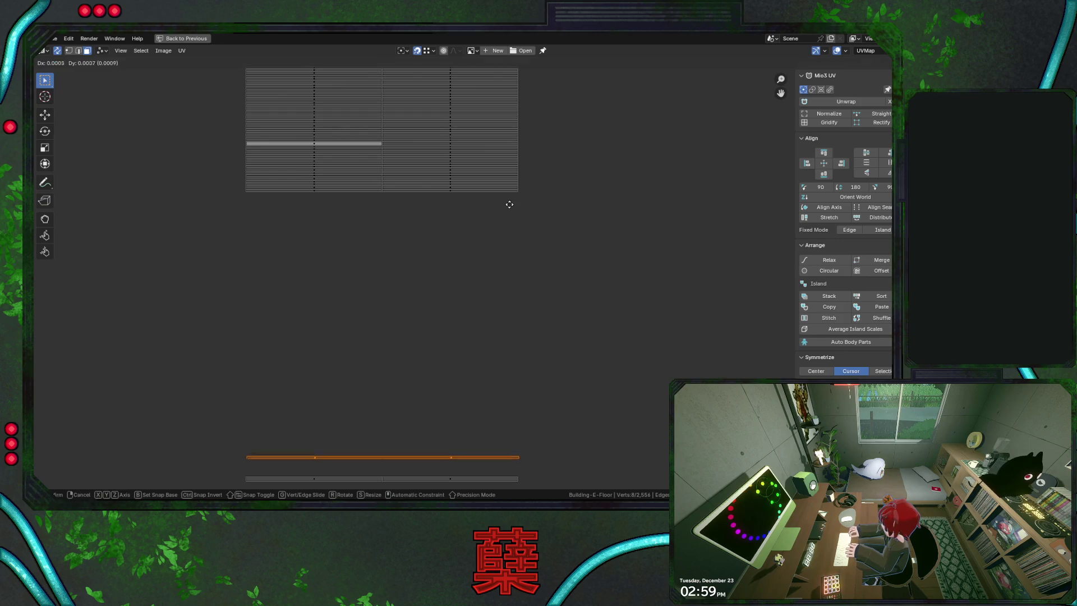
left_click(512, 202)
left_click_drag(284, 447, 461, 484)
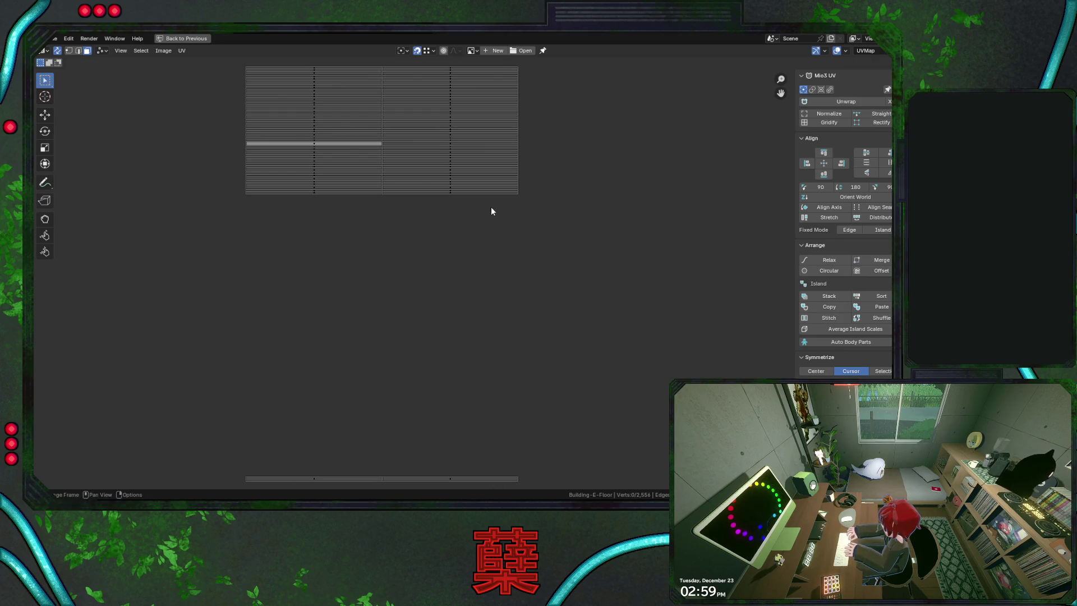
left_click_drag(222, 441, 543, 484)
key("g")
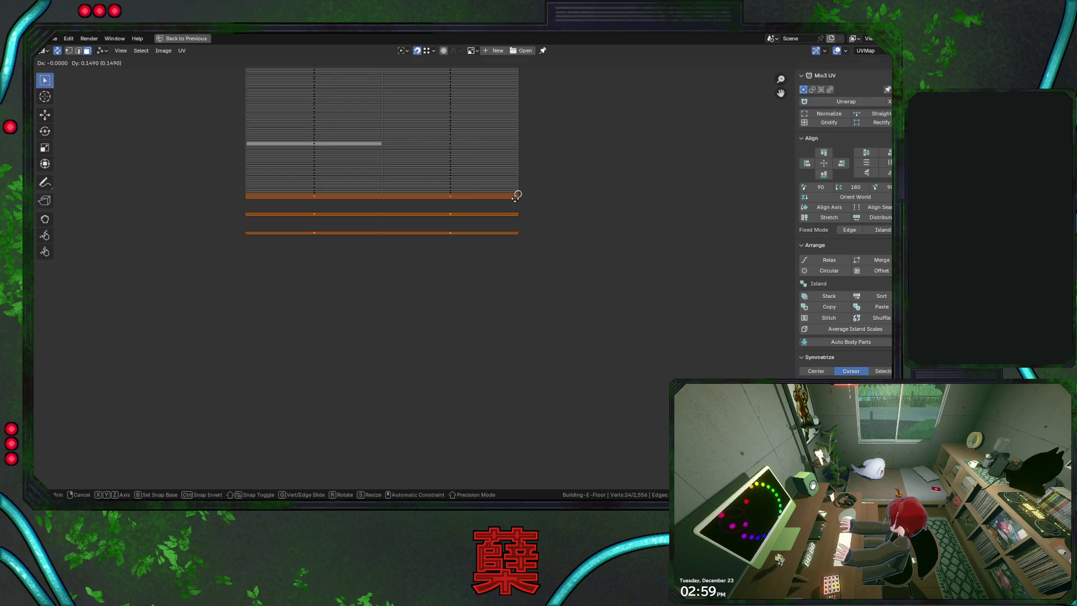
left_click(515, 198)
left_click_drag(278, 207, 553, 223)
key("g")
left_click(519, 197)
left_click_drag(312, 215, 528, 249)
key("g")
left_click(515, 199)
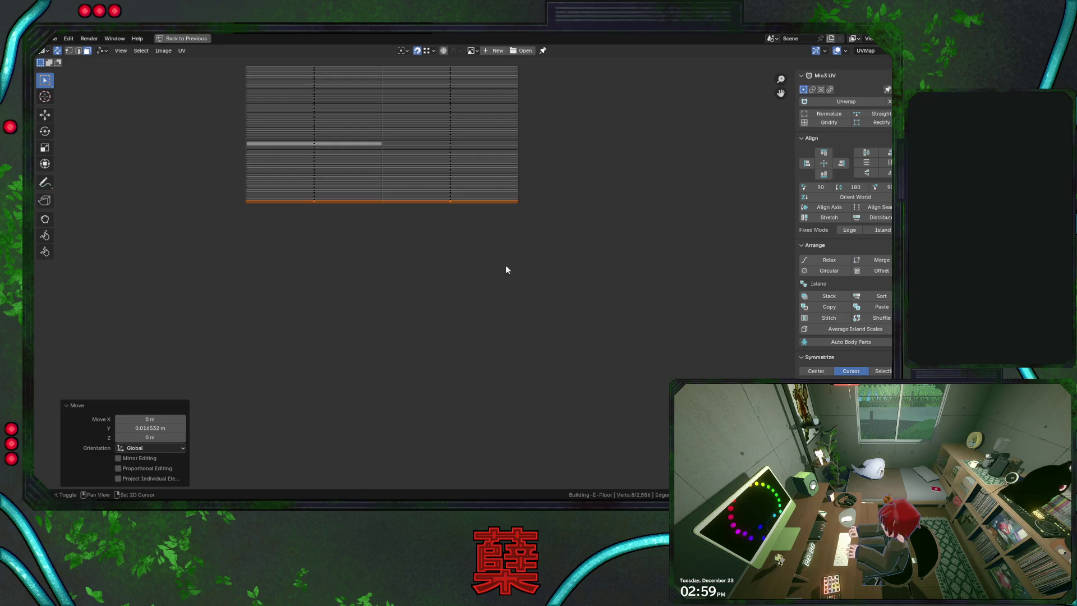
scroll(496, 258, "down", 3, "shift")
scroll(493, 303, "down", 2)
left_click_drag(312, 359, 517, 435)
key("g")
left_click(526, 267)
Bring the lower strips into view and stack each remaining one beneath the block down to the last
middle_click_drag(527, 267, 554, 352)
scroll(476, 286, "up", 2)
left_click_drag(281, 300, 541, 352)
key("g")
left_click(545, 295)
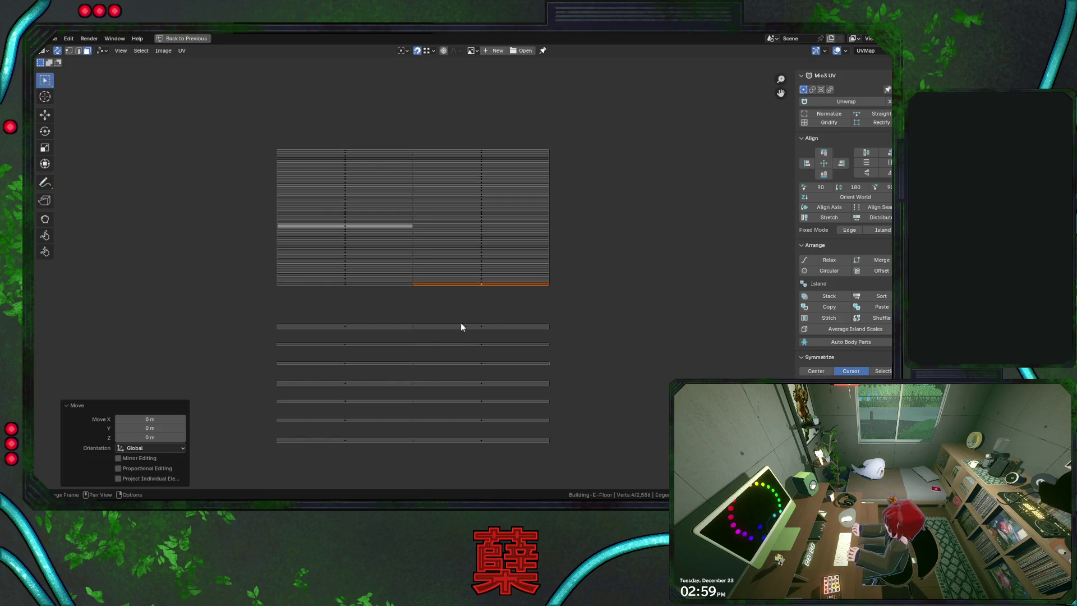
key("ctrl+z")
left_click_drag(326, 316, 554, 295)
key("g")
left_click(550, 284)
left_click_drag(293, 334, 550, 372)
left_click_drag(305, 323, 433, 341)
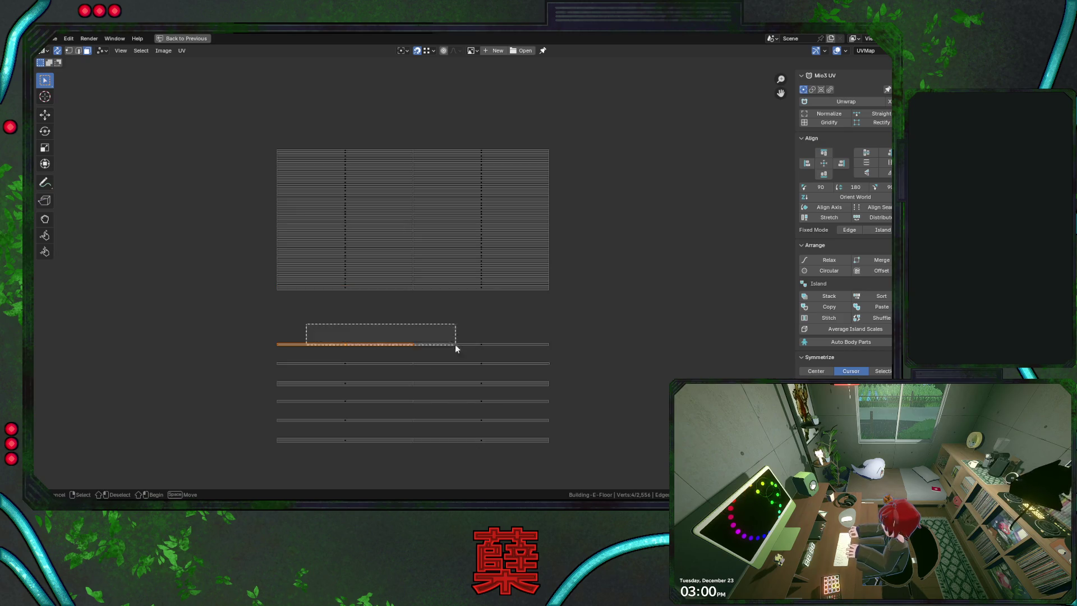
key("g")
left_click(548, 291)
left_click_drag(310, 348, 540, 365)
key("g")
left_click(548, 293)
left_click_drag(279, 358, 538, 384)
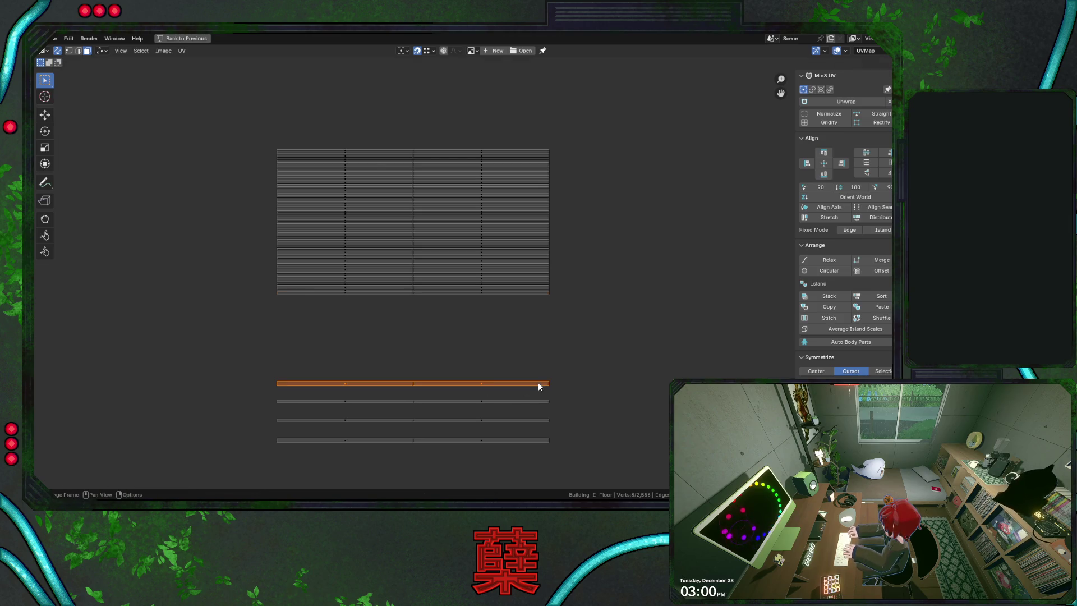
key("g")
left_click(548, 306)
left_click_drag(373, 396, 508, 411)
key("g")
left_click(548, 308)
left_click_drag(271, 385, 529, 428)
key("g")
left_click(545, 304)
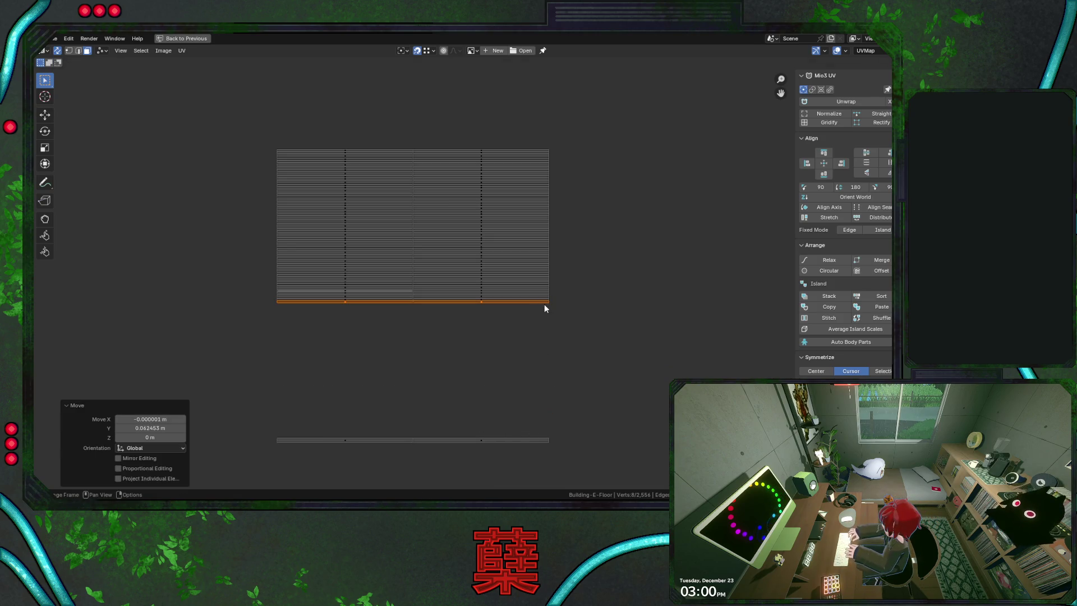
left_click_drag(303, 415, 554, 465)
key("g")
left_click(548, 303)
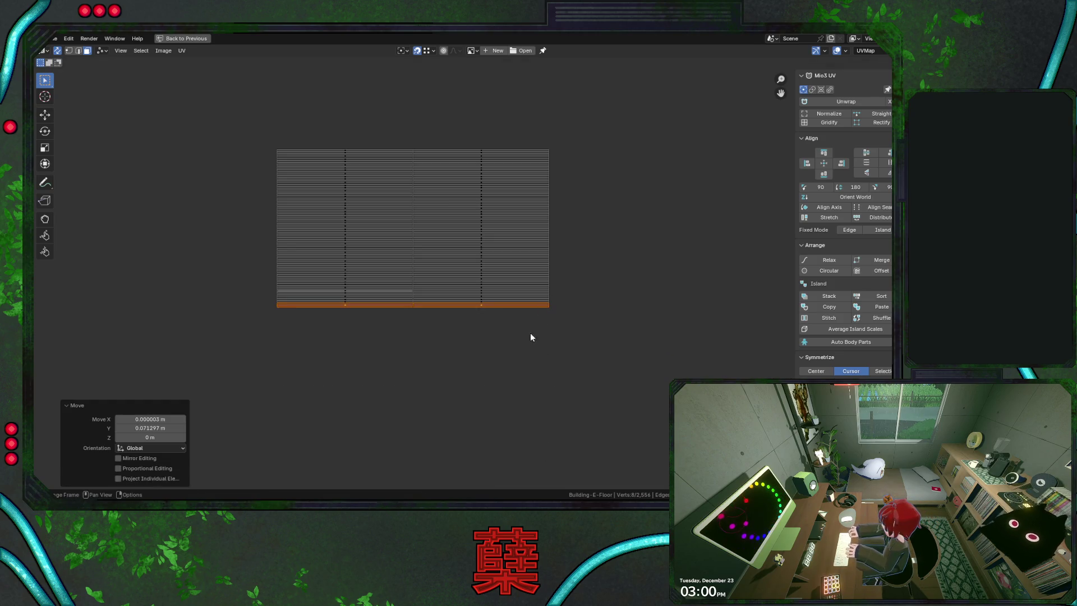
scroll(517, 348, "down", 4)
scroll(516, 346, "down", 1)
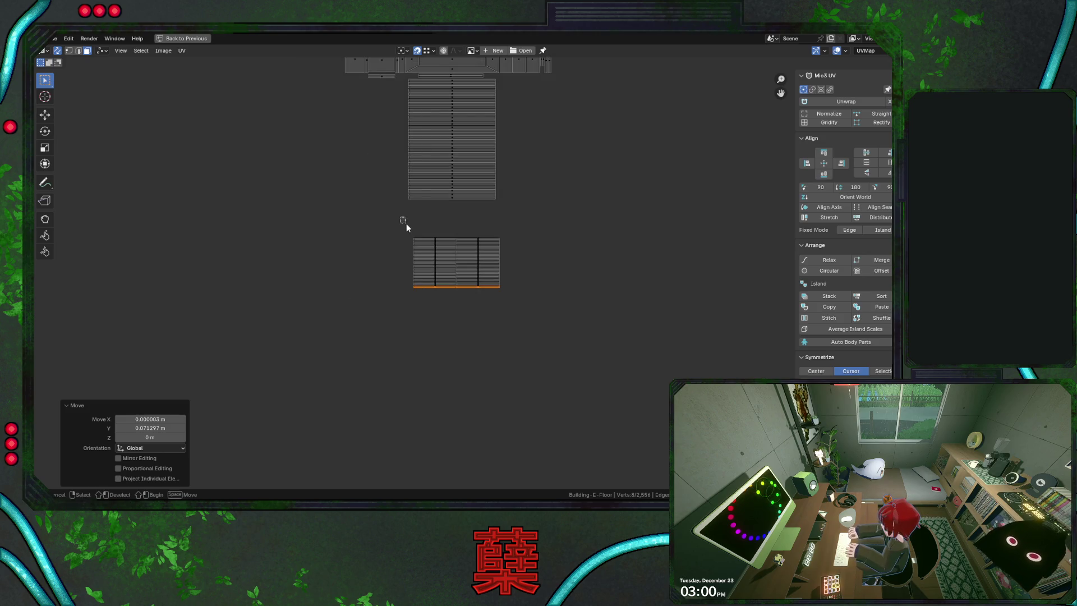
Move the whole strip block onto the atlas, then slide it vertically to sit below the tall strip column
left_click_drag(404, 221, 552, 320)
middle_click_drag(542, 258, 529, 360)
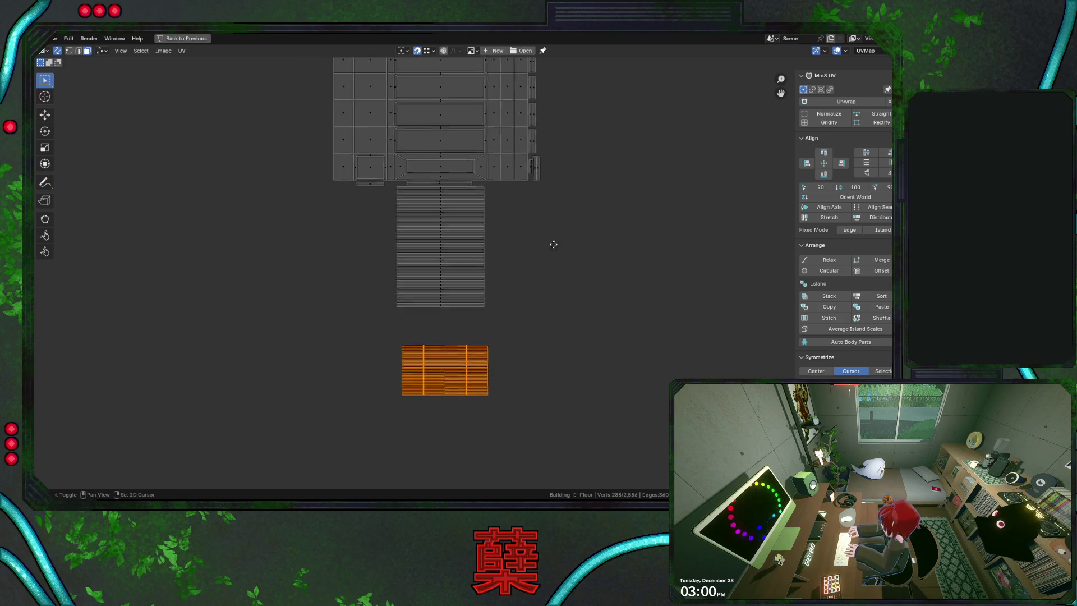
middle_click_drag(553, 236, 484, 269)
scroll(484, 269, "up", 2)
key("g")
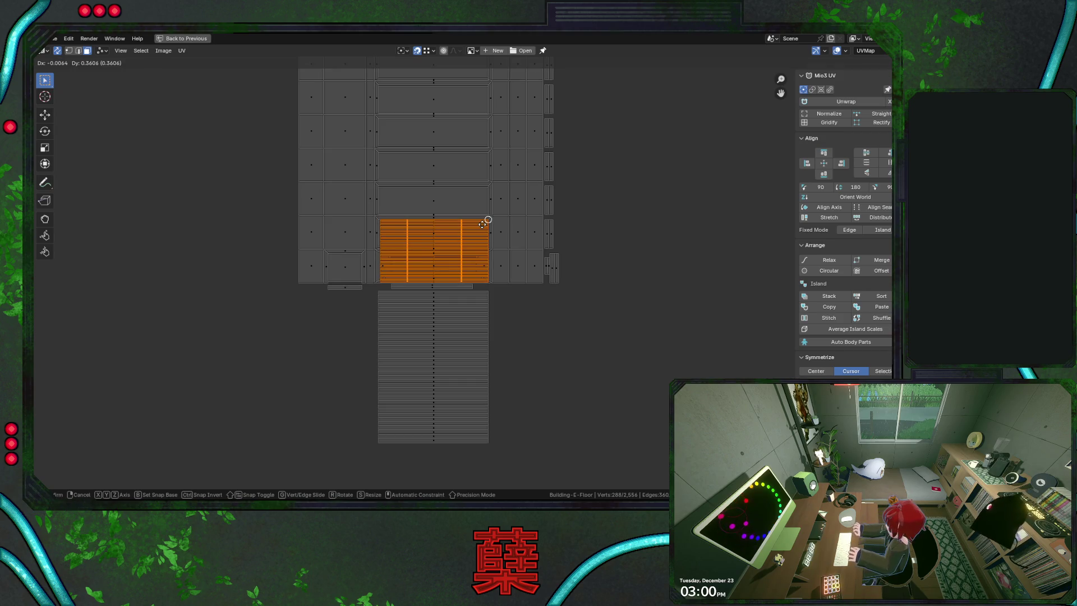
left_click(486, 221)
key("g")
key("y")
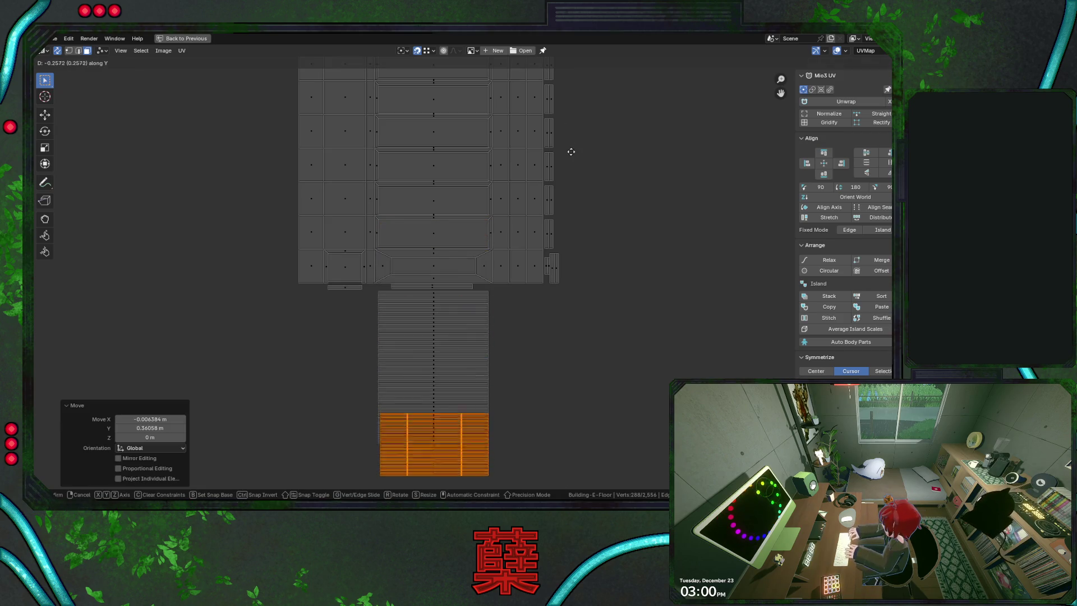
left_click(571, 186)
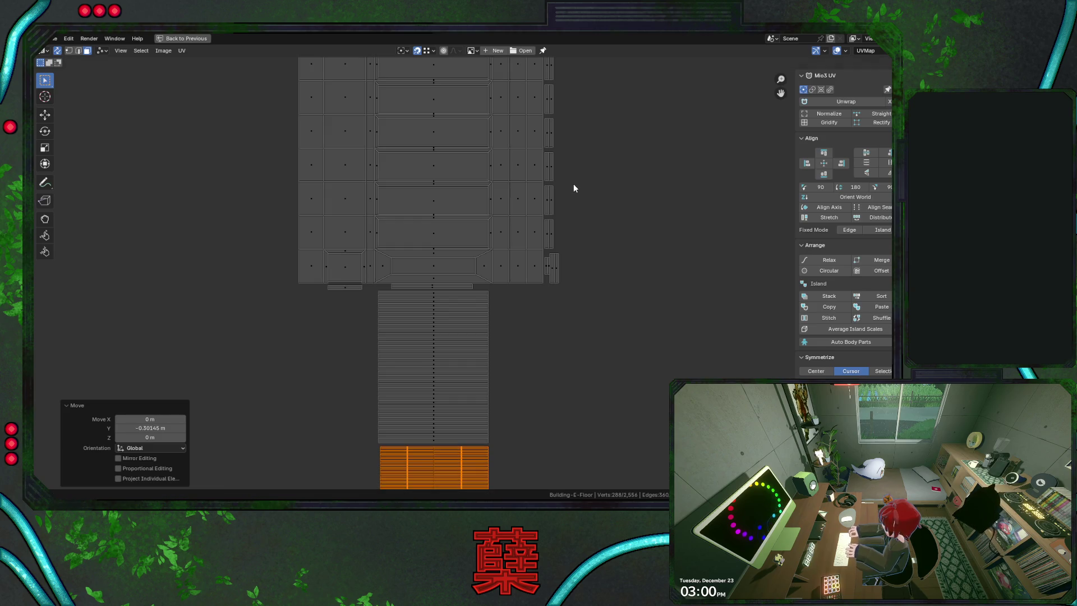
scroll(458, 264, "down", 5)
scroll(457, 263, "down", 4)
scroll(442, 261, "up", 1)
Save City.blend and return from the maximized UV editor to the split UV Editing layout
key("ctrl+s")
scroll(429, 311, "up", 3)
scroll(427, 174, "up", 2, "shift")
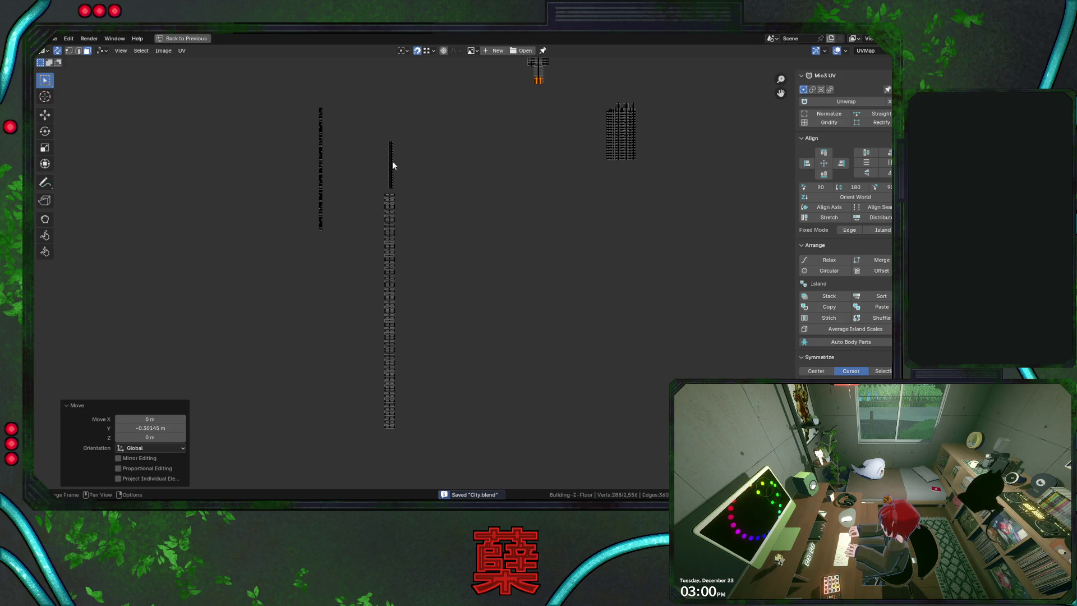
left_click_drag(420, 187, 424, 192)
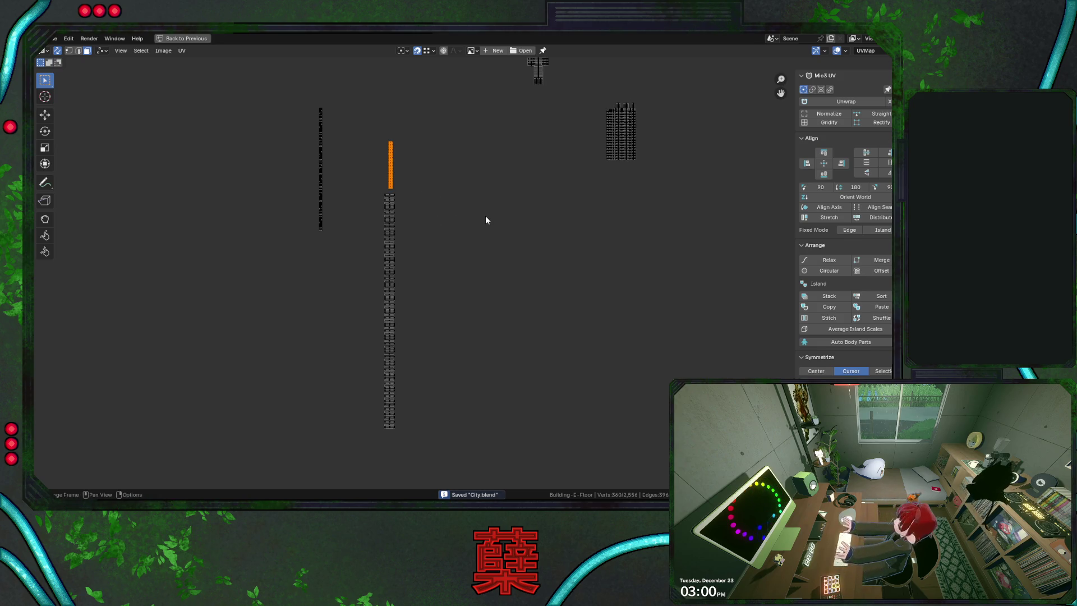
key("ctrl+space")
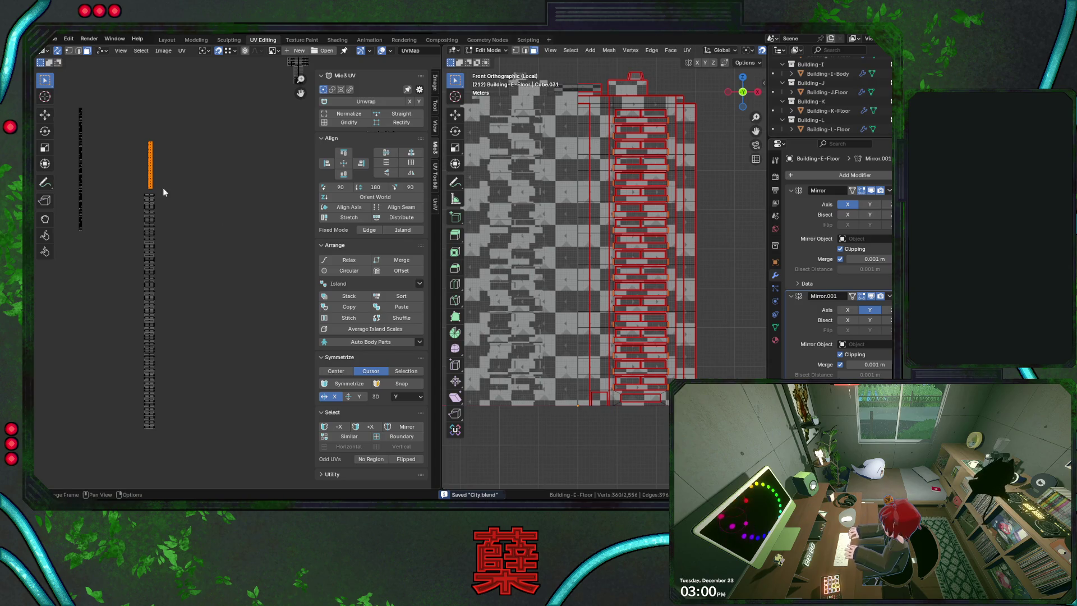
Box-select the leftmost tall strip island of Building-E-Floor and save City.blend
left_click_drag(67, 99, 99, 257)
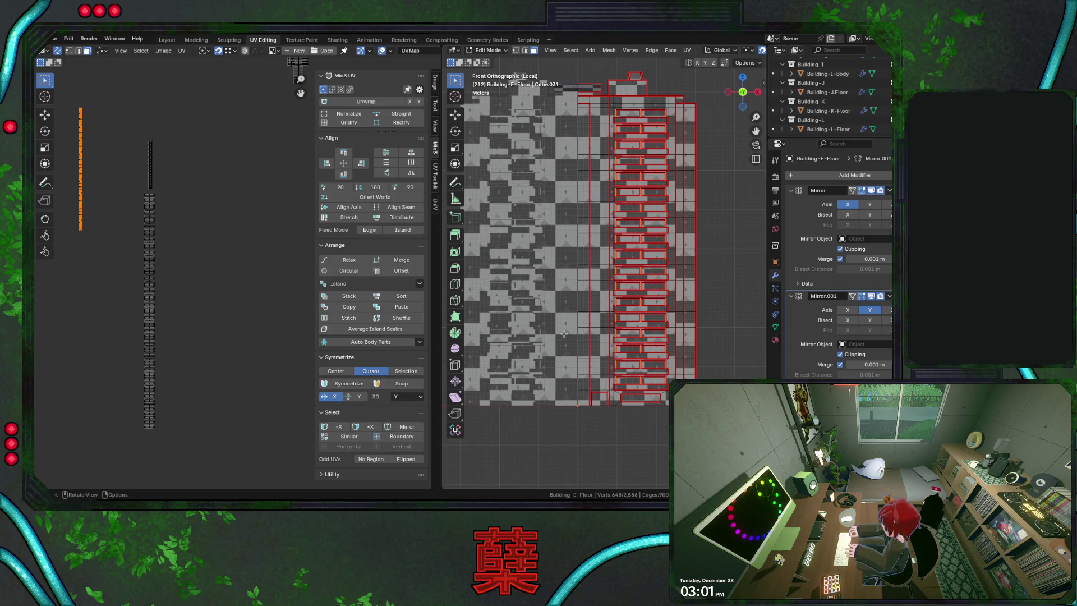
scroll(584, 248, "up", 1)
key("ctrl+s")
scroll(592, 214, "down", 1)
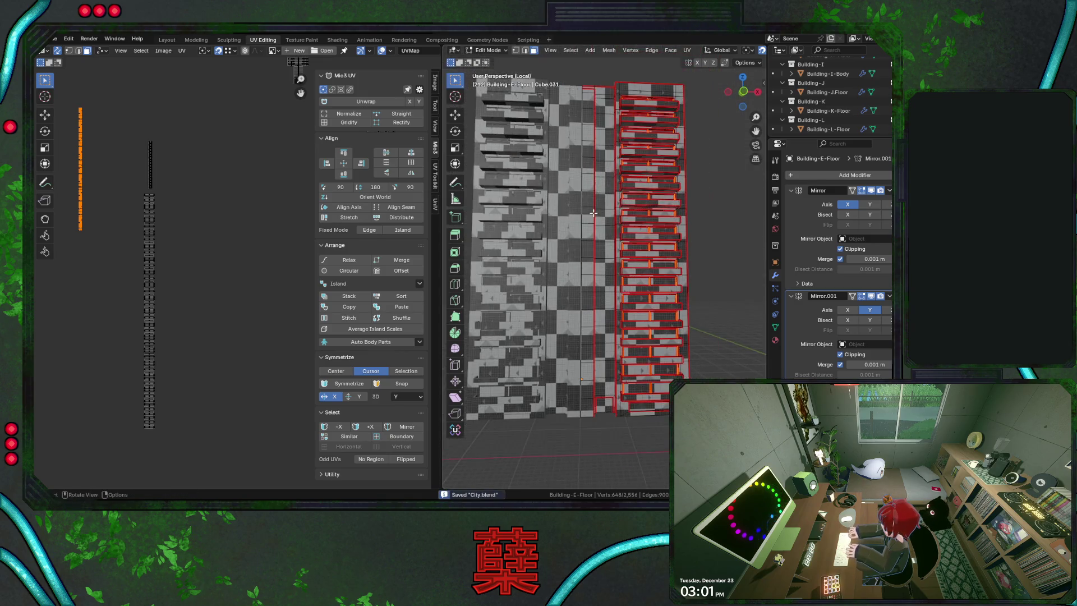
scroll(593, 213, "down", 1)
scroll(201, 248, "down", 3)
scroll(200, 249, "up", 2)
middle_click_drag(167, 219, 235, 258)
scroll(235, 259, "up", 1)
mouse_move(133, 244)
middle_mouse_down()
mouse_move(263, 244)
mouse_move(224, 173)
middle_mouse_up()
scroll(263, 242, "up", 1)
scroll(263, 240, "up", 2)
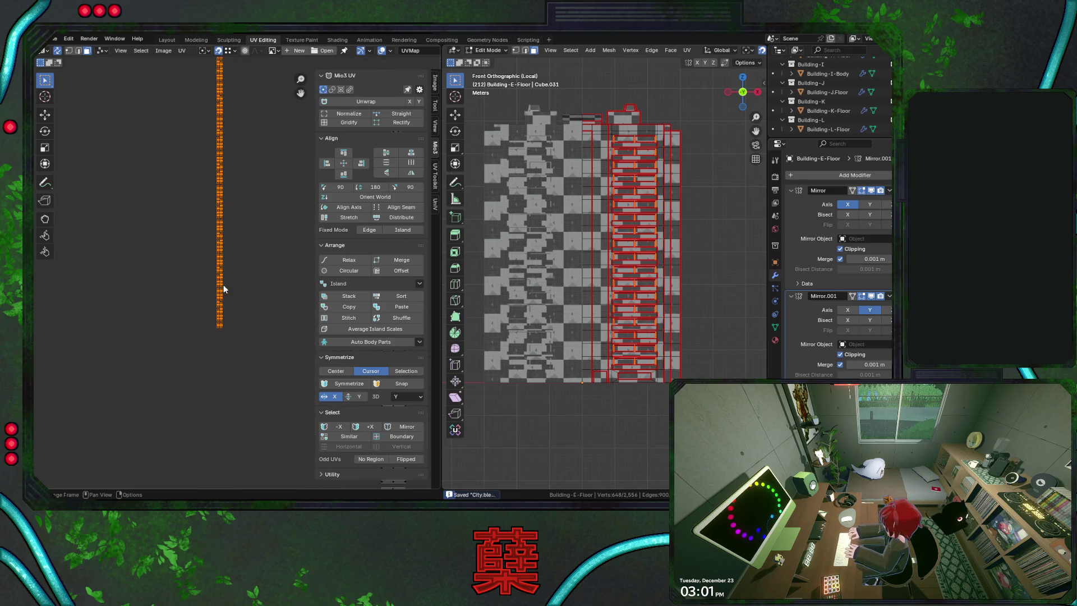
scroll(223, 288, "up", 2)
scroll(224, 283, "up", 1)
scroll(223, 283, "up", 1)
scroll(231, 274, "down", 2)
scroll(234, 270, "down", 1)
Move the thin orange strip island in three grabs to sit beside the packed strip column
middle_click_drag(233, 271, 125, 341)
scroll(190, 281, "down", 3)
middle_click_drag(242, 244, 120, 307)
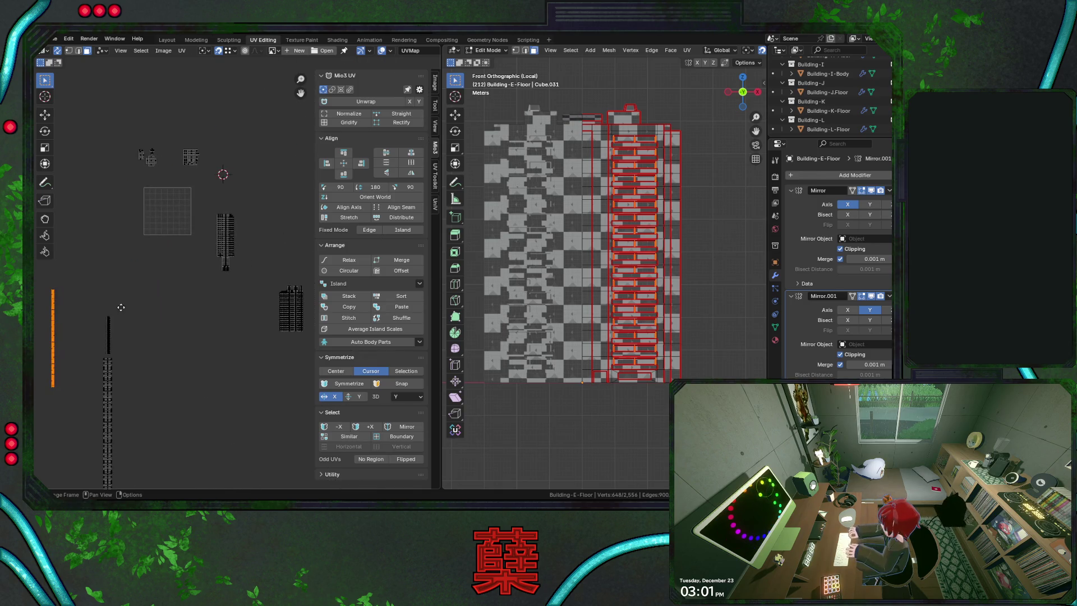
key("g")
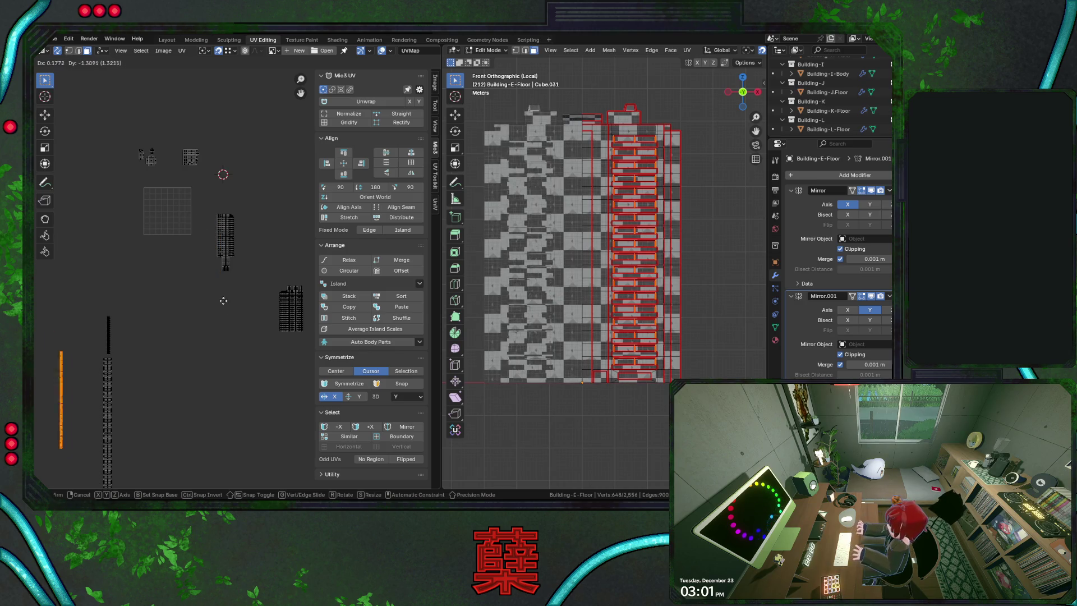
left_click(278, 304)
key("g")
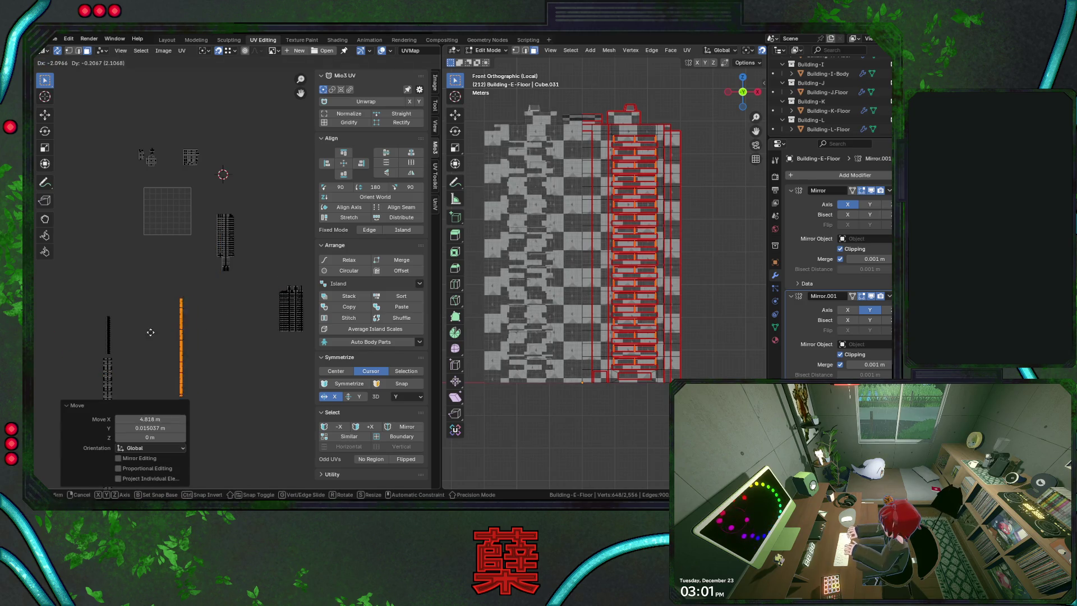
left_click(178, 246)
scroll(183, 246, "up", 3)
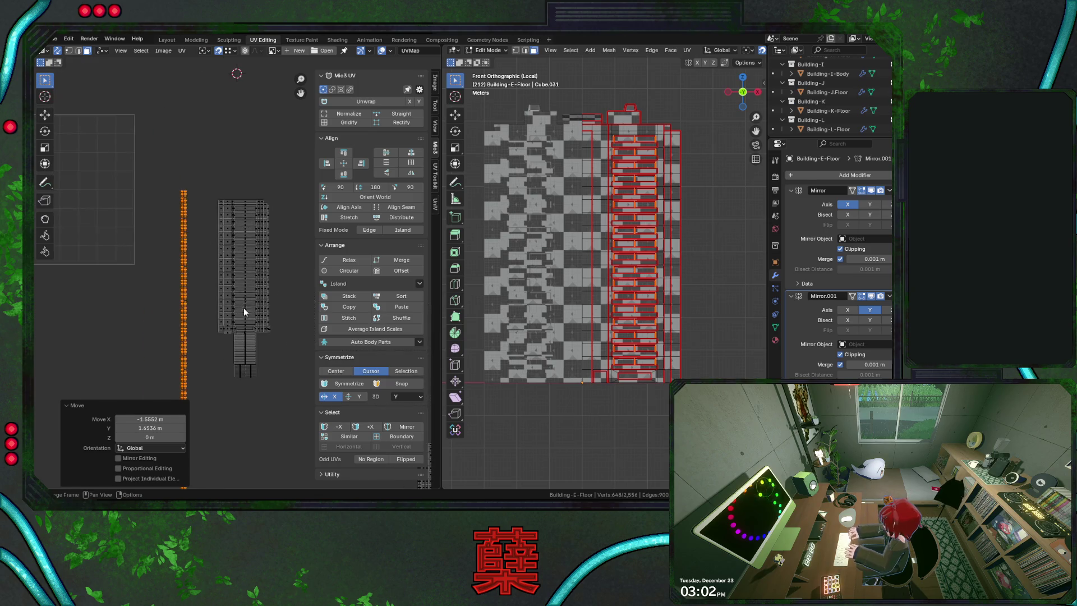
key("g")
left_click(193, 249)
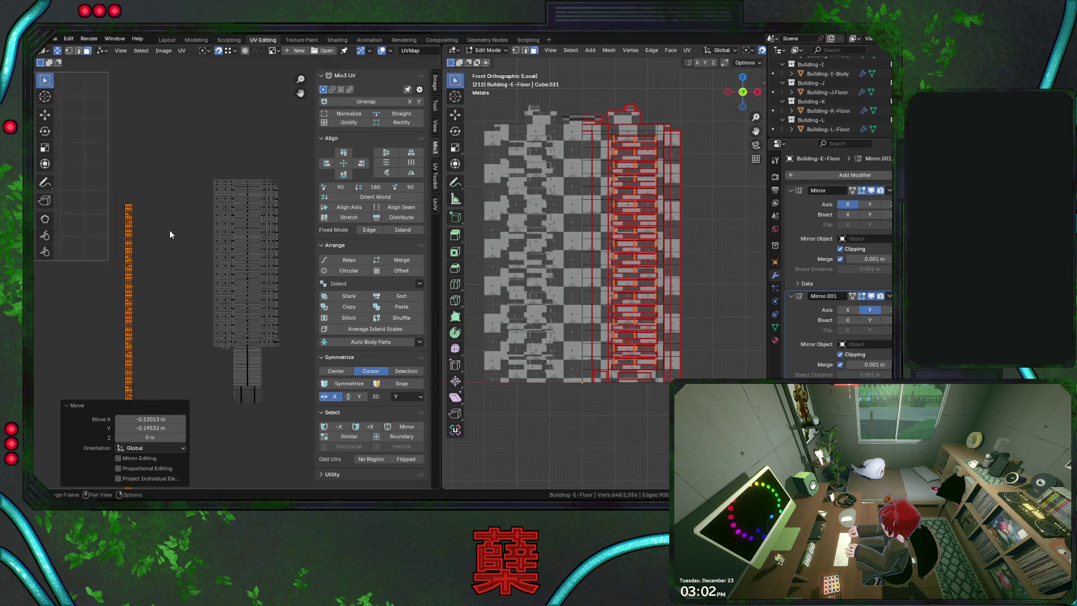
scroll(169, 230, "up", 3)
Select the top of the right-hand strip and snap it into place on the atlas
middle_click_drag(148, 217, 168, 167)
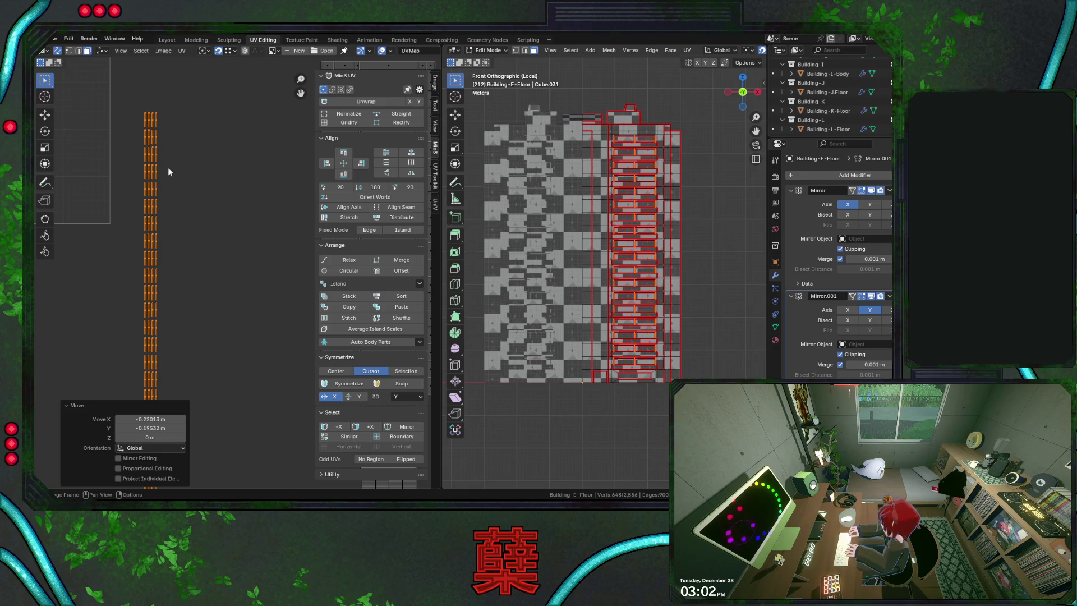
left_click(156, 121)
middle_click_drag(239, 135, 147, 172)
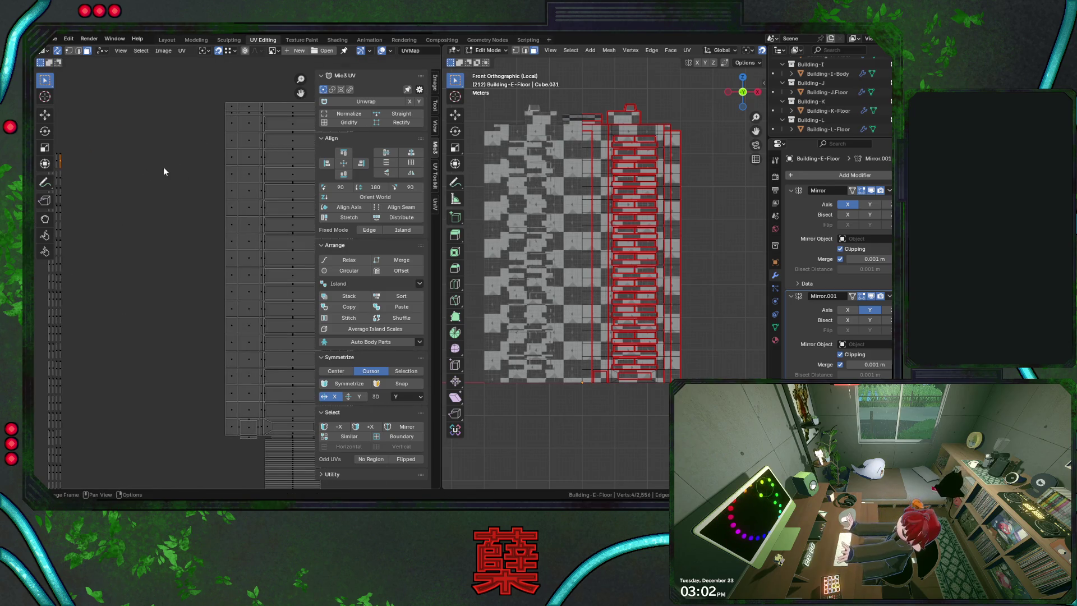
scroll(165, 171, "down", 4)
scroll(205, 252, "up", 2)
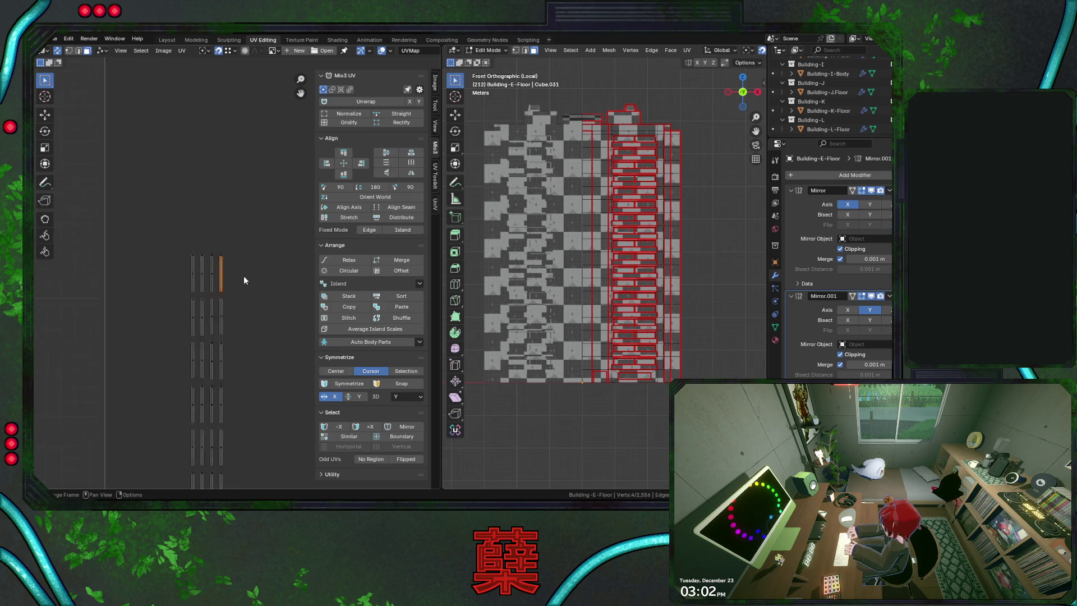
scroll(231, 269, "up", 1)
scroll(224, 262, "up", 3)
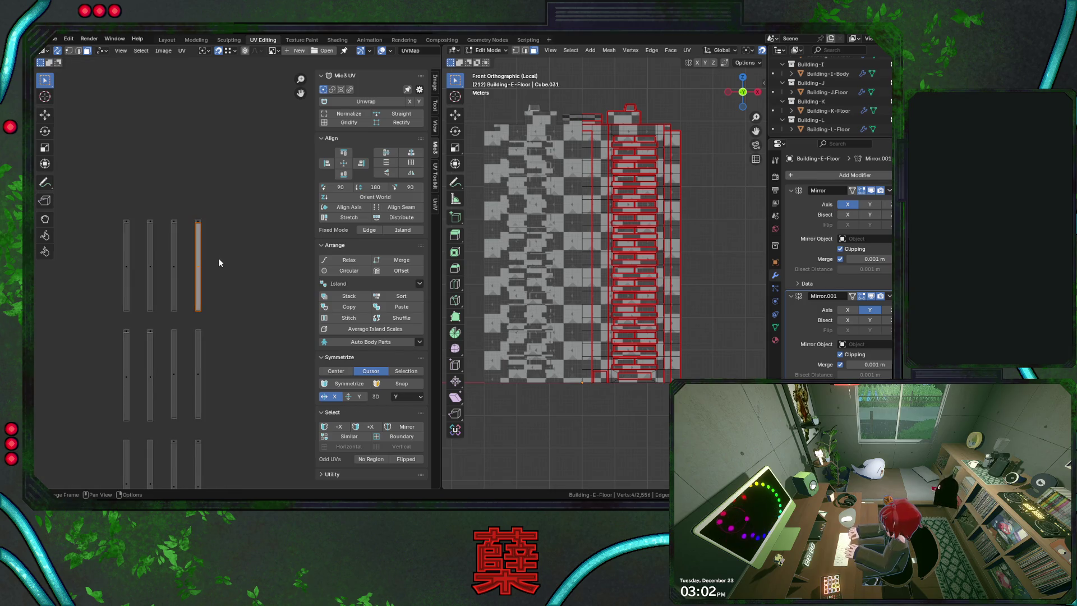
mouse_move(191, 209)
left_mouse_down()
mouse_move(200, 269)
mouse_move(248, 297)
left_mouse_up()
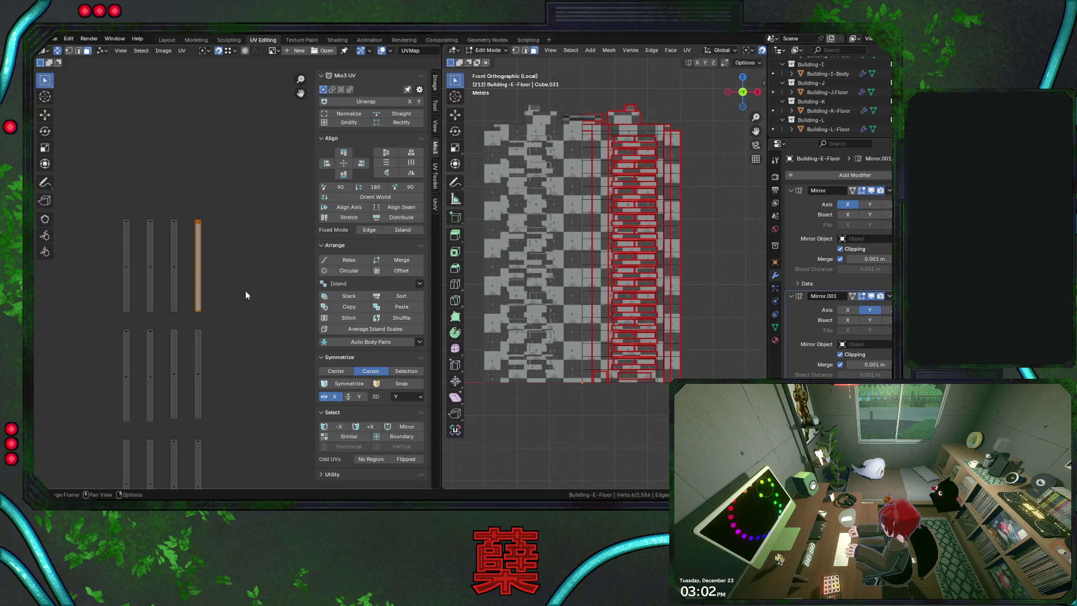
scroll(257, 286, "down", 3)
scroll(238, 221, "down", 2)
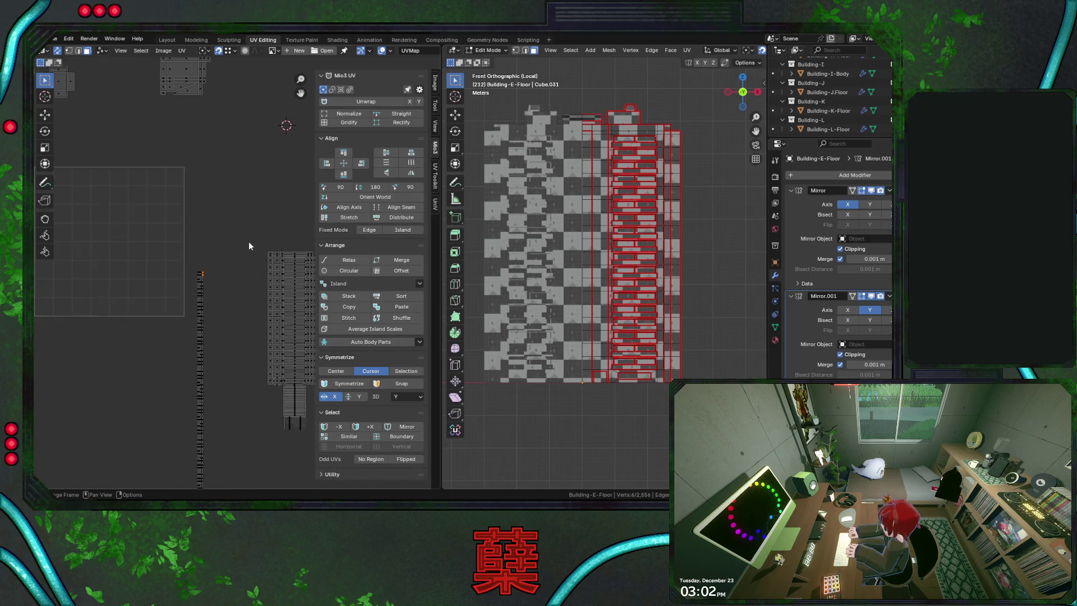
middle_click_drag(248, 241, 179, 234)
scroll(183, 215, "up", 3)
key("g")
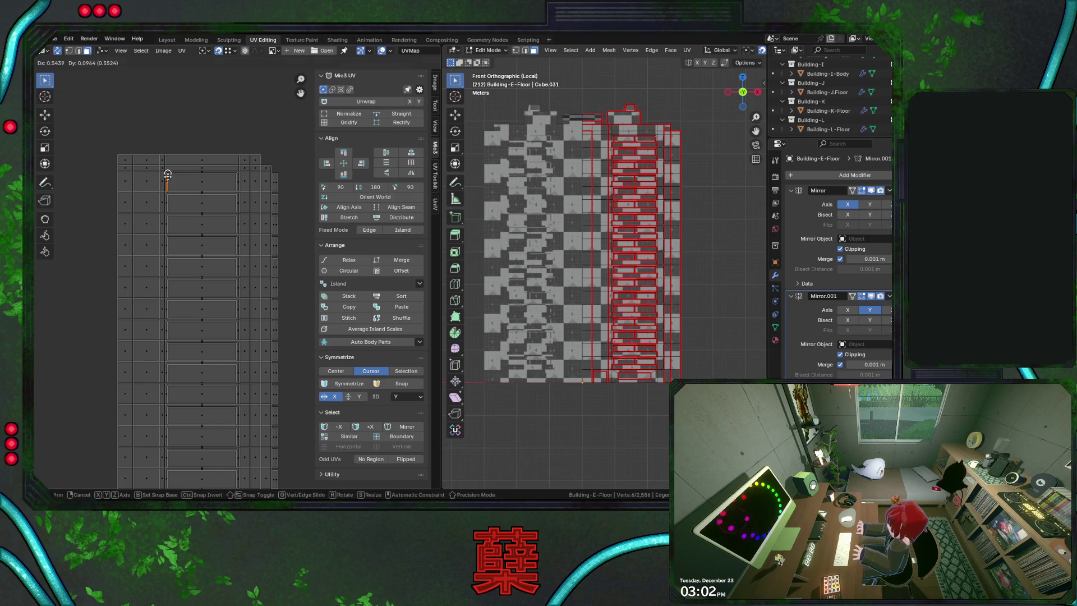
left_click(166, 174)
scroll(292, 319, "up", 2)
scroll(291, 320, "up", 2)
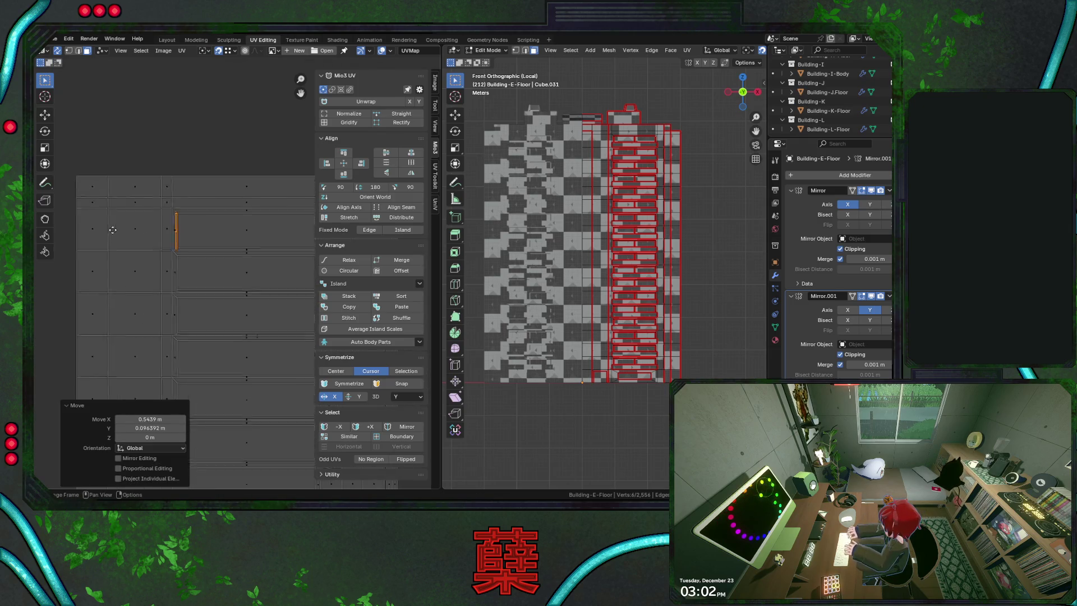
scroll(183, 289, "up", 2)
Cancel one grab, then nudge the orange floor strip to its final spot left of the packed block
middle_click_drag(183, 293, 254, 279)
scroll(254, 279, "up", 1)
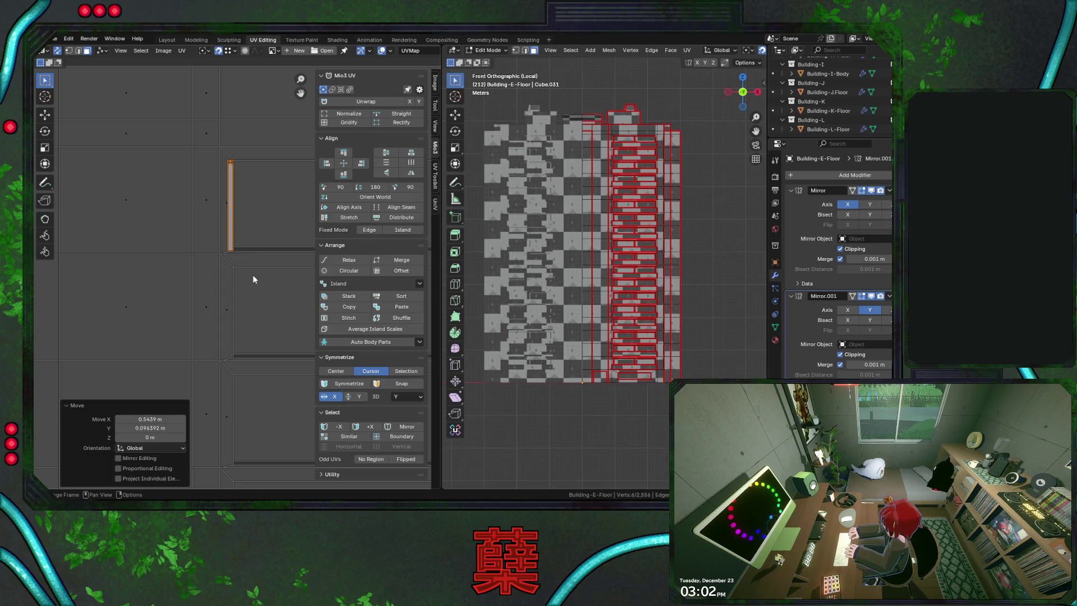
key("ctrl")
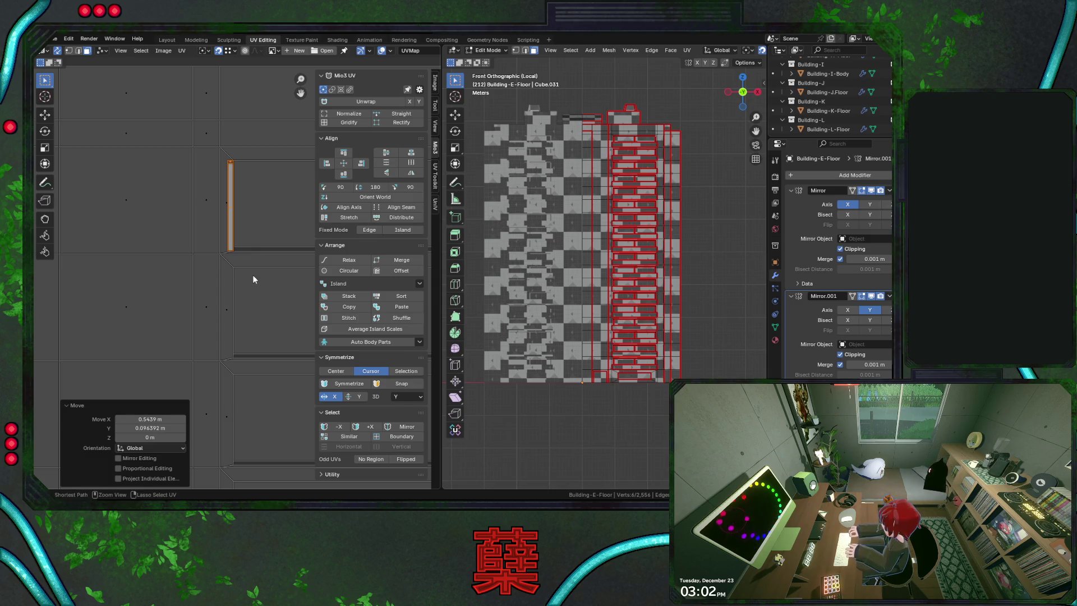
key("g")
key("Escape")
scroll(213, 234, "up", 4)
scroll(144, 236, "down", 2, "ctrl")
key("g")
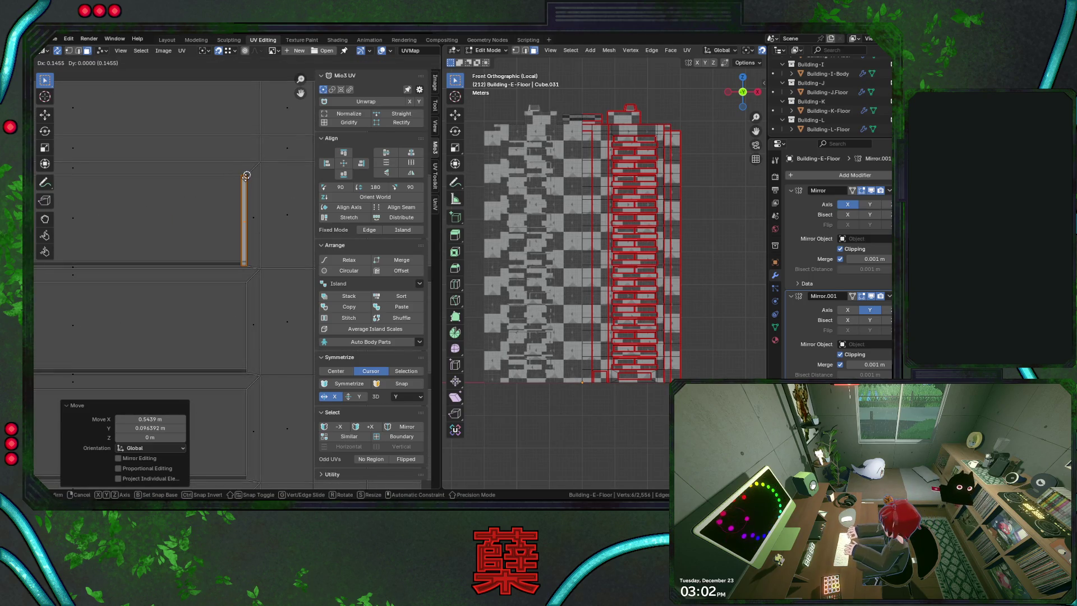
left_click(245, 175)
scroll(203, 262, "down", 2)
scroll(202, 283, "down", 2)
scroll(181, 302, "down", 2)
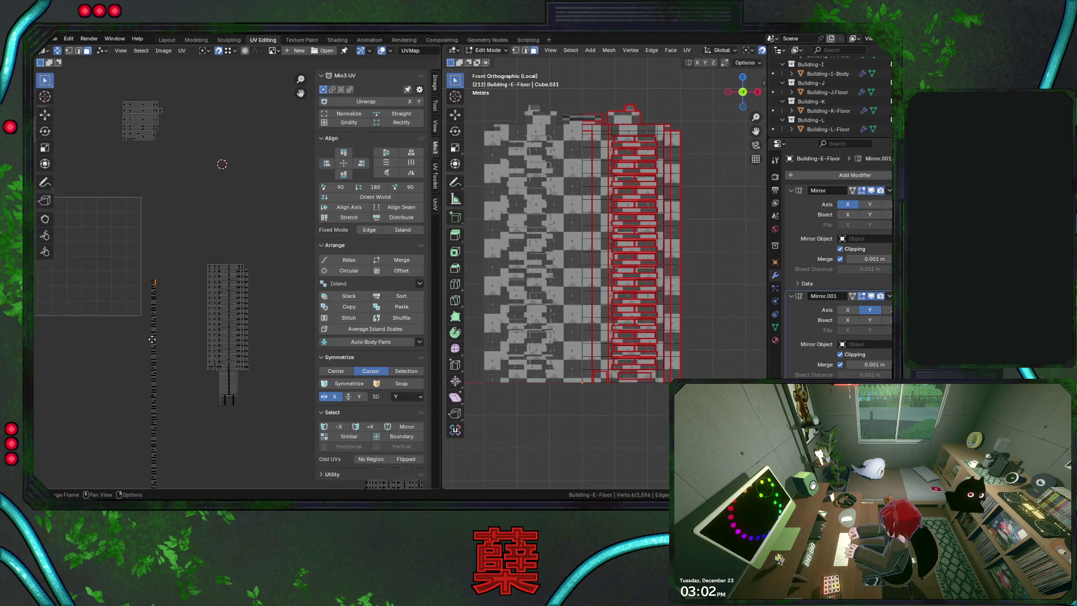
middle_click_drag(152, 343, 199, 223)
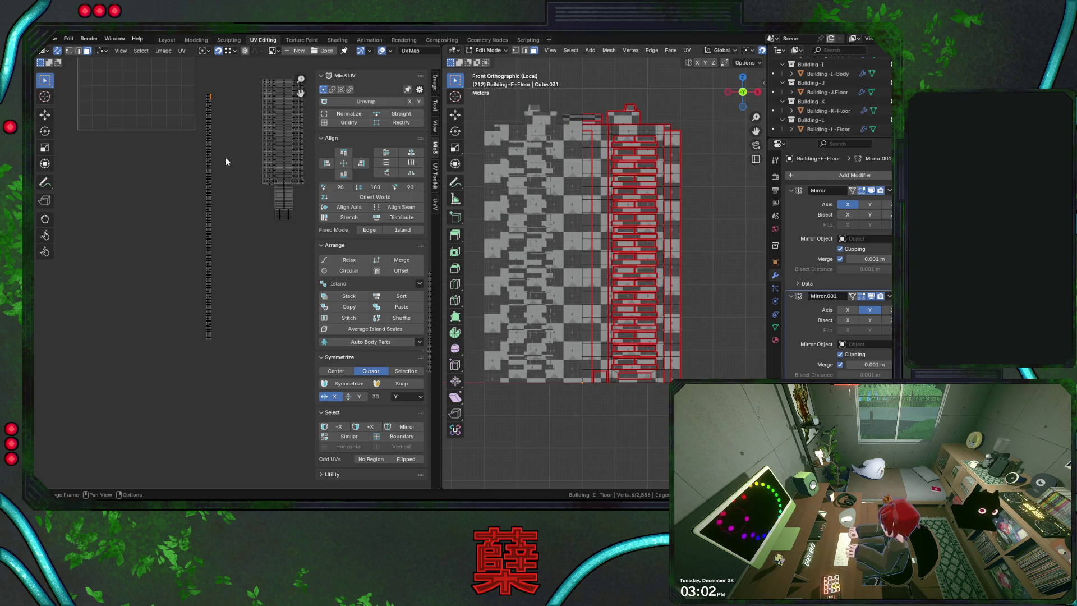
Select the entire vertical floor UV strip and nudge it a tiny distance along X
middle_click_drag(225, 157, 241, 261)
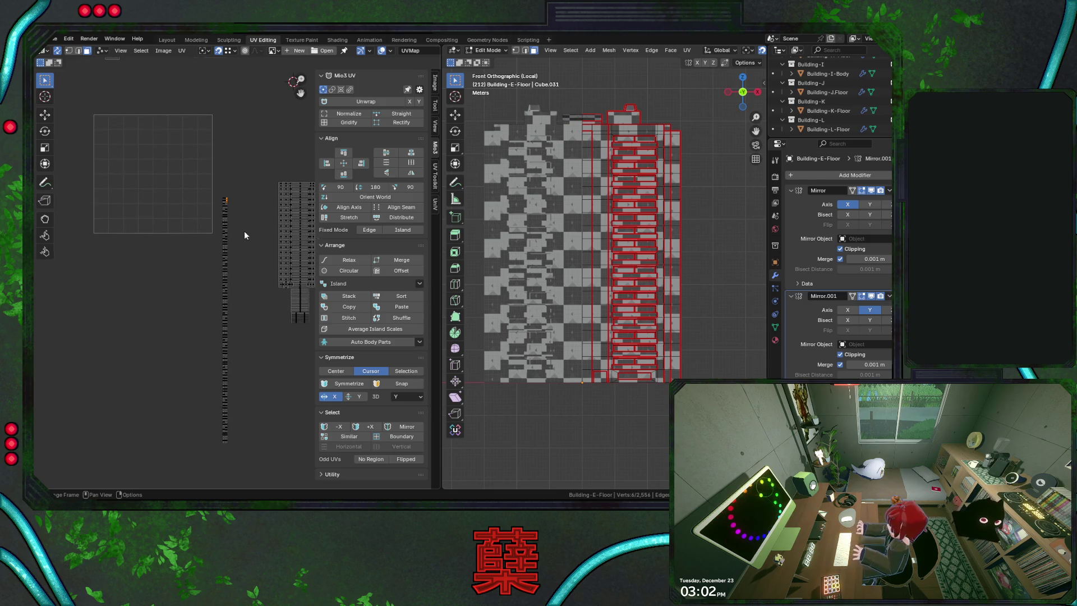
left_click_drag(202, 171, 250, 456)
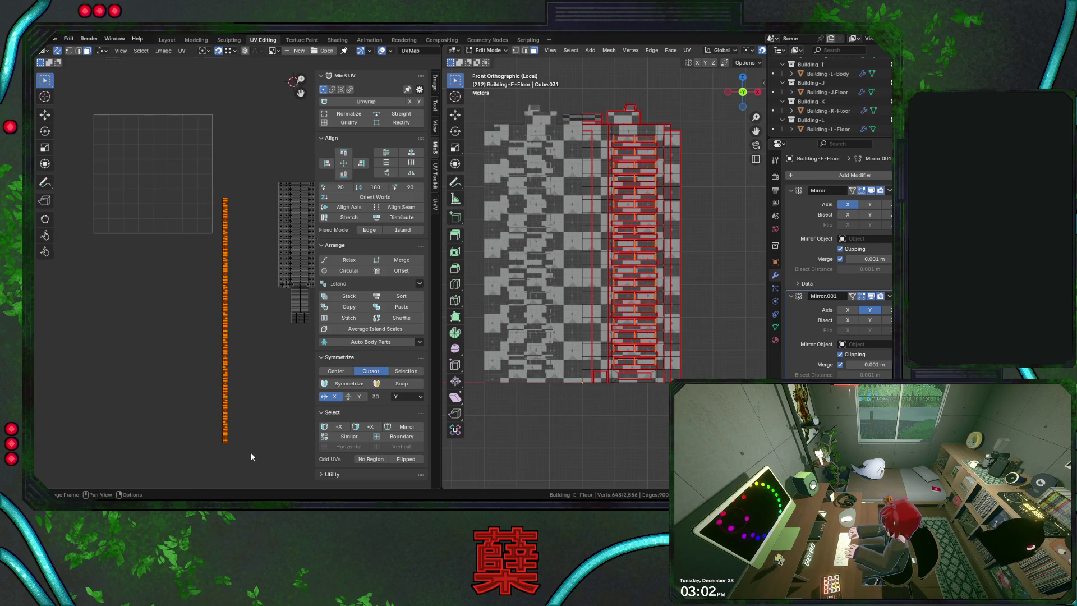
scroll(236, 254, "up", 3)
scroll(236, 255, "up", 2)
scroll(231, 249, "up", 2)
left_click_drag(137, 166, 210, 210)
middle_click_drag(276, 225, 166, 271)
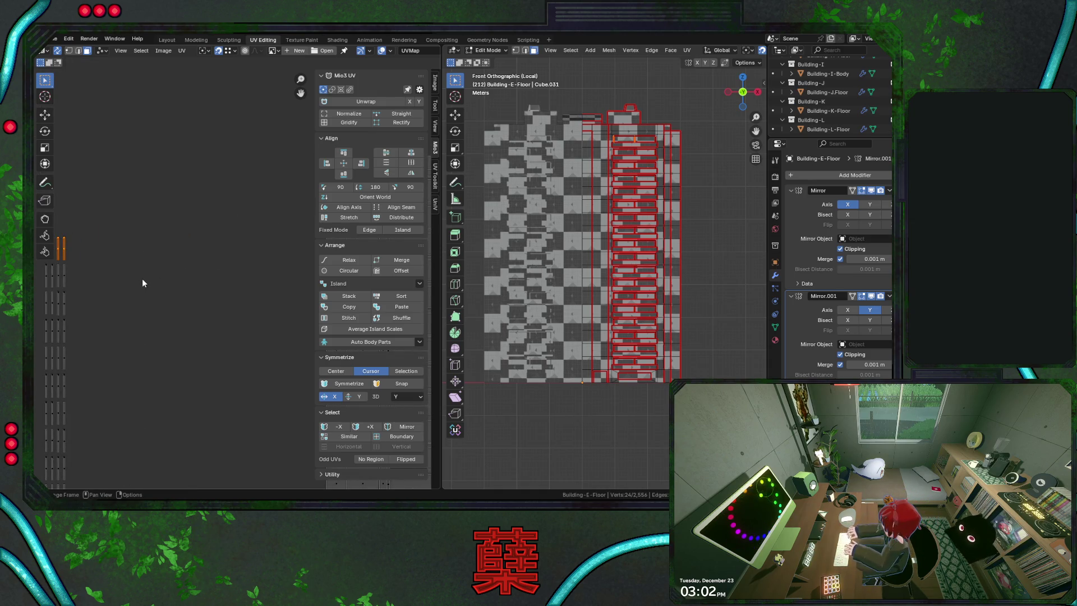
scroll(145, 286, "down", 3)
mouse_move(151, 299)
middle_mouse_down()
mouse_move(193, 174)
mouse_move(160, 170)
mouse_move(169, 182)
middle_mouse_up()
mouse_move(176, 70)
left_mouse_down()
mouse_move(262, 466)
mouse_move(200, 62)
left_mouse_up()
key("g")
key("x")
left_click(190, 81)
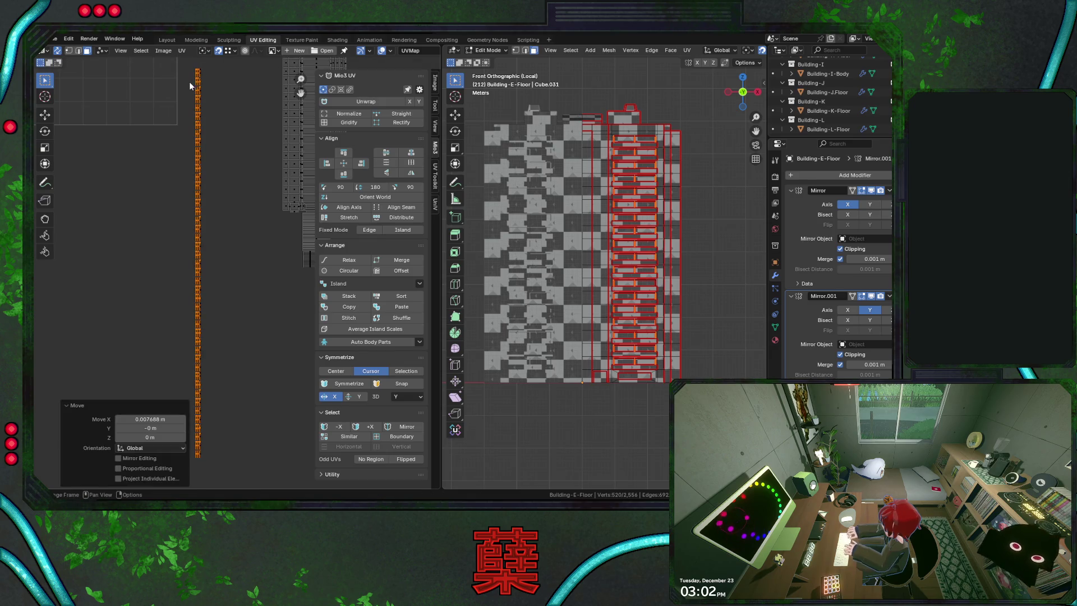
Select part of the floor strip's islands and move them a small step
left_click_drag(223, 473, 200, 68)
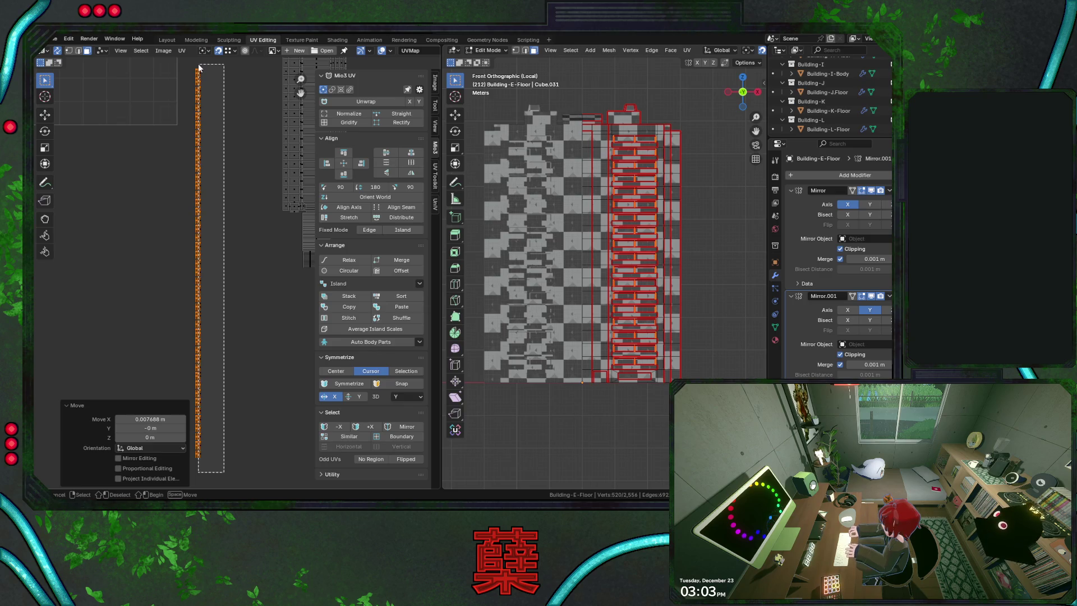
left_click_drag(200, 67, 199, 68)
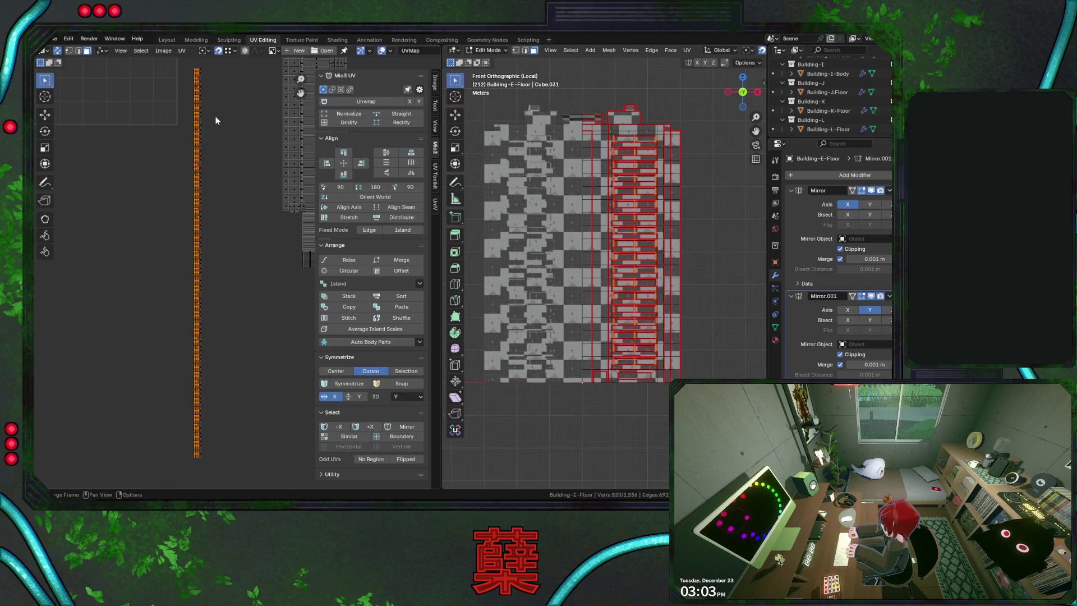
key("g")
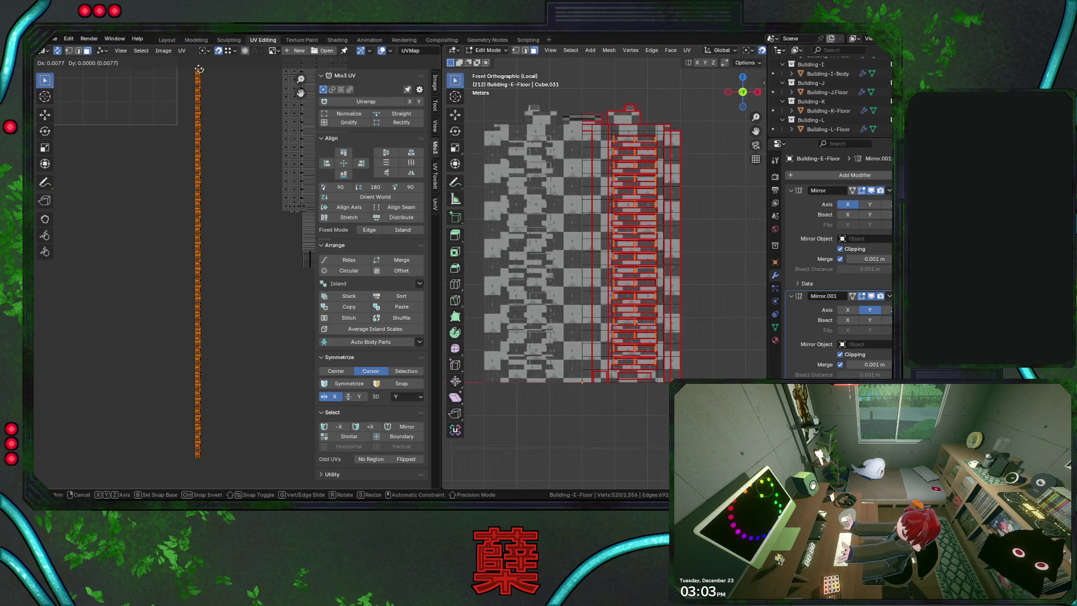
left_click(200, 70)
Offset one column of floor islands slightly right along X so it separates from the strip
middle_click_drag(211, 93, 282, 291)
scroll(276, 265, "up", 3)
scroll(205, 284, "up", 2)
key("g")
left_click(265, 285)
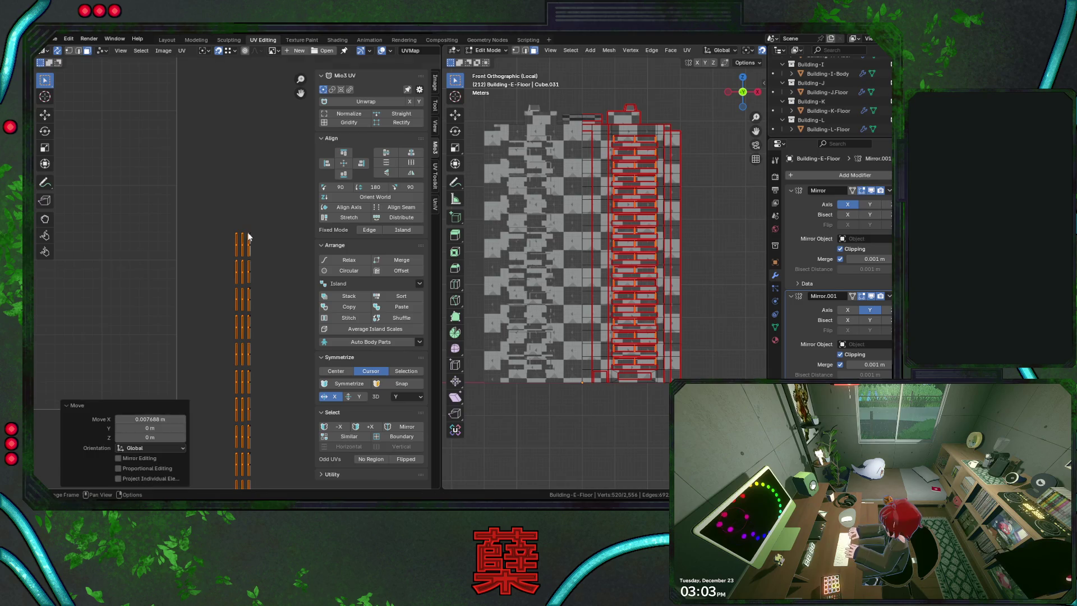
scroll(265, 285, "down", 2)
middle_click_drag(266, 289, 259, 165)
scroll(259, 181, "down", 1)
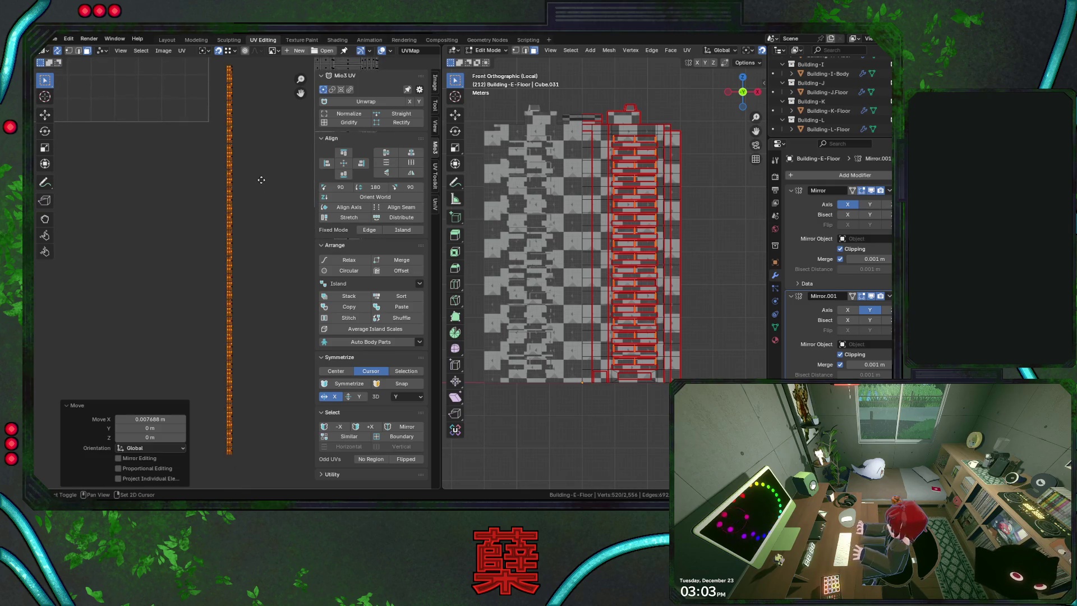
left_click_drag(253, 456, 233, 67)
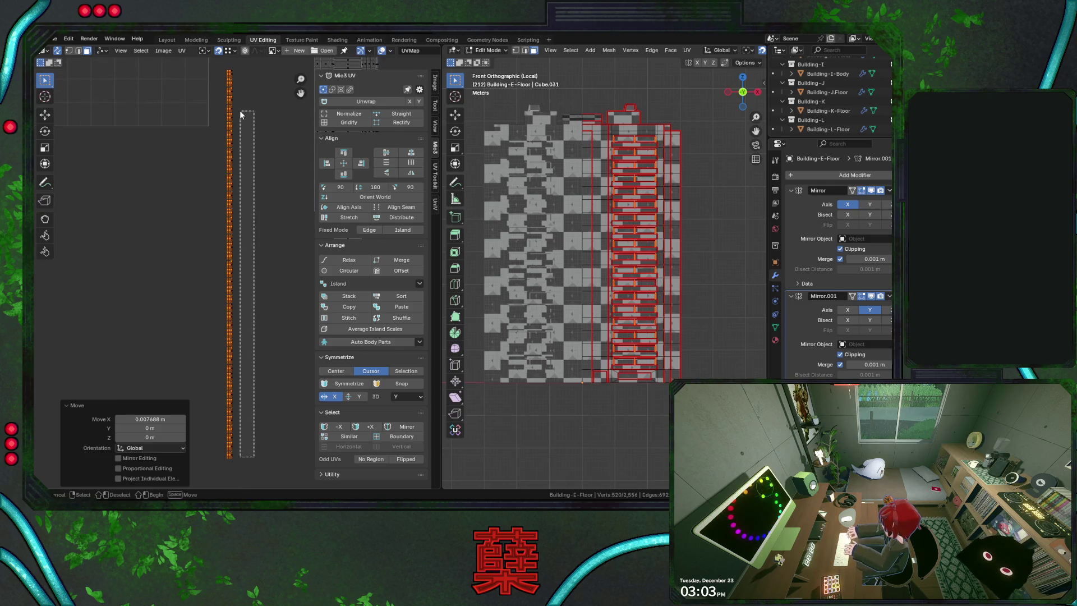
left_click_drag(232, 68, 232, 68)
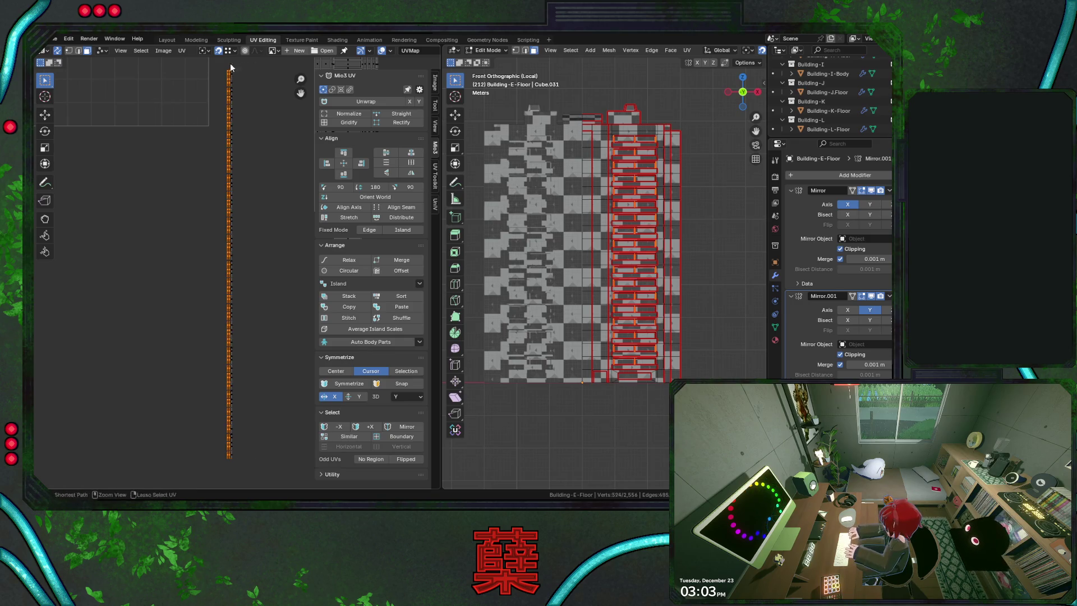
scroll(284, 265, "up", 2)
middle_click_drag(284, 265, 232, 292)
scroll(232, 292, "up", 1)
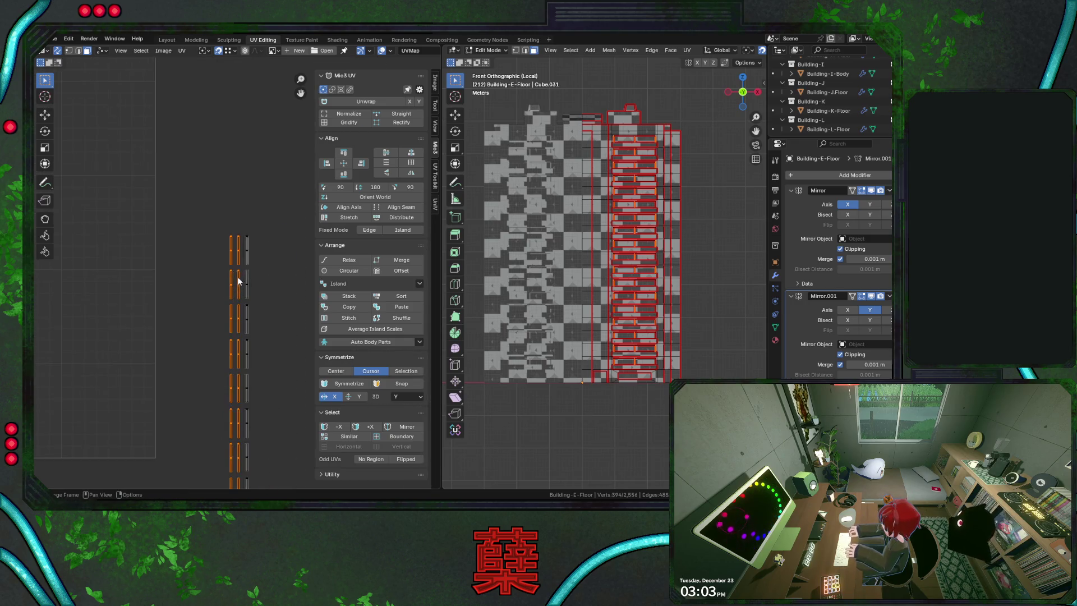
scroll(236, 278, "up", 2)
scroll(240, 258, "up", 2)
key("g")
key("x")
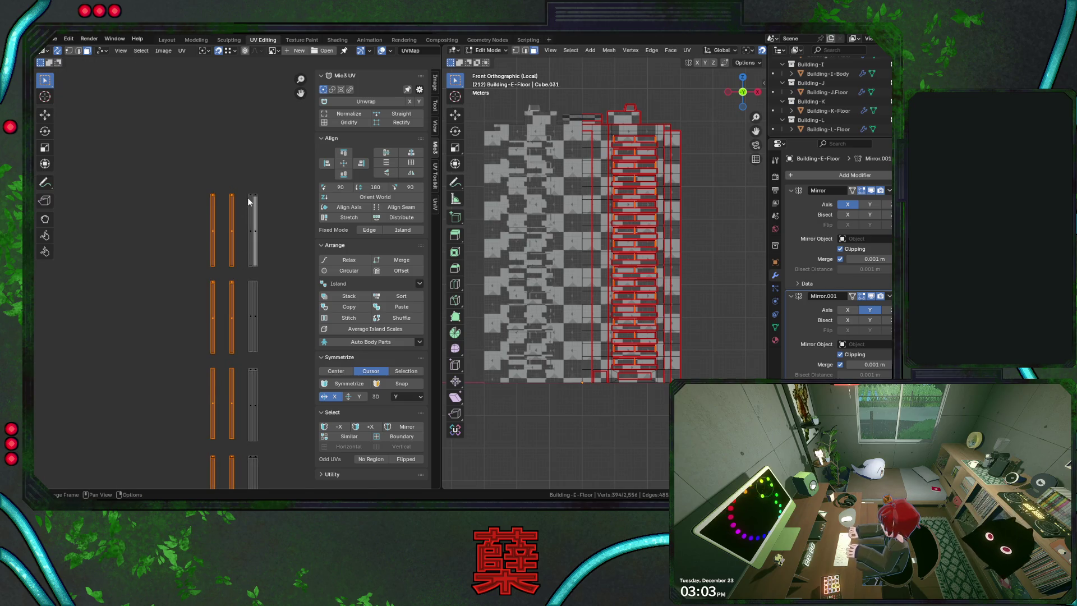
left_click(249, 202)
scroll(245, 300, "down", 5)
scroll(247, 303, "down", 3)
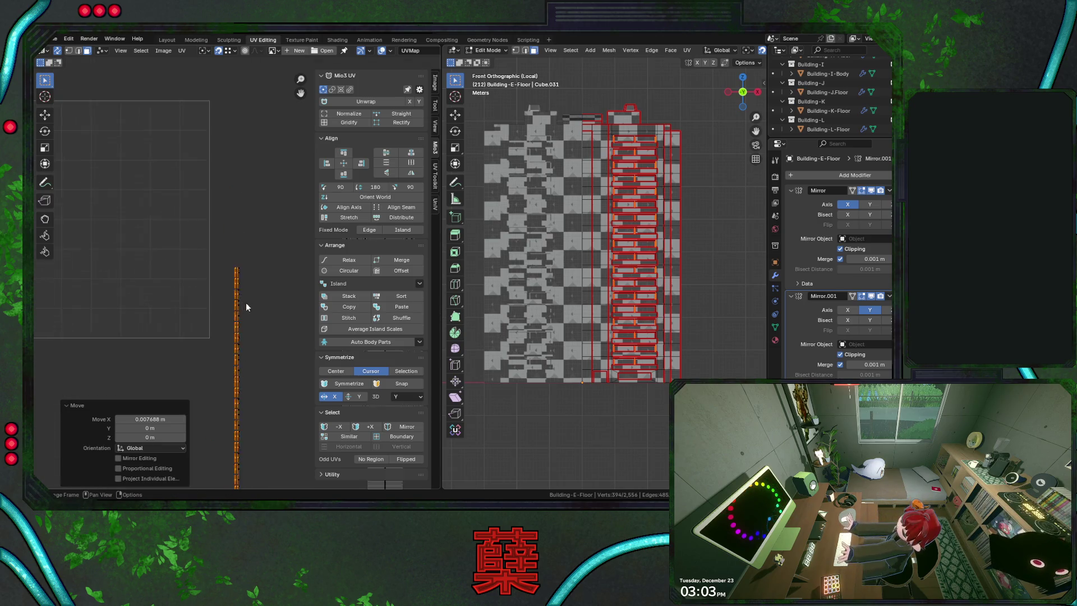
scroll(245, 302, "down", 2)
Select a block of floor islands near the strip top and begin carrying one onto the atlas
middle_click_drag(252, 183, 252, 110)
scroll(250, 155, "down", 2)
key("b")
left_click_drag(243, 73, 292, 472)
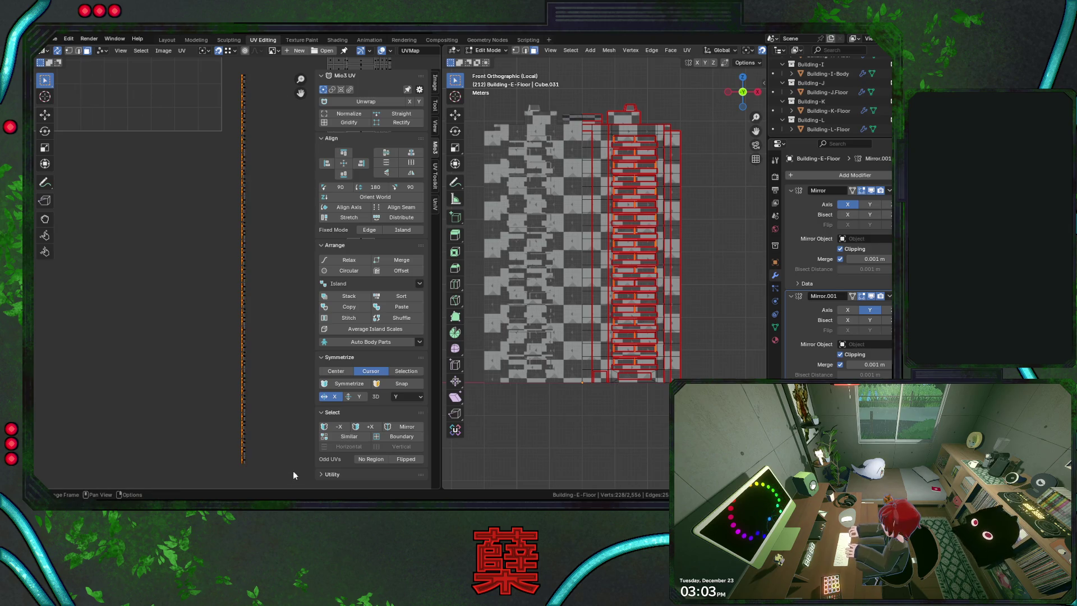
scroll(243, 276, "up", 2)
scroll(241, 274, "up", 2)
left_click_drag(220, 232, 231, 237)
scroll(282, 248, "down", 2)
scroll(236, 280, "down", 1)
scroll(231, 296, "up", 2)
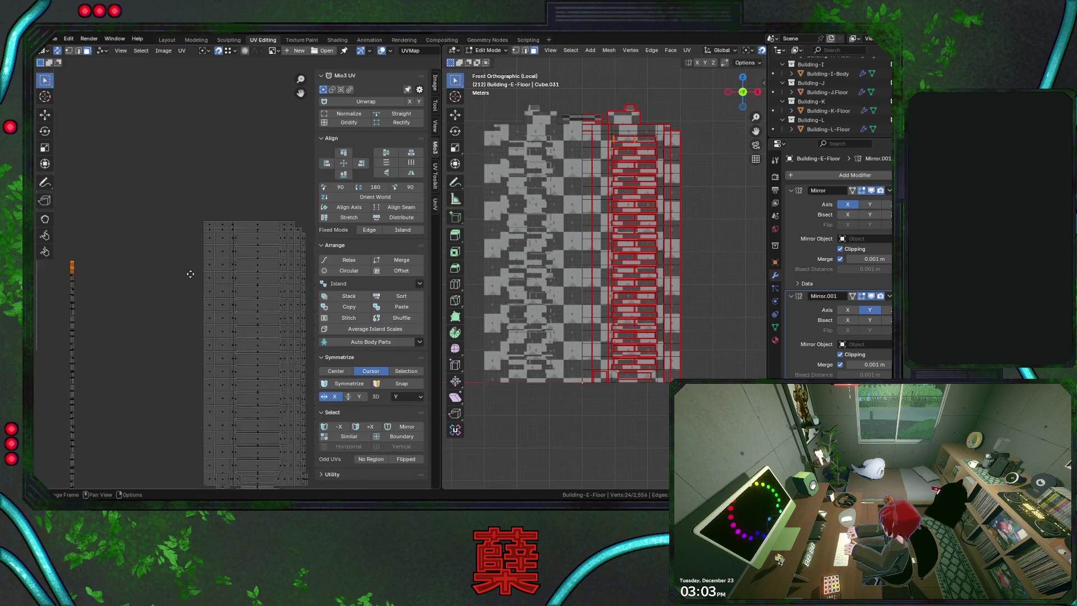
scroll(199, 269, "up", 3)
key("g")
Drop the first floor island onto the atlas top and slide it along X into its slot
left_click(227, 204)
key("g")
key("x")
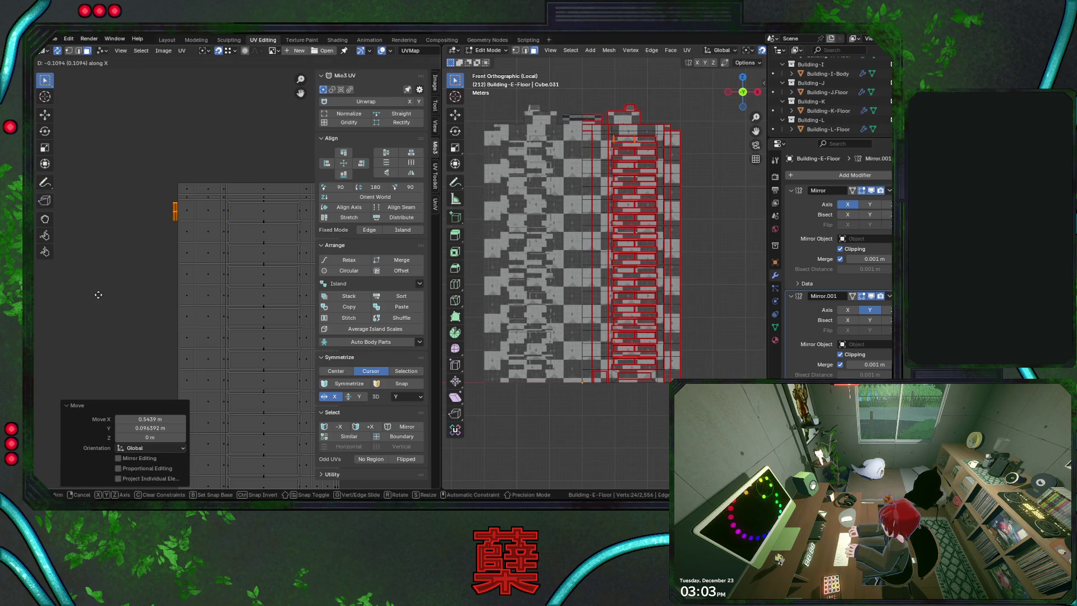
left_click(105, 293)
scroll(147, 288, "down", 1)
scroll(154, 288, "down", 2)
scroll(167, 300, "down", 1)
middle_click_drag(168, 300, 204, 258, "shift")
scroll(173, 240, "up", 2)
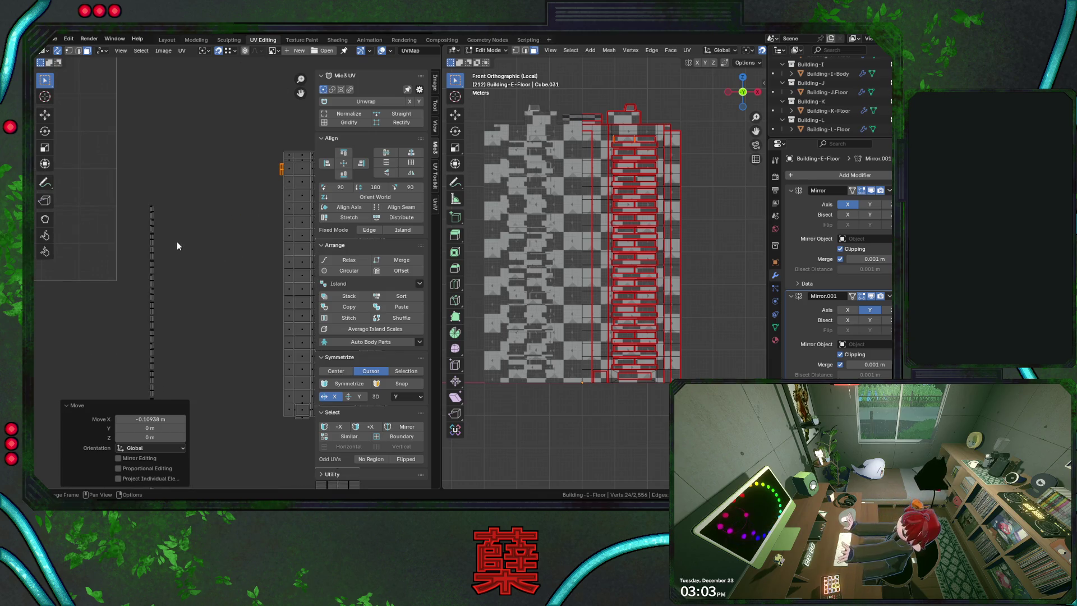
Carry the next floor island onto the atlas and slide it along X into its slot
key("g")
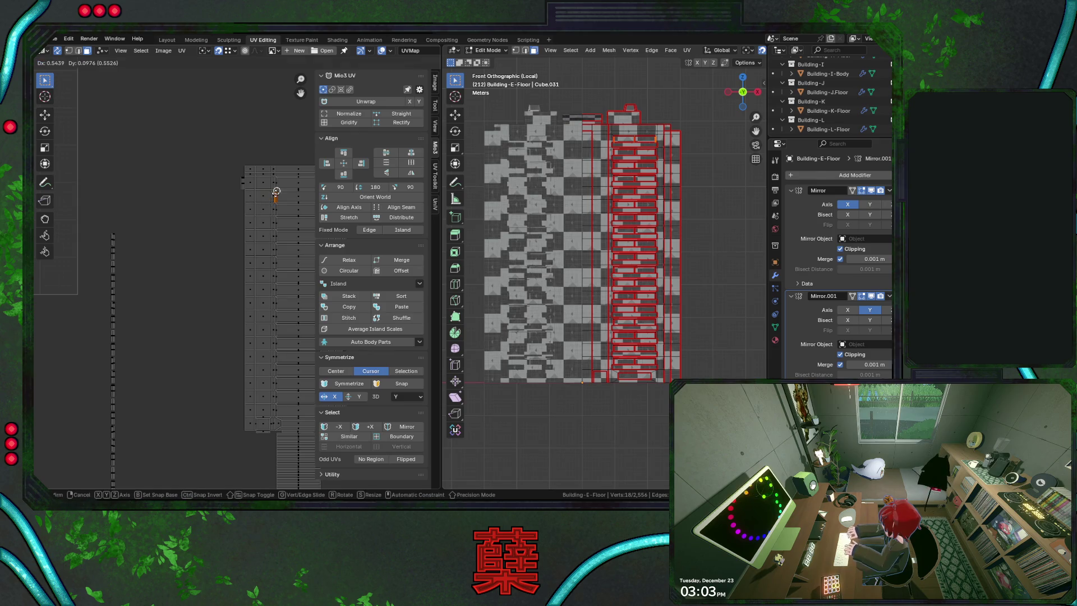
left_click(276, 192)
scroll(267, 234, "up", 2)
scroll(267, 234, "up", 2)
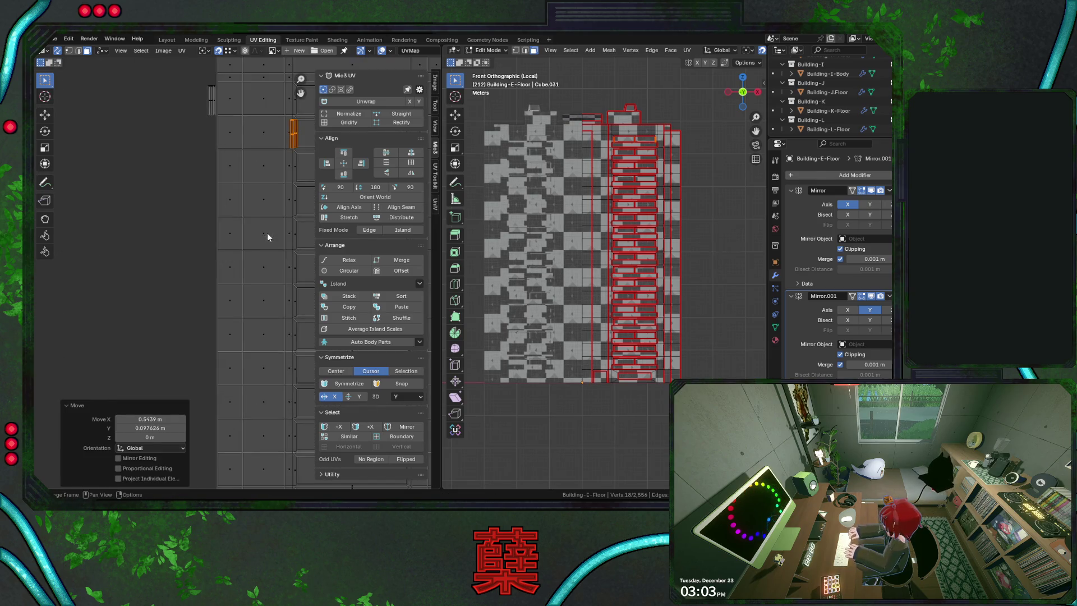
key("g")
key("x")
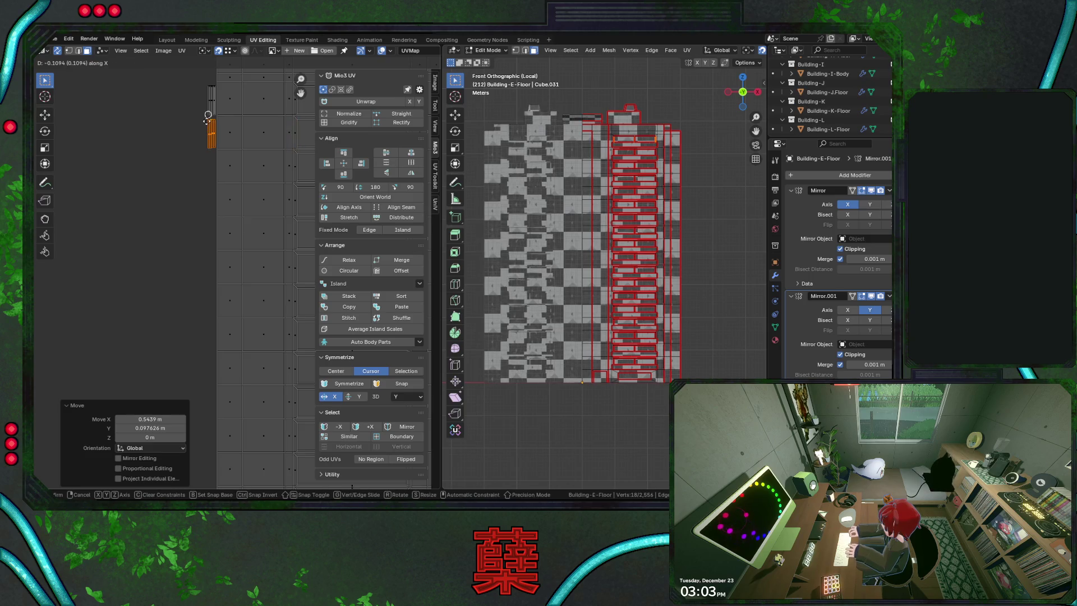
left_click(208, 118)
scroll(182, 206, "down", 2)
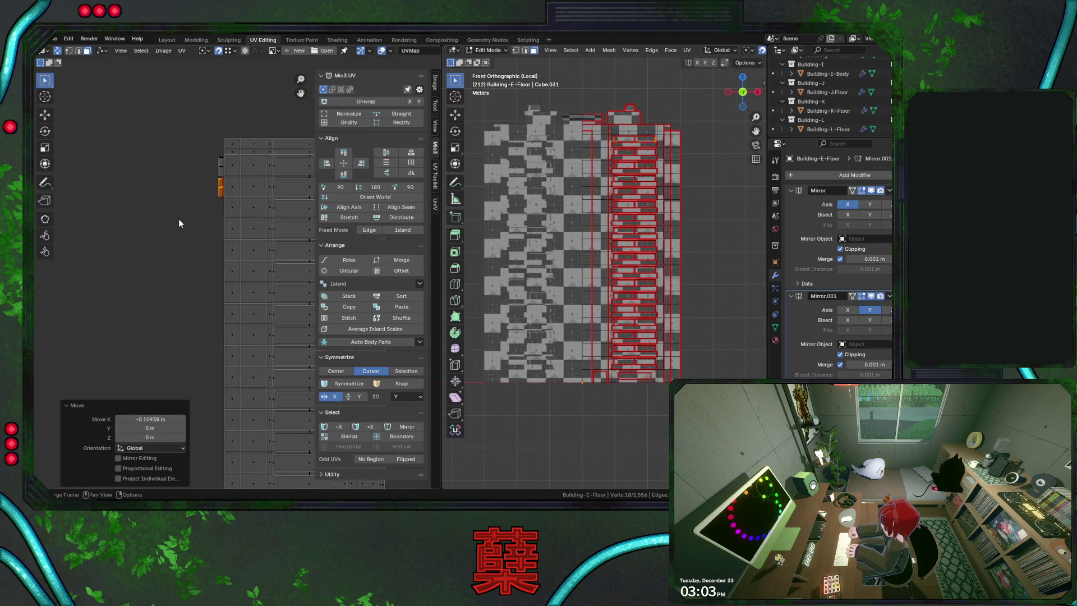
scroll(180, 214, "down", 2)
Select the next small strip islands ready to be placed on the atlas
left_click_drag(84, 156, 119, 171)
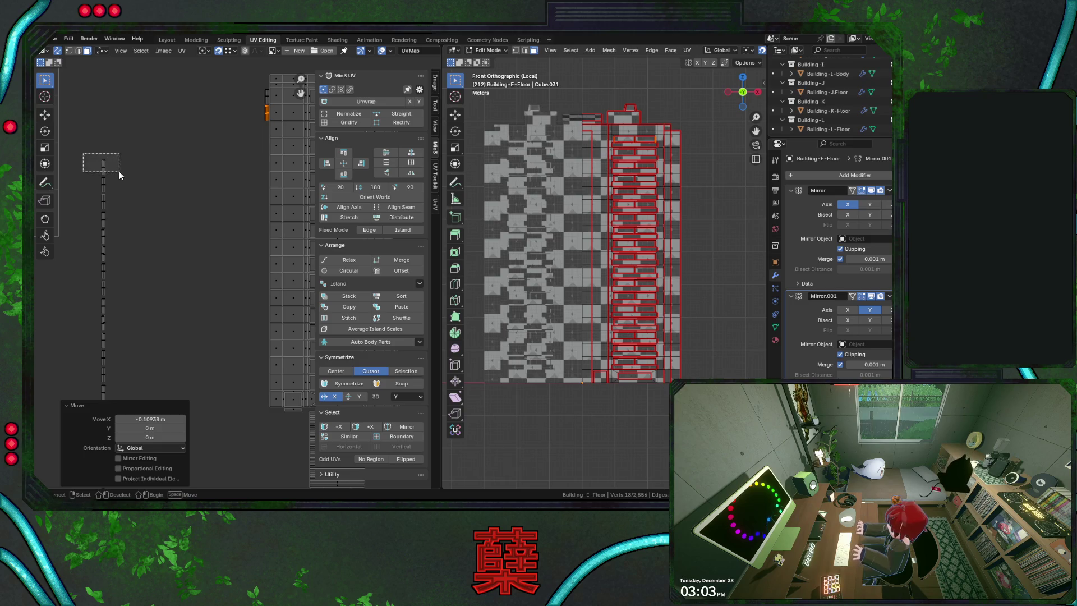
middle_click_drag(207, 162, 156, 205)
scroll(243, 147, "up", 2)
left_click_drag(262, 142, 265, 144)
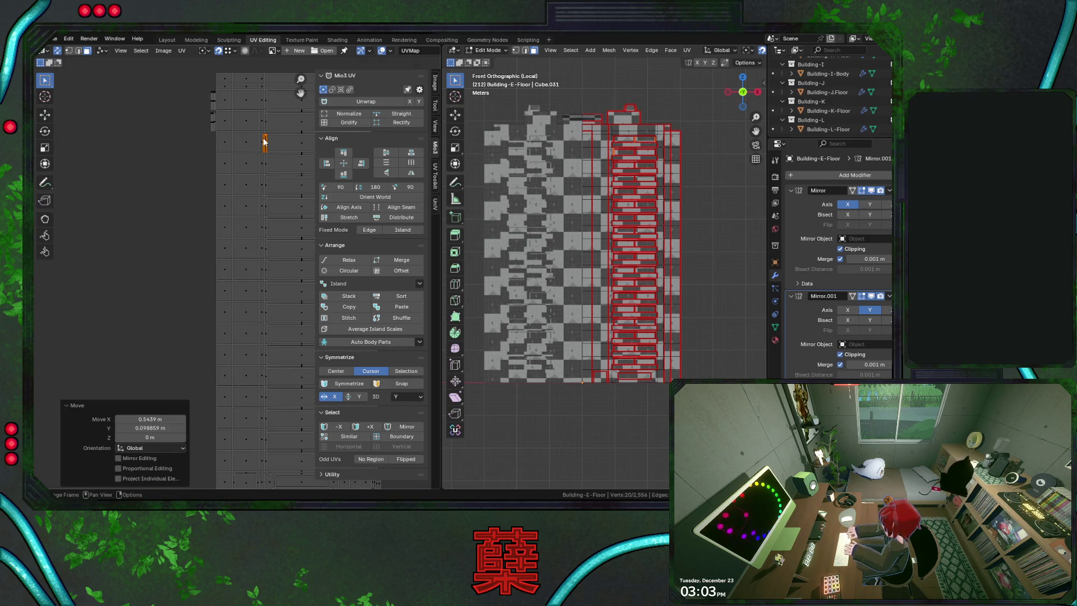
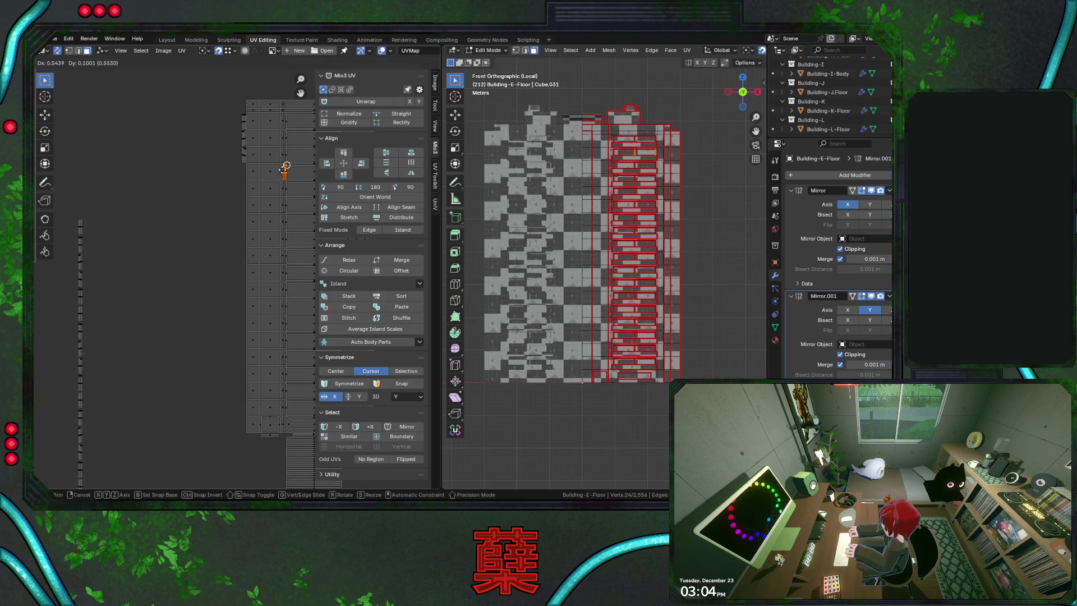
Move the top strip island from the left column horizontally into the grid column
left_click_drag(282, 169, 240, 172)
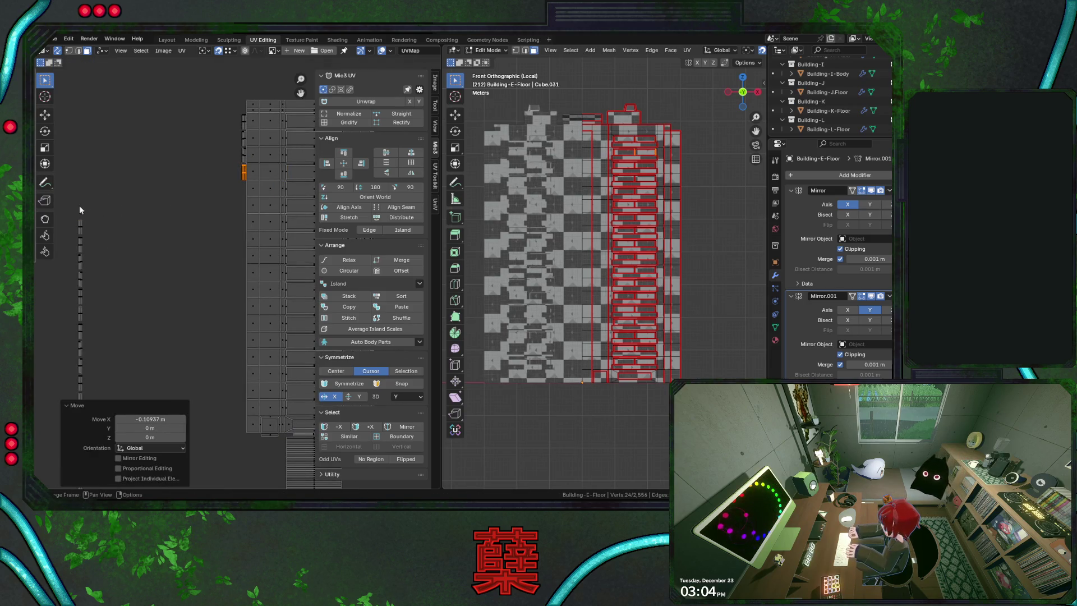
left_click(80, 226)
key("g")
left_click(283, 187)
key("g")
key("x")
left_click(242, 187)
Move the next two strip islands horizontally into the grid column below the first
mouse_move(72, 228)
left_mouse_down()
mouse_move(107, 247)
mouse_move(41, 255)
left_mouse_up()
key("g")
key("x")
left_click(242, 198)
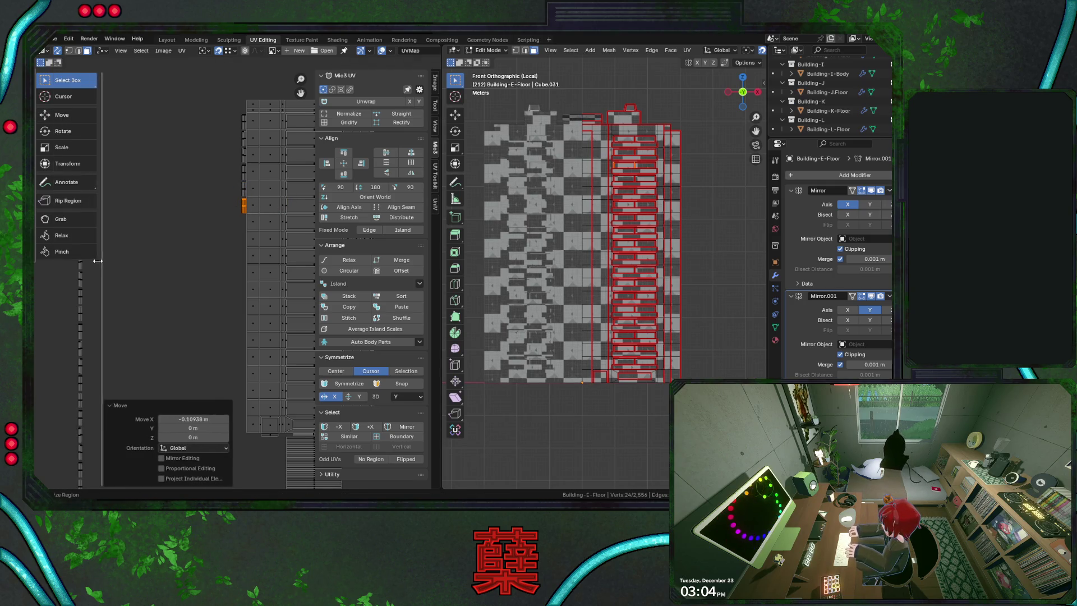
left_click(84, 259)
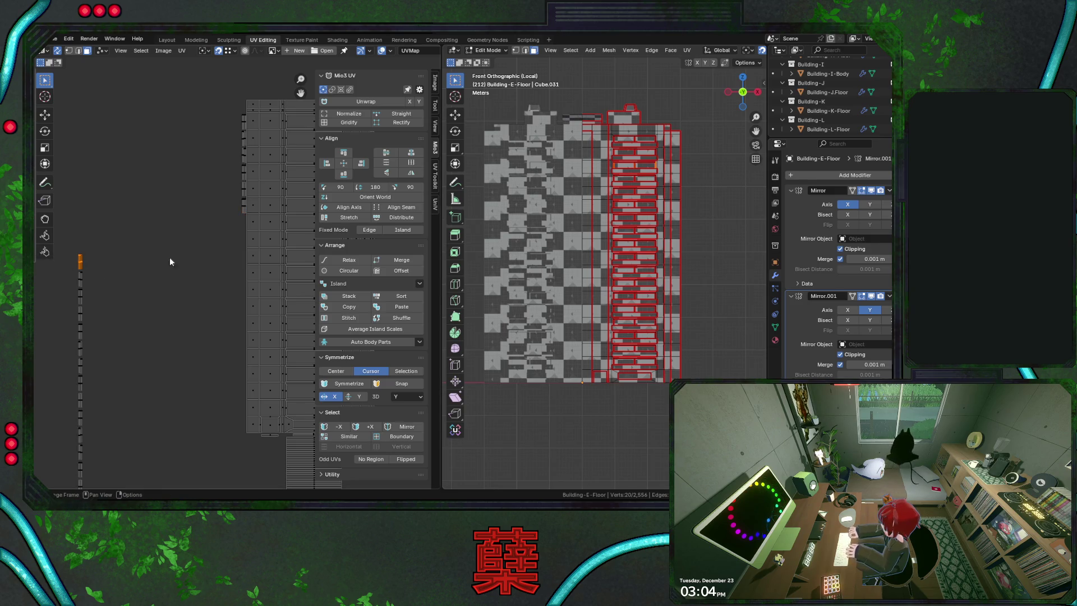
key("g")
left_click(285, 219)
key("g")
key("x")
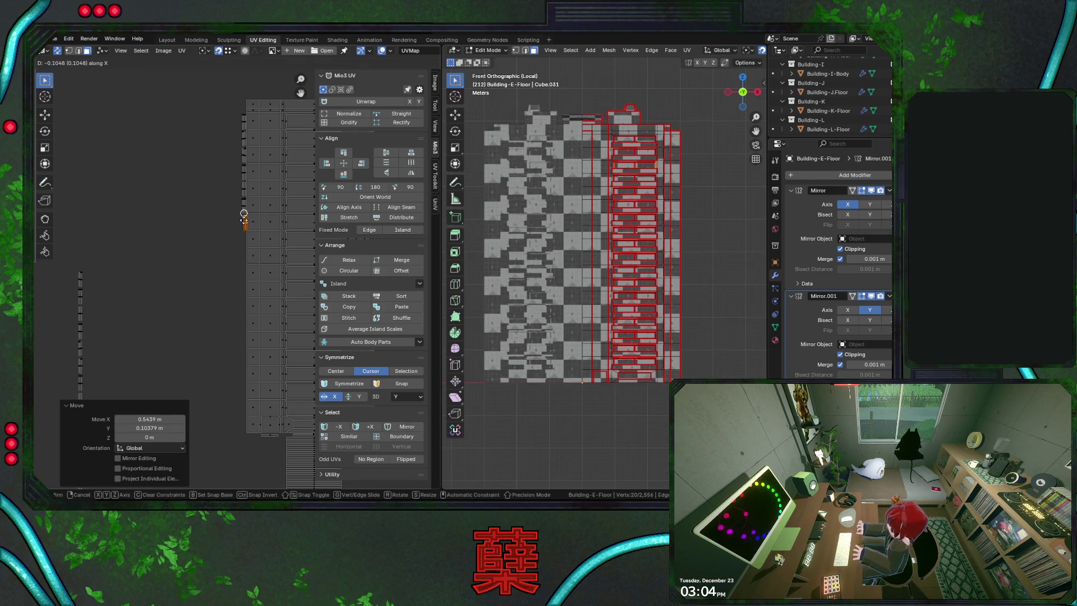
left_click(243, 217)
Move the fourth strip island into the column, undoing a misplaced drop and redoing the horizontal move
left_click(79, 279)
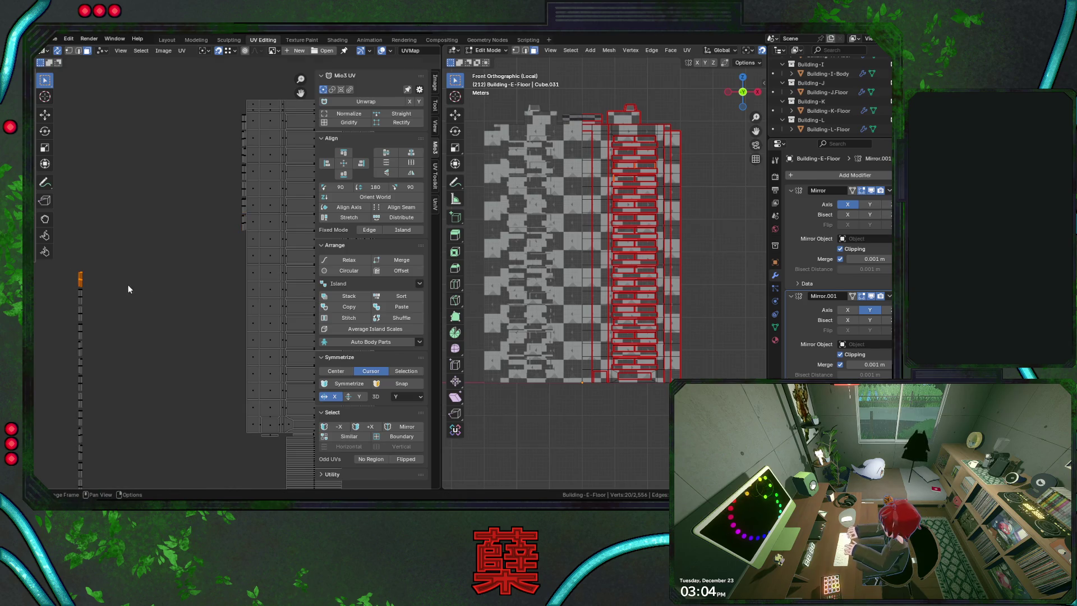
key("g")
left_click(285, 240)
key("g")
key("x")
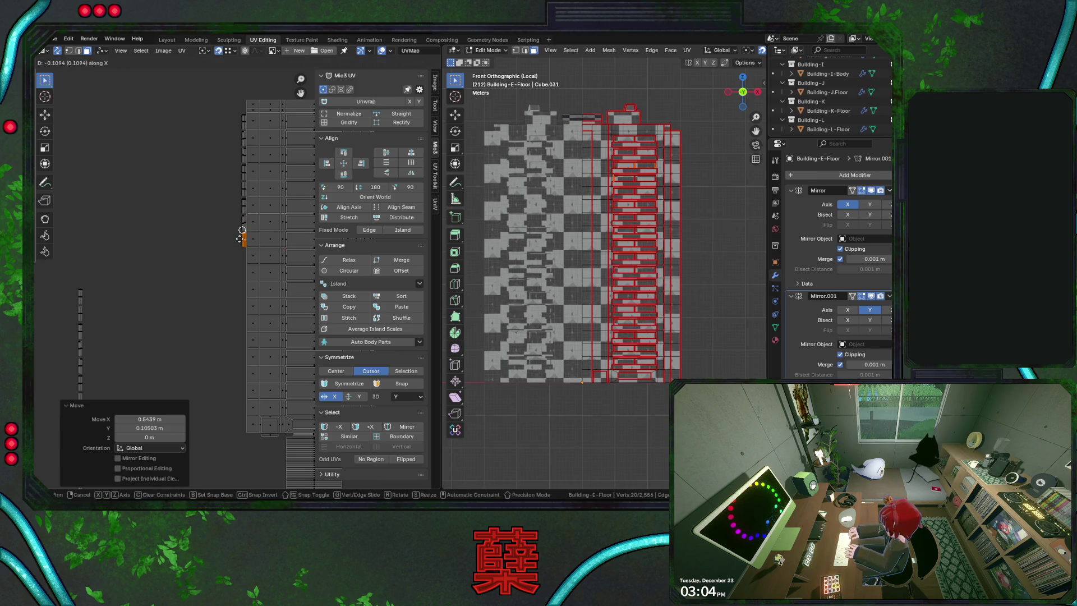
key("Escape")
key("ctrl+z")
key("g")
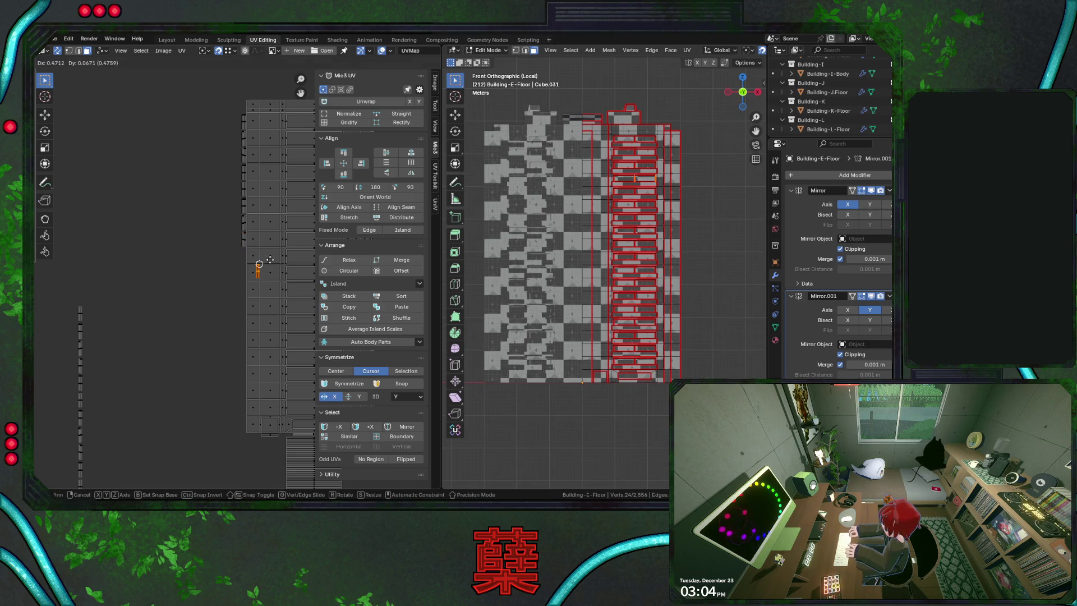
left_click(284, 252)
key("g")
key("x")
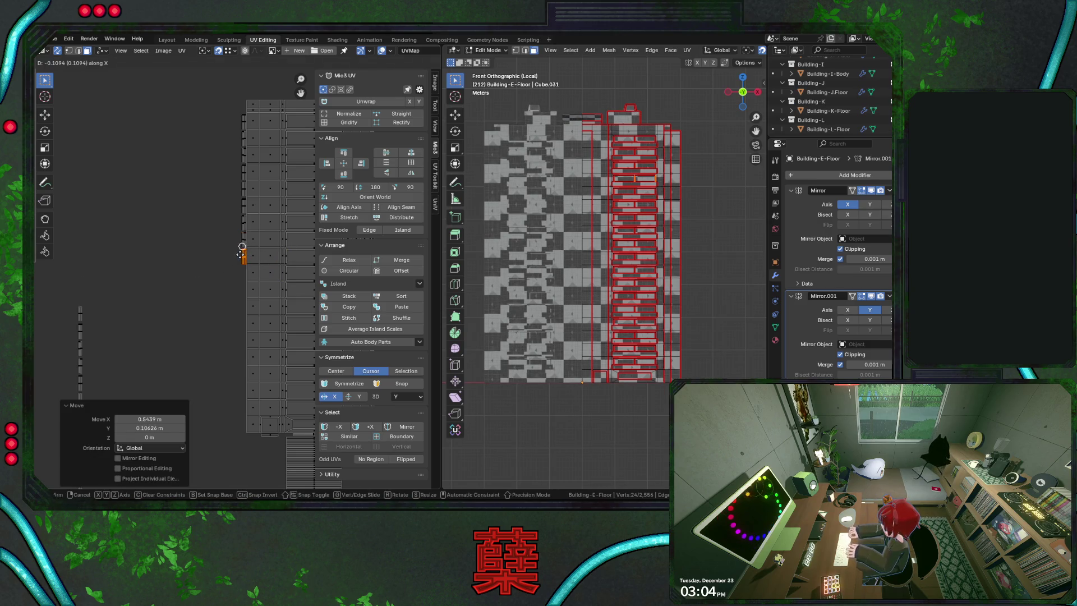
left_click(244, 258)
Undo and redo the fourth strip's placement repeatedly, trying alternative spots beside the column
key("ctrl+z")
key("ctrl+z")
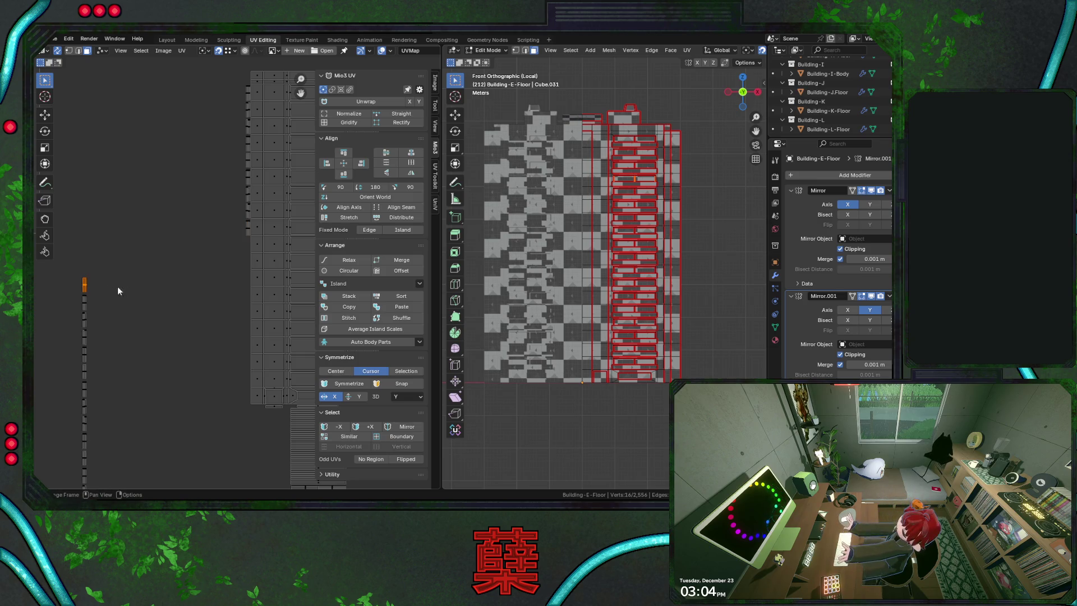
key("ctrl+shift+z")
key("ctrl+shift+z")
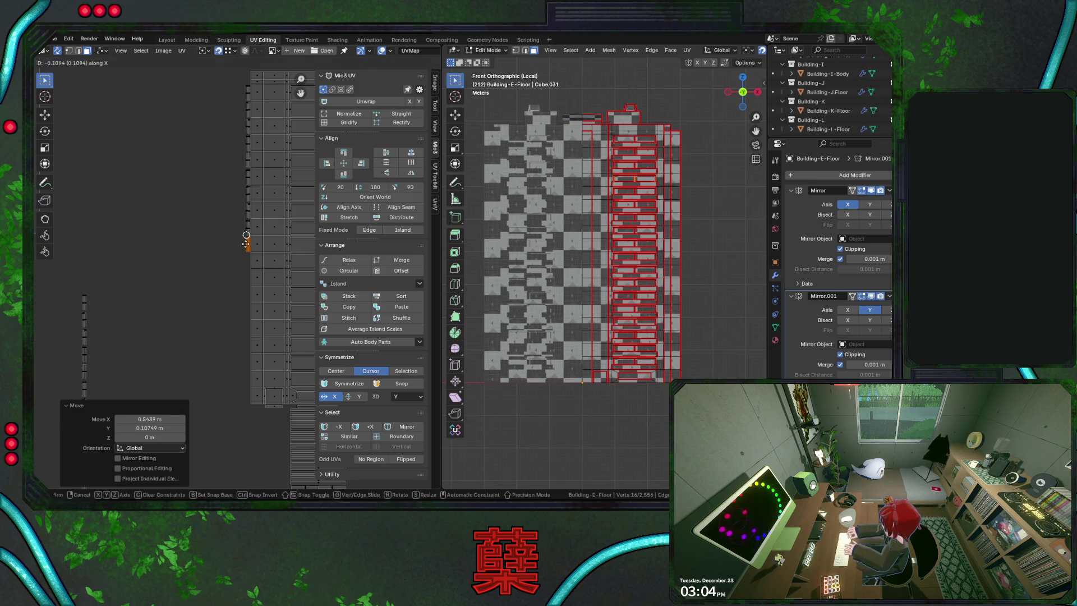
key("ctrl+z")
key("g")
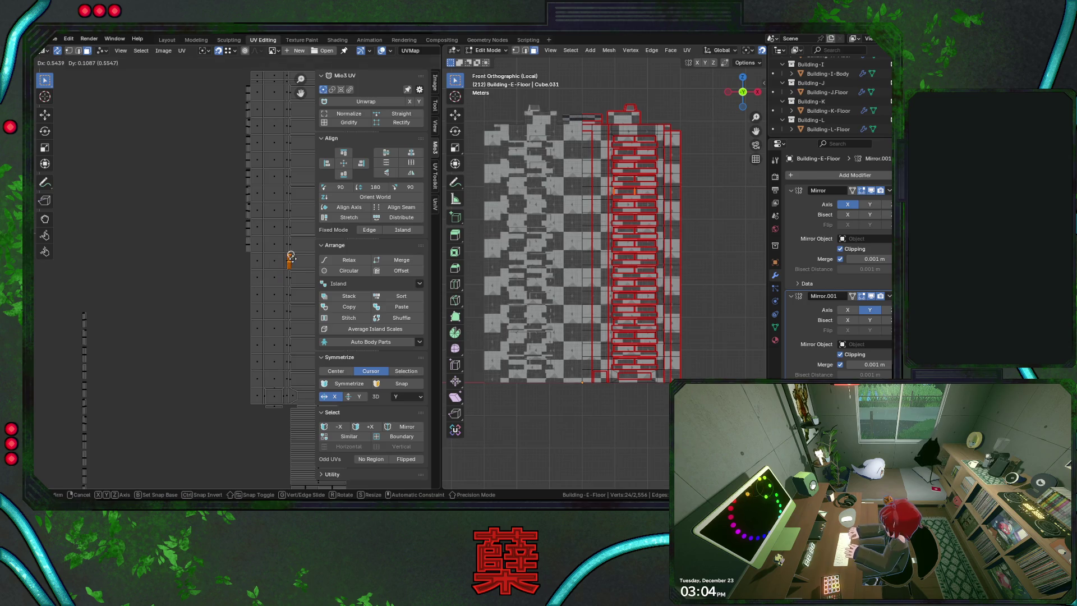
left_click(244, 268)
key("ctrl+z")
key("ctrl+z")
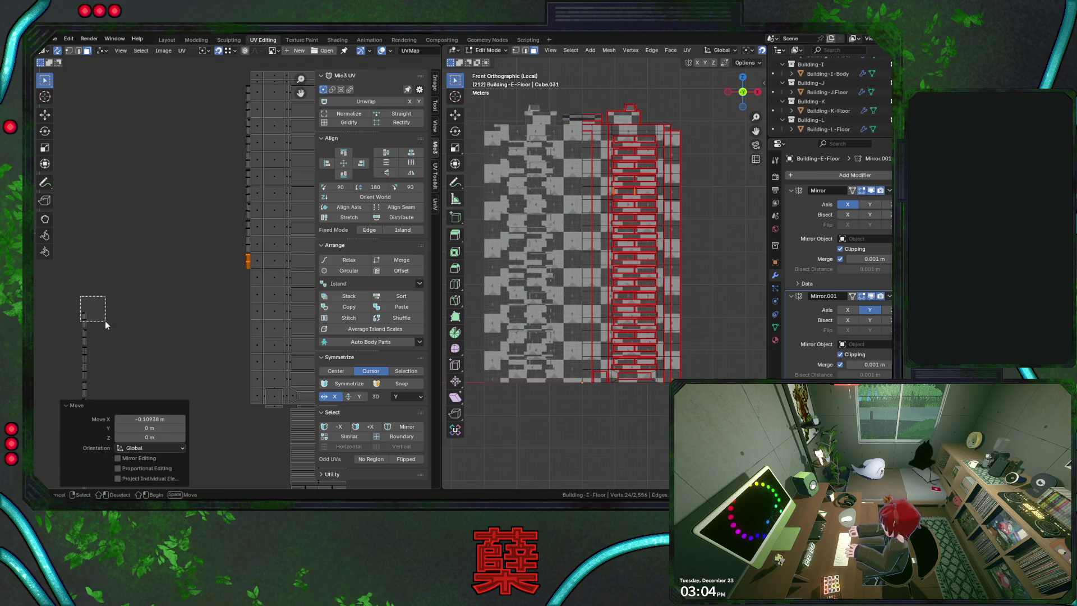
key("ctrl+shift+z")
key("ctrl+shift+z")
key("ctrl+z")
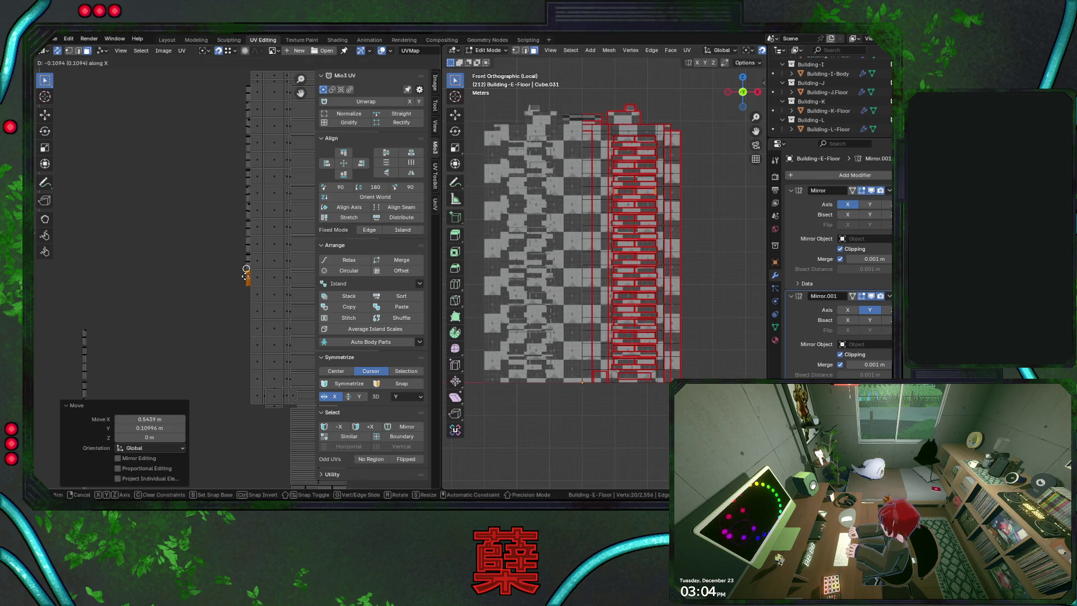
key("ctrl+z")
key("g")
left_click(284, 253)
scroll(157, 248, "down", 2, "shift")
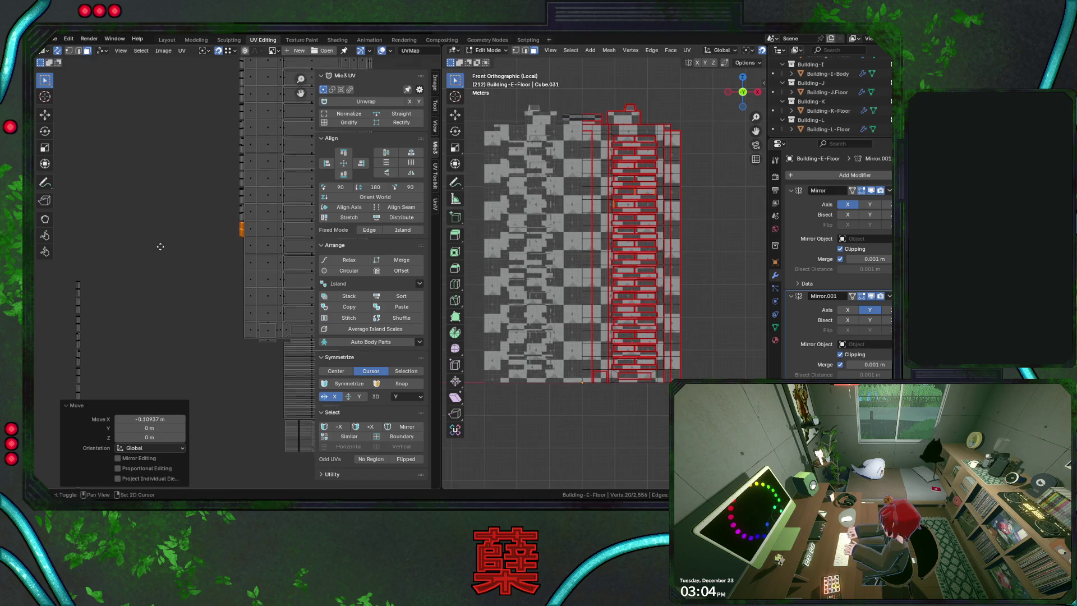
key("ctrl+z")
key("g")
left_click(281, 243)
key("g")
key("Escape")
key("ctrl+z")
scroll(183, 245, "down", 2, "shift")
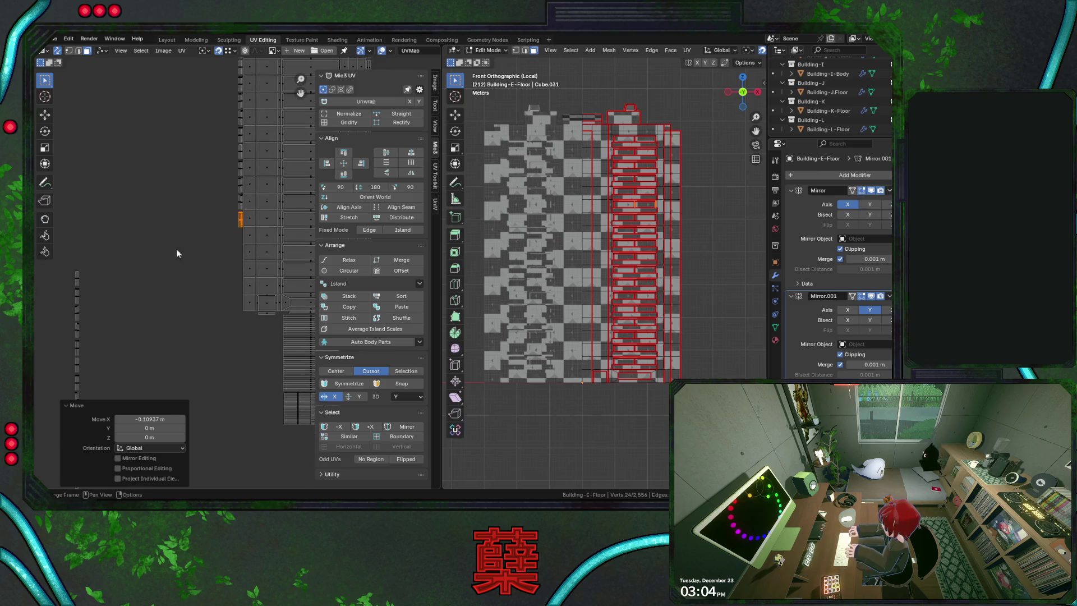
Move another left-column strip into the grid column, redoing its horizontal placement once
left_click(77, 270)
key("g")
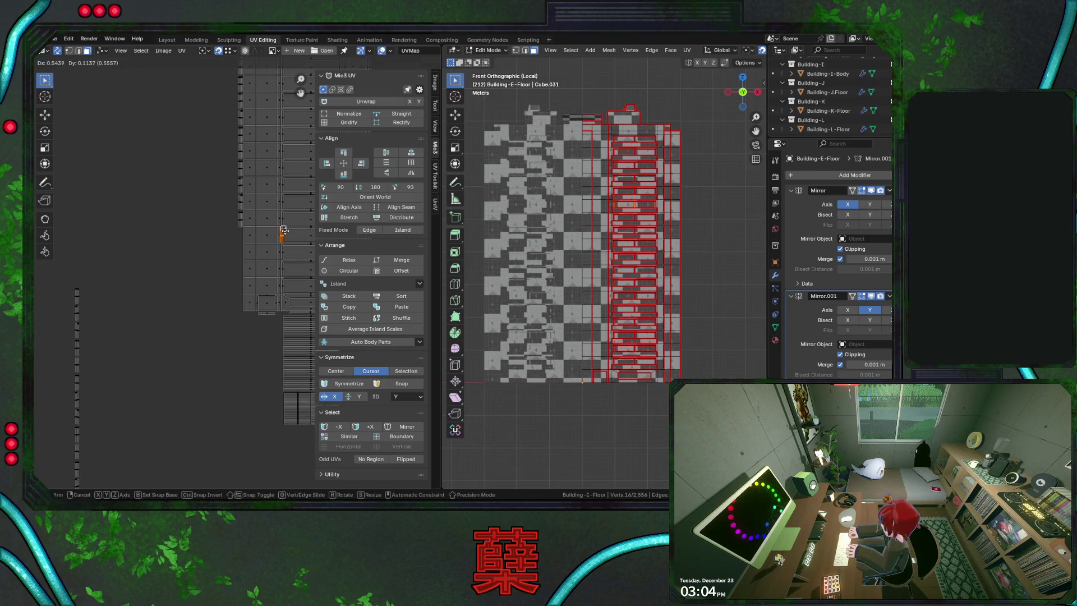
left_click(281, 232)
key("g")
left_click(238, 232)
key("ctrl+z")
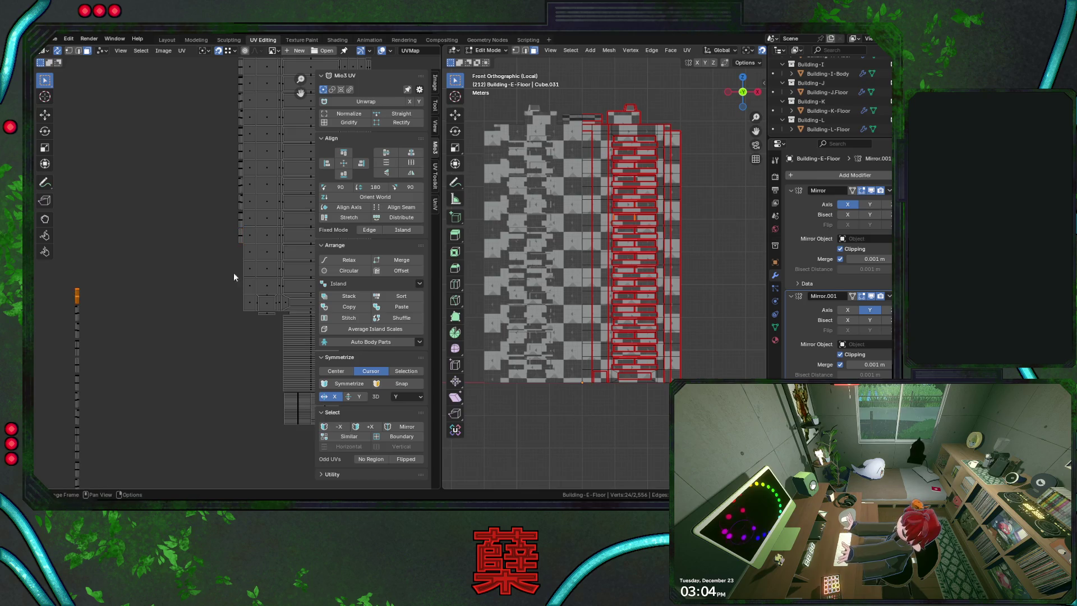
key("g")
left_click(284, 249)
key("g")
left_click(240, 251)
Box-select the bottom strip UVs, start moving them, then undo the last moves
left_click_drag(75, 296, 94, 319)
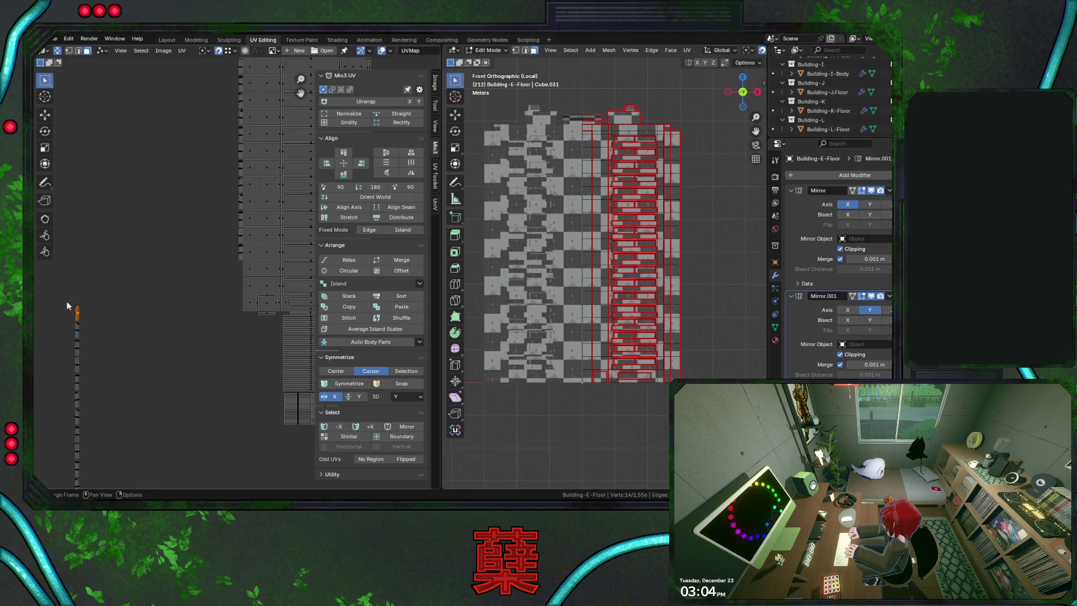
key("g")
left_click(284, 270)
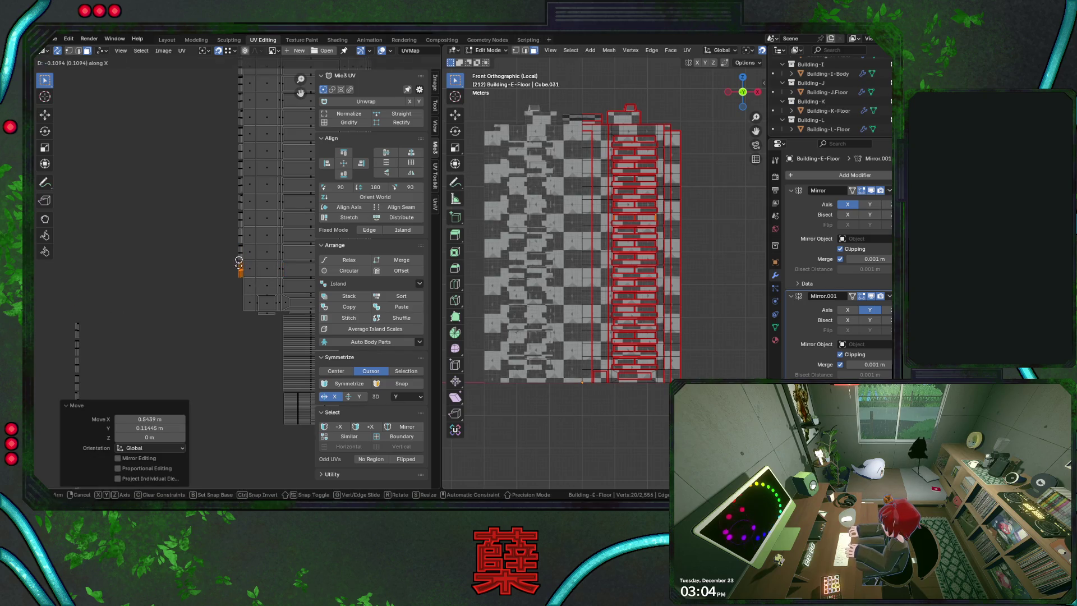
key("ctrl+z")
key("ctrl+z")
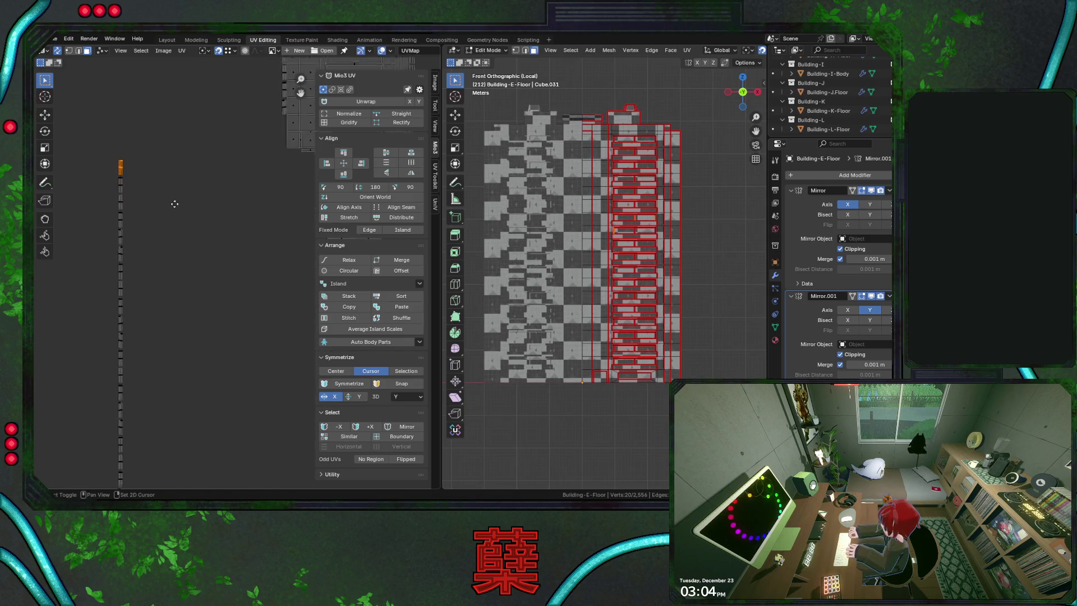
key("ctrl+z")
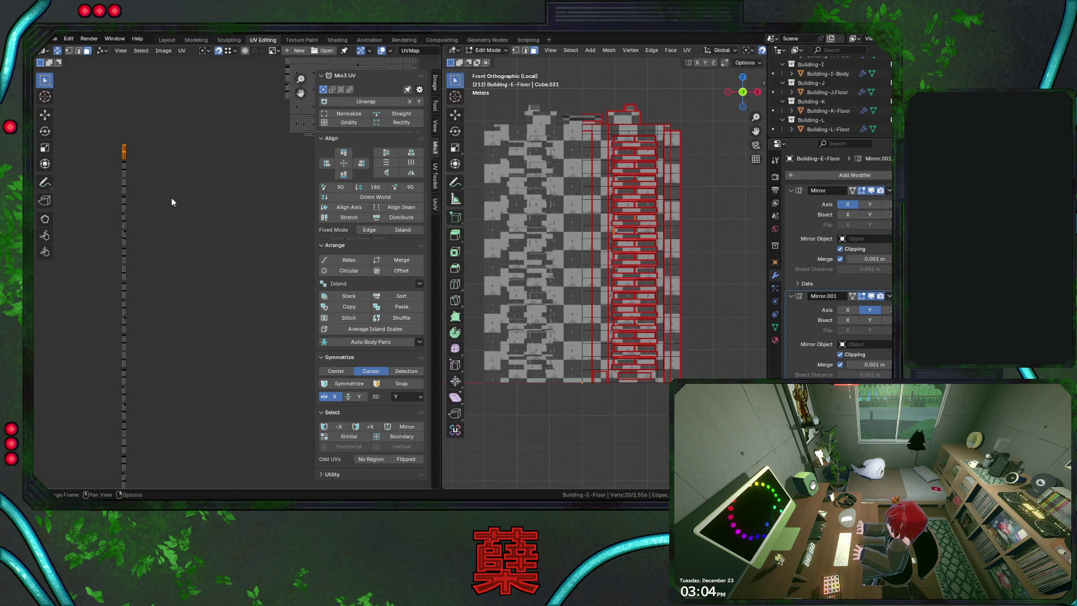
scroll(171, 198, "down", 5)
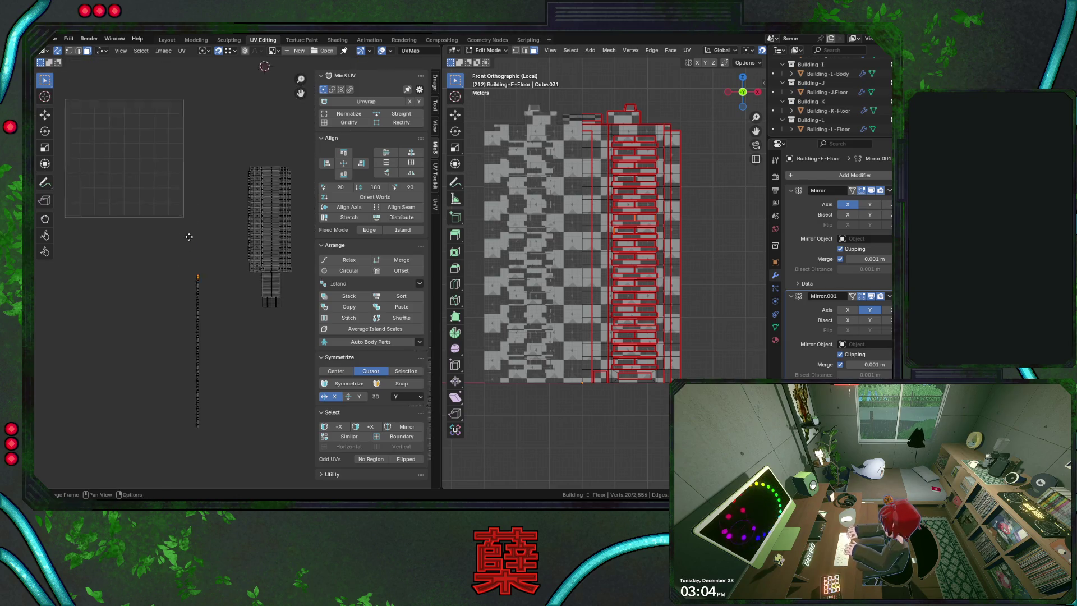
scroll(185, 262, "up", 2)
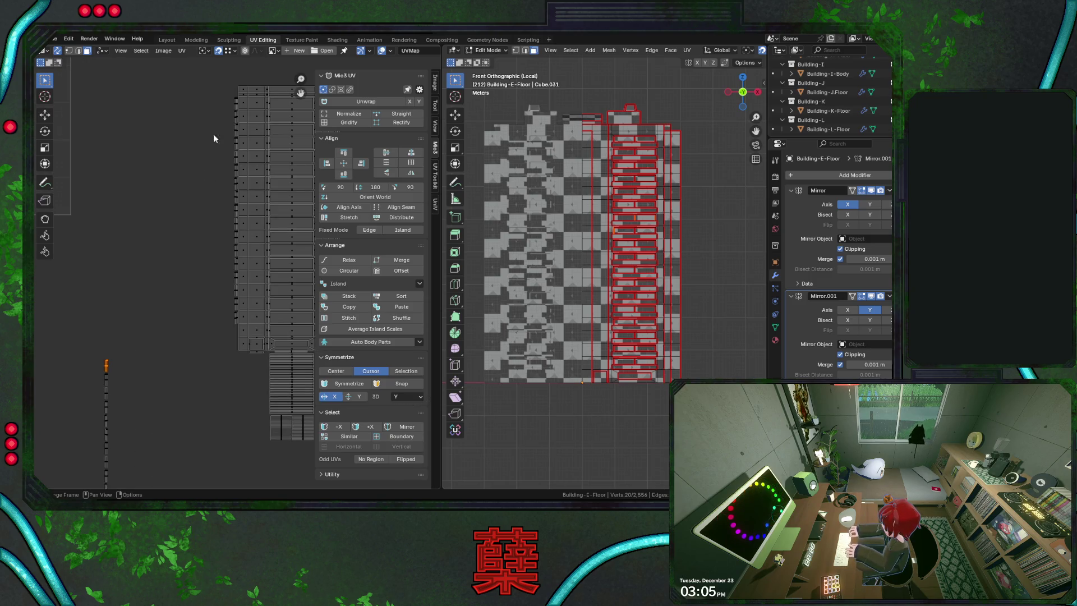
Box-select the column of main islands and shift the pillar UV strip left along X
left_click_drag(225, 96, 239, 107)
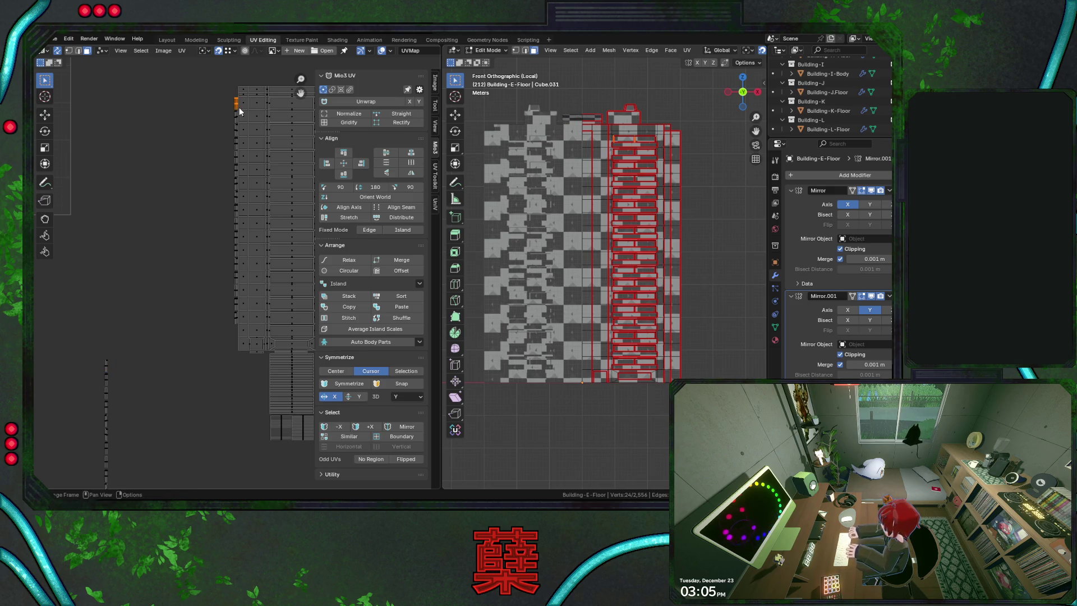
scroll(670, 192, "up", 4)
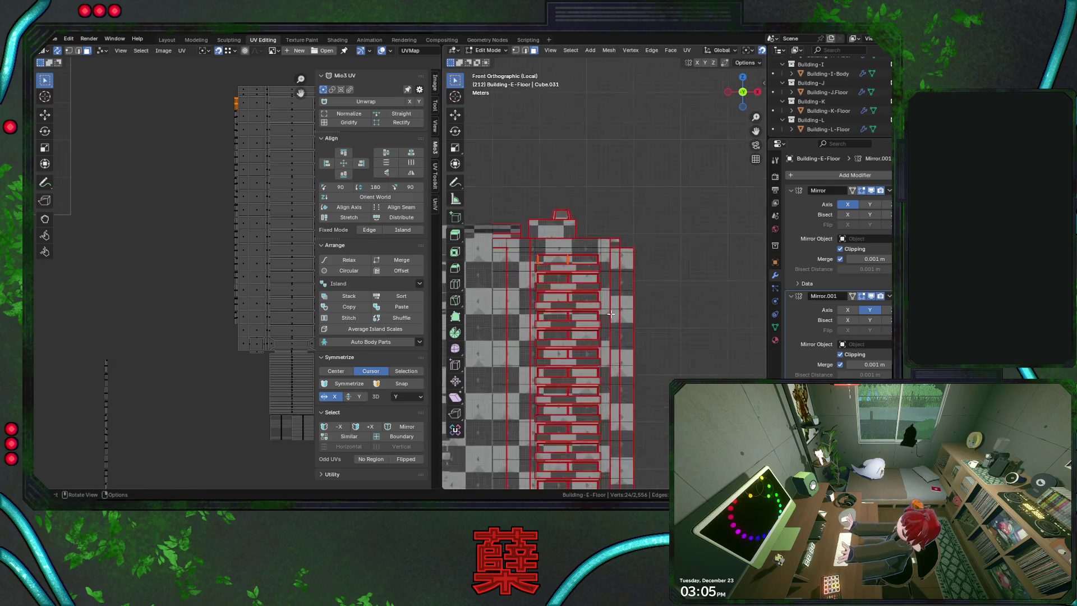
scroll(586, 278, "up", 2)
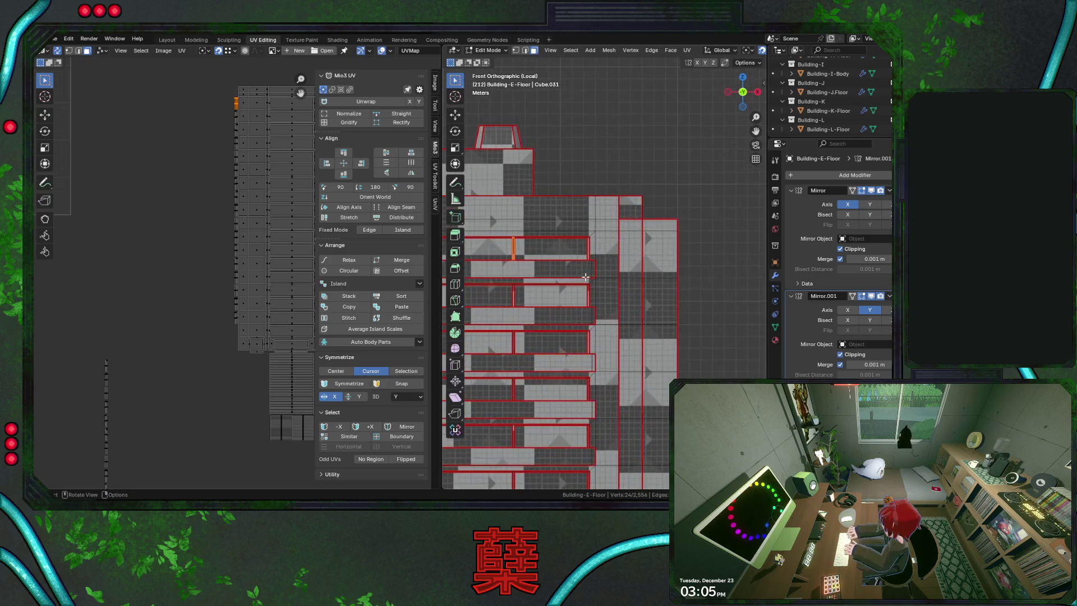
scroll(587, 279, "up", 2)
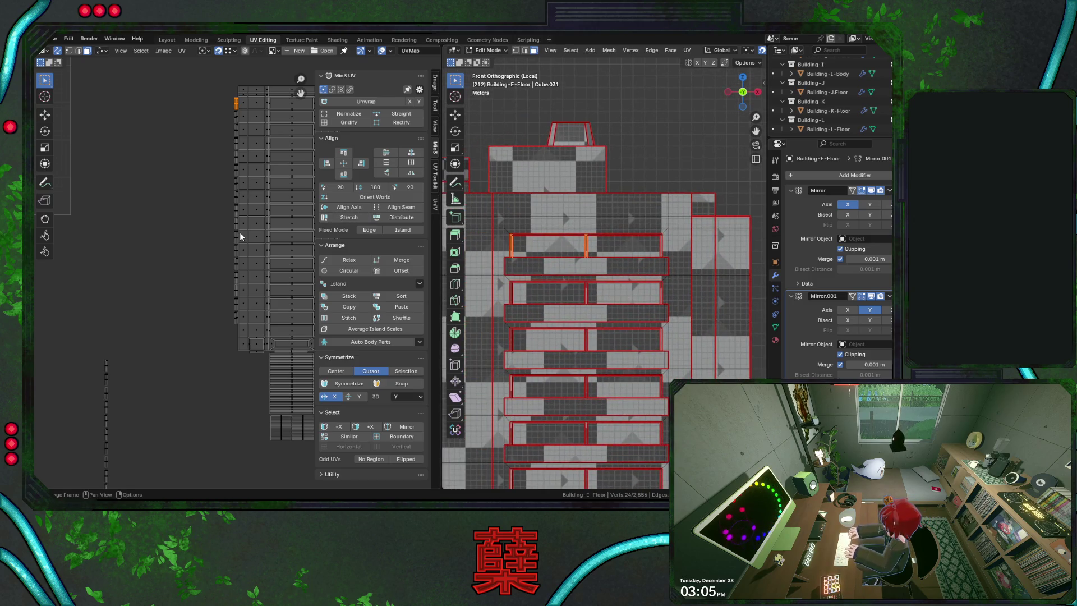
left_click_drag(216, 92, 237, 348)
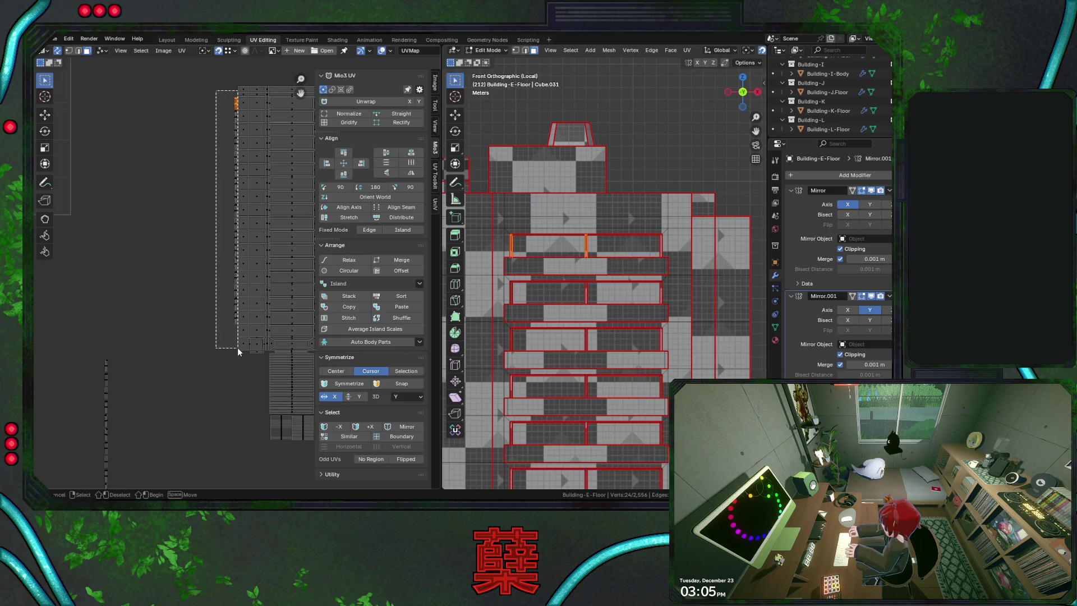
key("g")
key("x")
left_click(108, 358)
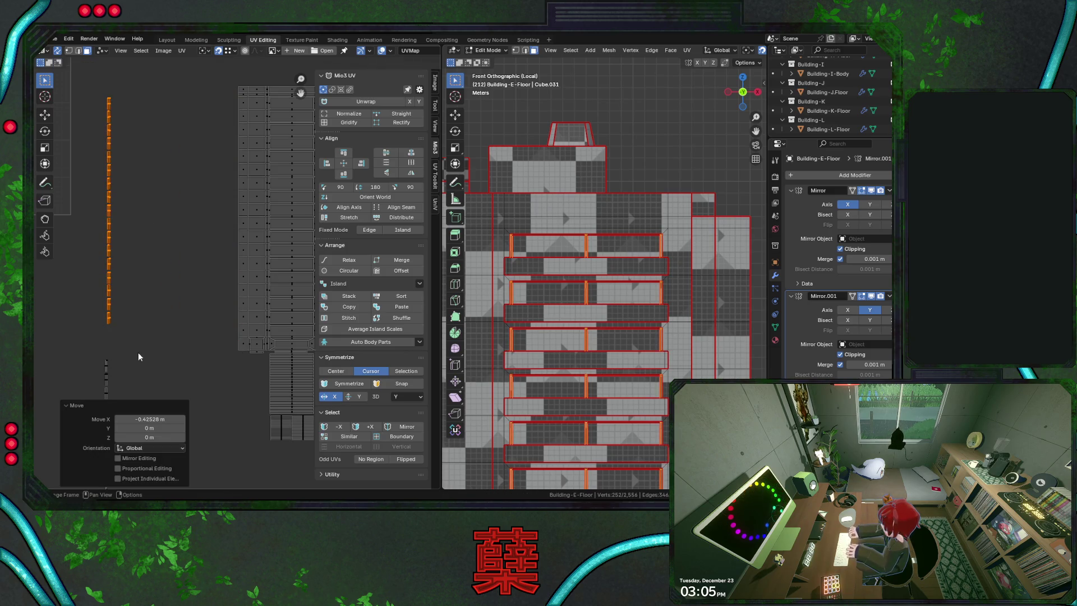
Zoom out to frame the layout and box-select the whole column of pillar islands
mouse_move(101, 93)
left_mouse_down()
mouse_move(123, 105)
mouse_move(118, 123)
left_mouse_up()
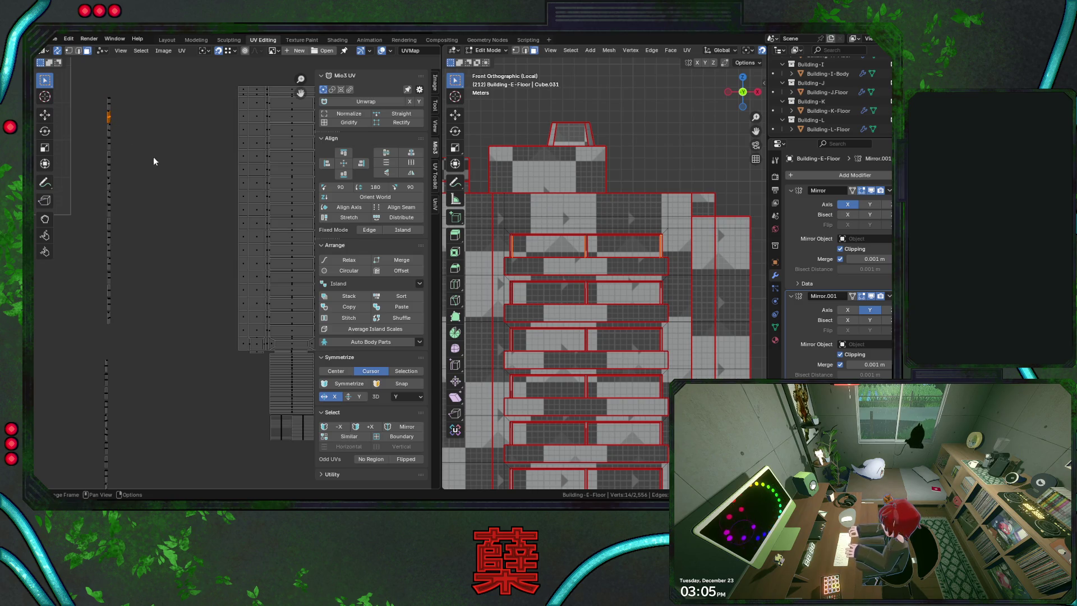
scroll(154, 156, "down", 2)
scroll(167, 205, "down", 2)
middle_click_drag(167, 206, 206, 144)
scroll(198, 145, "up", 2)
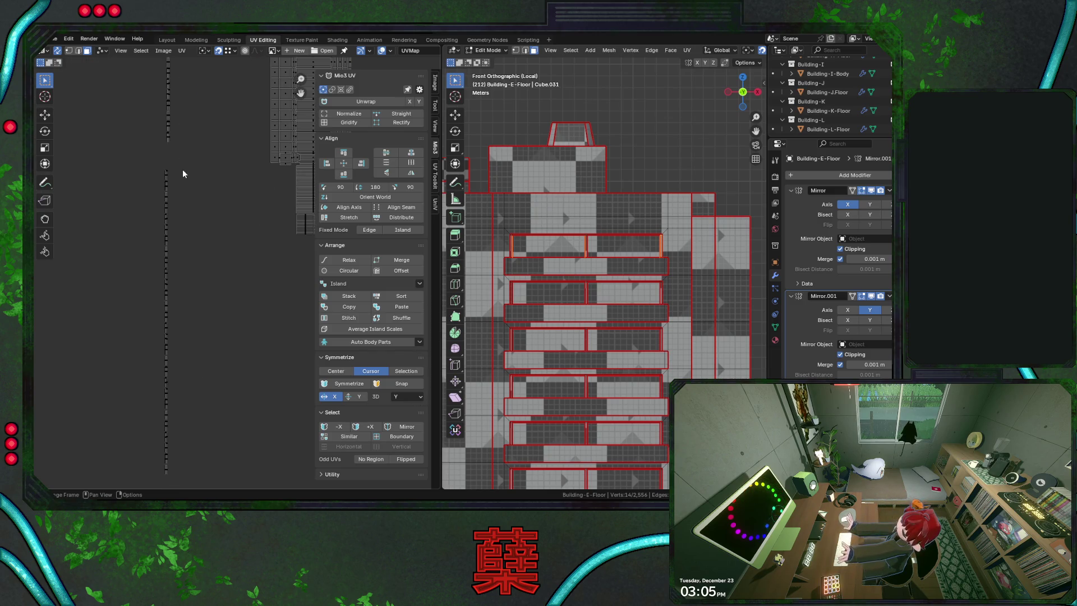
scroll(183, 171, "down", 1)
scroll(182, 171, "down", 1)
left_click_drag(173, 61, 232, 414)
Run Mio3 UV Island > Grid Sort on the pillar islands and adjust Wrap Count, then frame the building in 3D
left_click(422, 283)
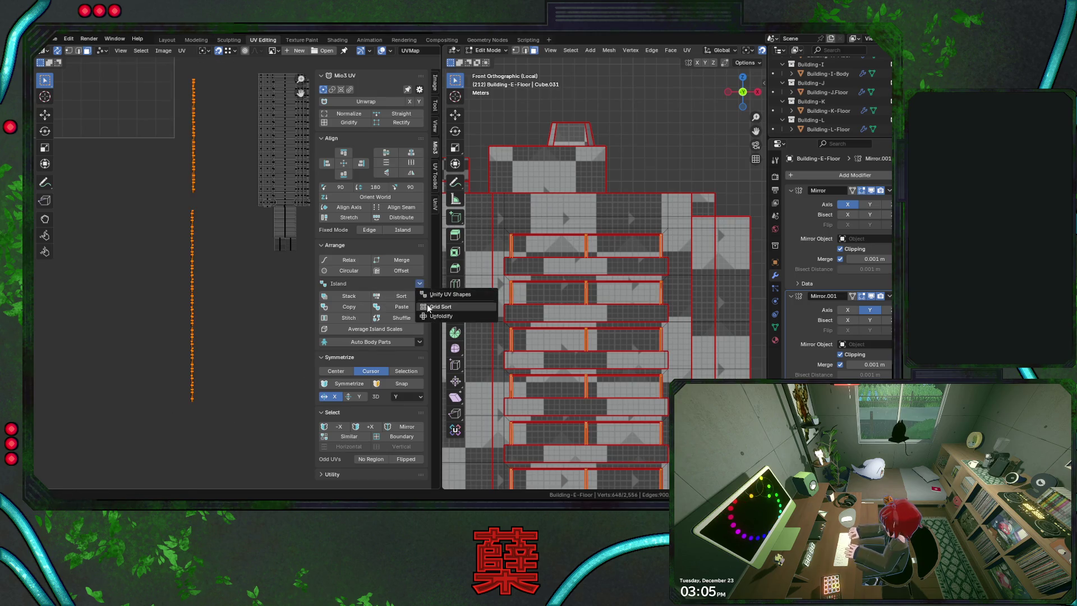
left_click(442, 301)
left_click_drag(156, 458, 179, 458)
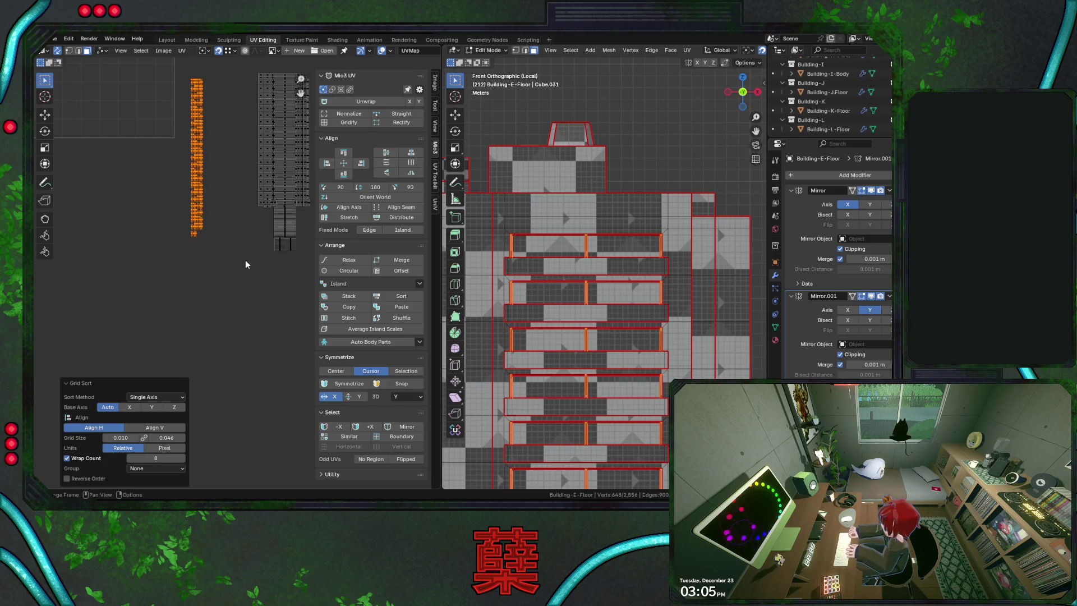
mouse_move(559, 252)
middle_mouse_down()
mouse_move(546, 278)
mouse_move(614, 241)
mouse_move(582, 227)
mouse_move(616, 283)
mouse_move(552, 288)
mouse_move(617, 299)
mouse_move(625, 319)
middle_mouse_up()
key("KP_Decimal")
scroll(614, 241, "up", 3)
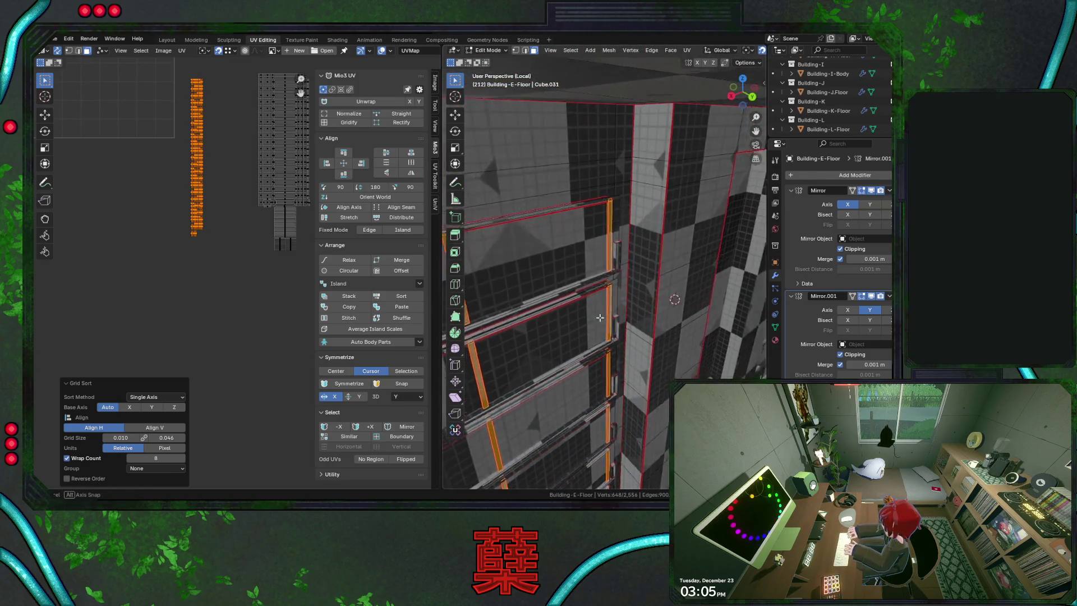
middle_click_drag(625, 318, 661, 311)
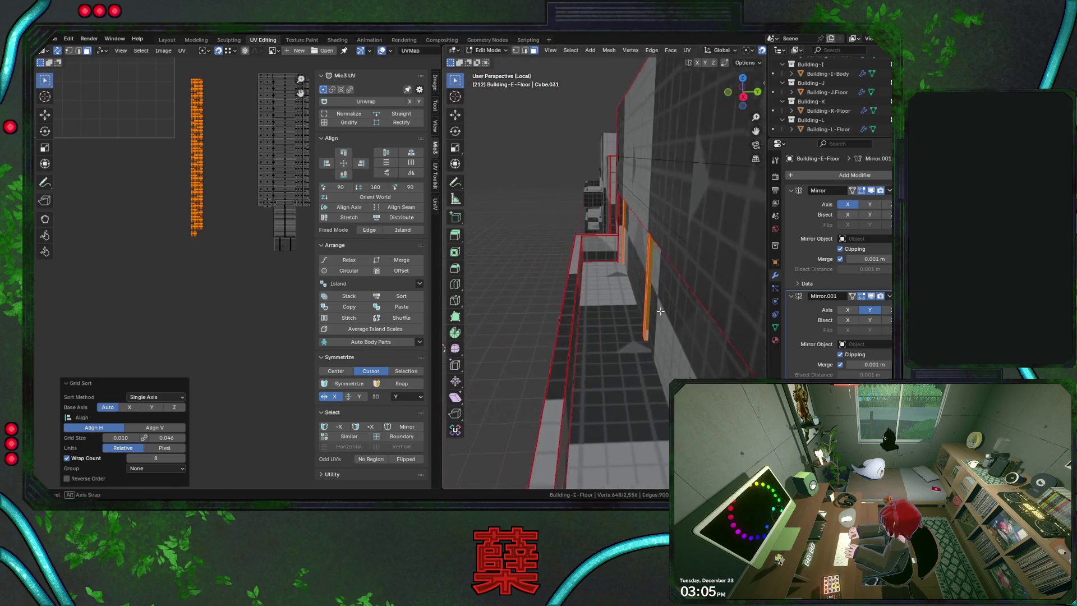
key("g")
key("y")
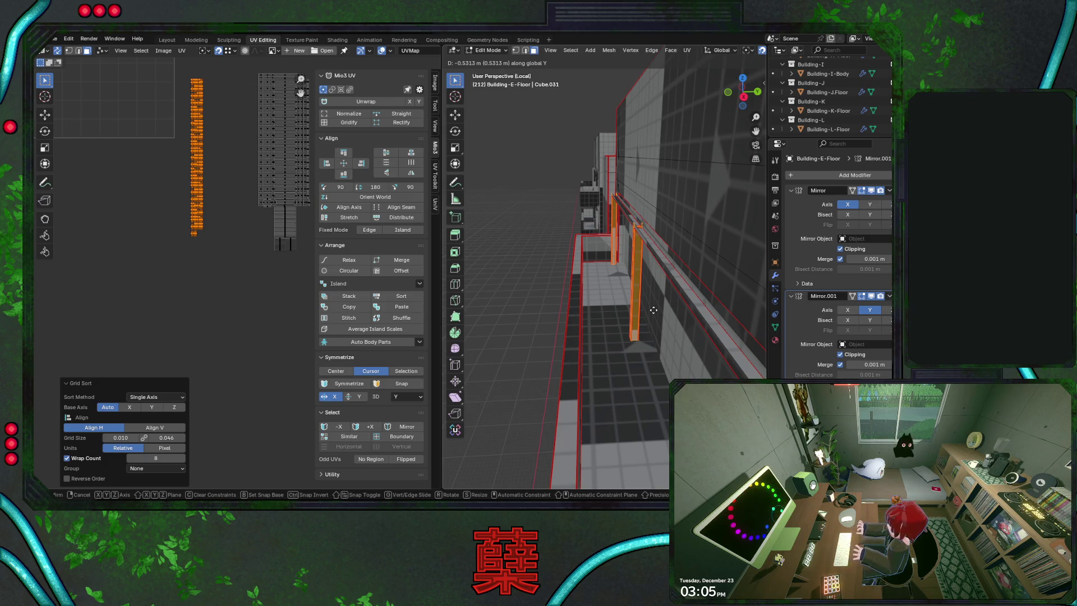
left_click(654, 310)
mouse_move(653, 311)
middle_mouse_down()
mouse_move(668, 302)
mouse_move(561, 289)
mouse_move(617, 282)
middle_mouse_up()
key("shift+z")
scroll(668, 302, "down", 5)
key("shift+z")
key("shift+z")
key("g")
key("y")
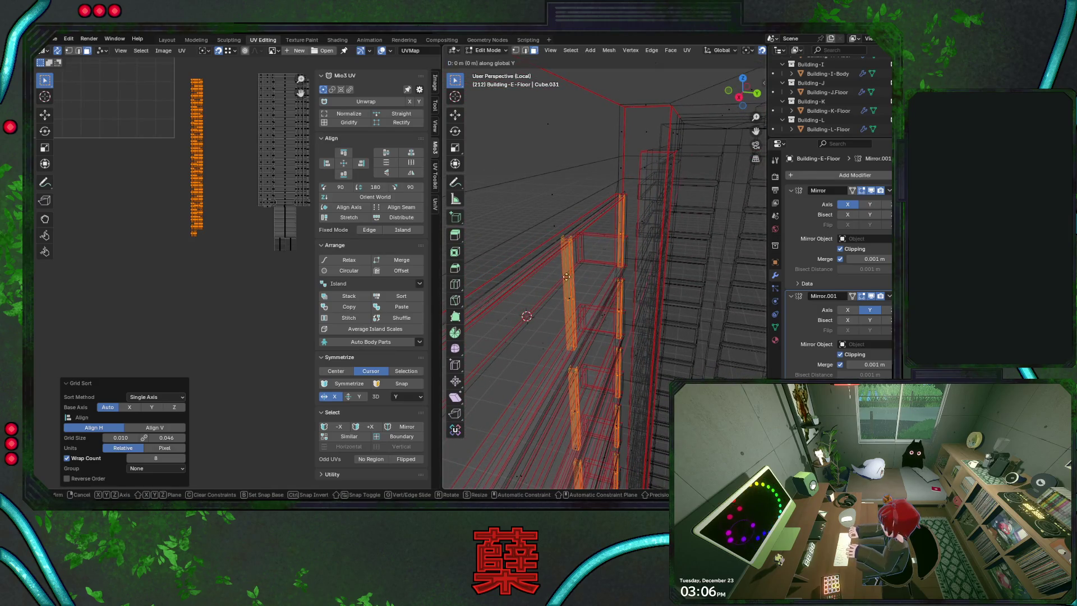
left_click(519, 264)
key("shift+z")
mouse_move(518, 264)
middle_mouse_down()
mouse_move(744, 304)
mouse_move(644, 329)
mouse_move(655, 307)
mouse_move(606, 316)
middle_mouse_up()
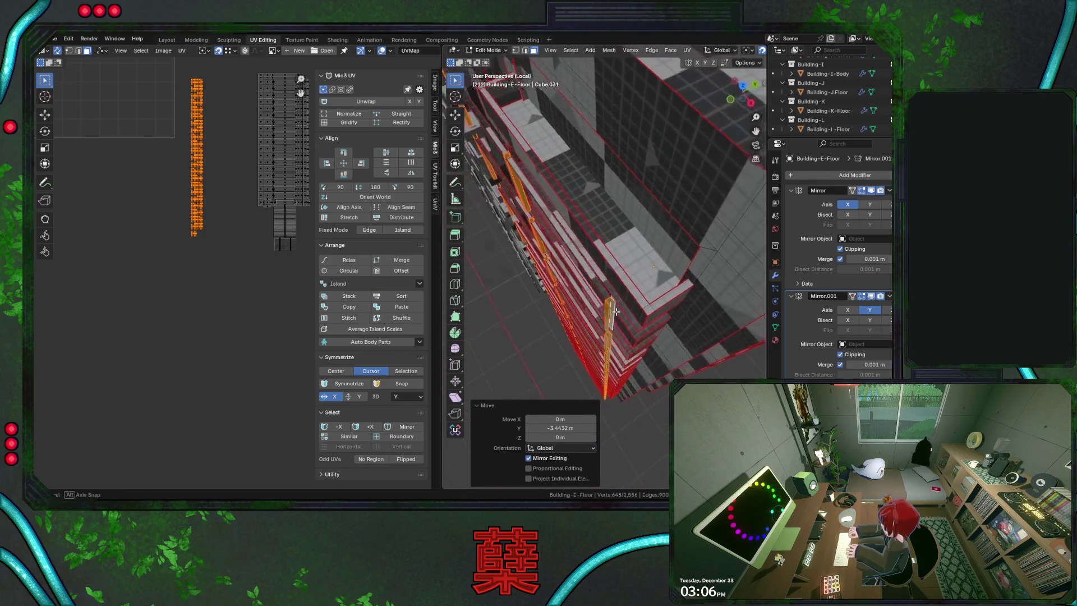
middle_click_drag(603, 314, 539, 278)
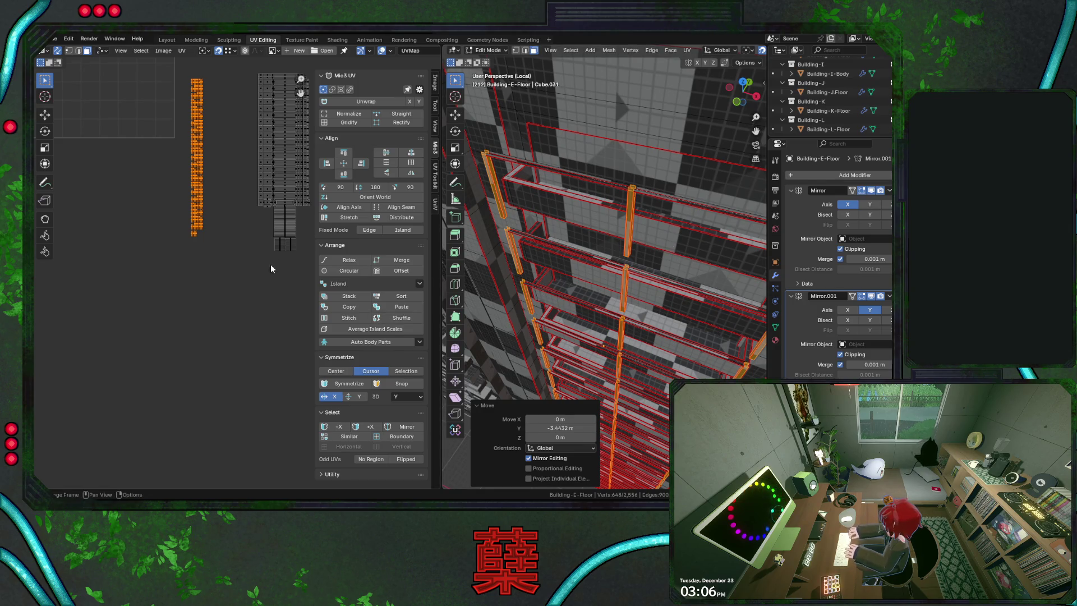
key("ctrl+z")
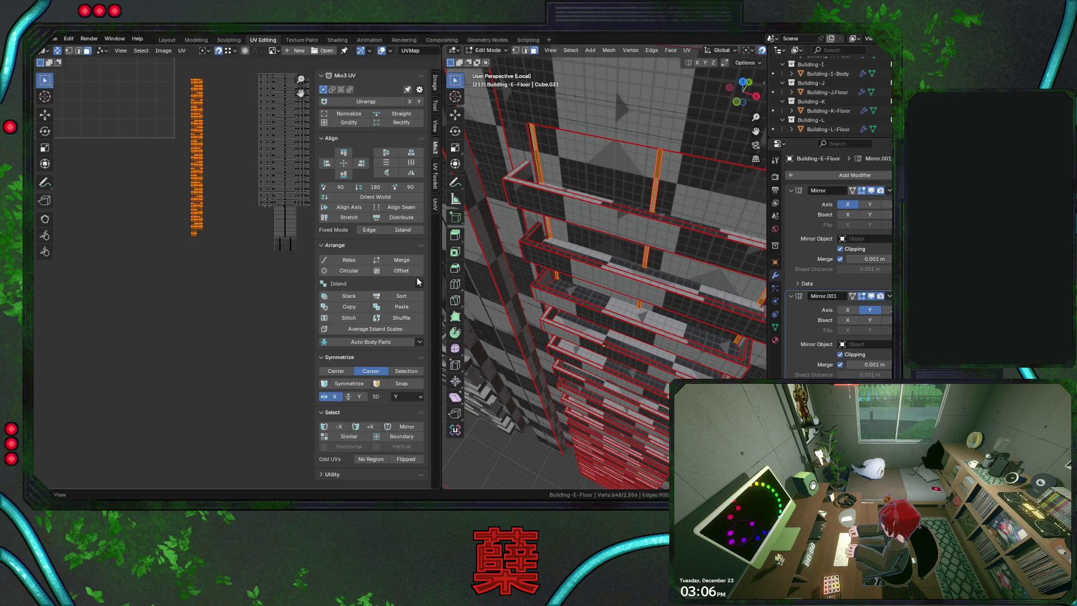
left_click(417, 294)
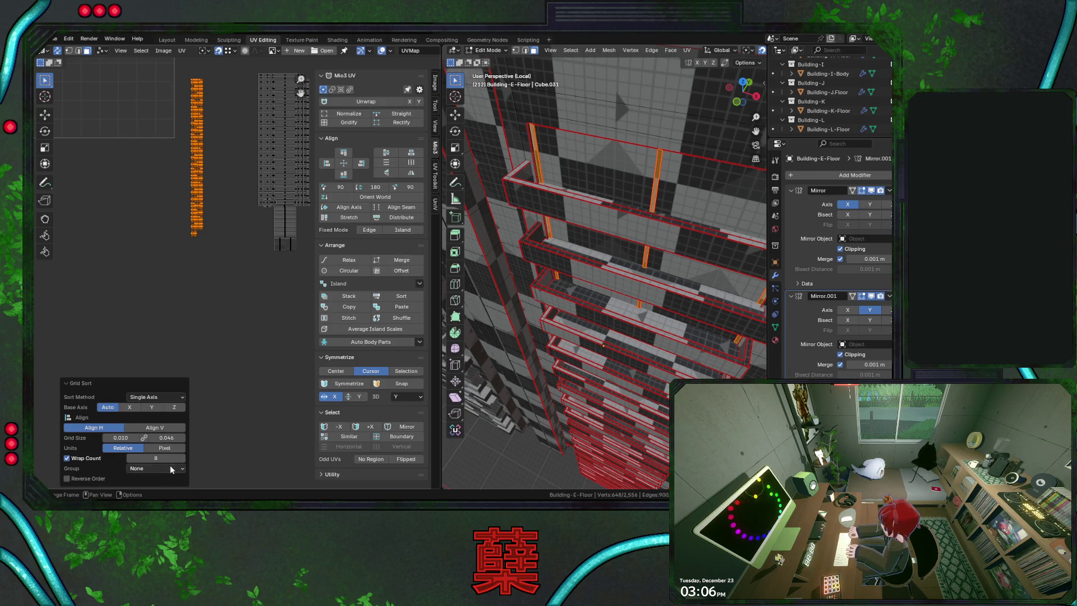
scroll(156, 457, "up", 2, "ctrl")
Set Grid Sort Wrap Count to 10, toggle X-ray and select the whole pillar island column with Ctrl+L
middle_click_drag(191, 90, 191, 186)
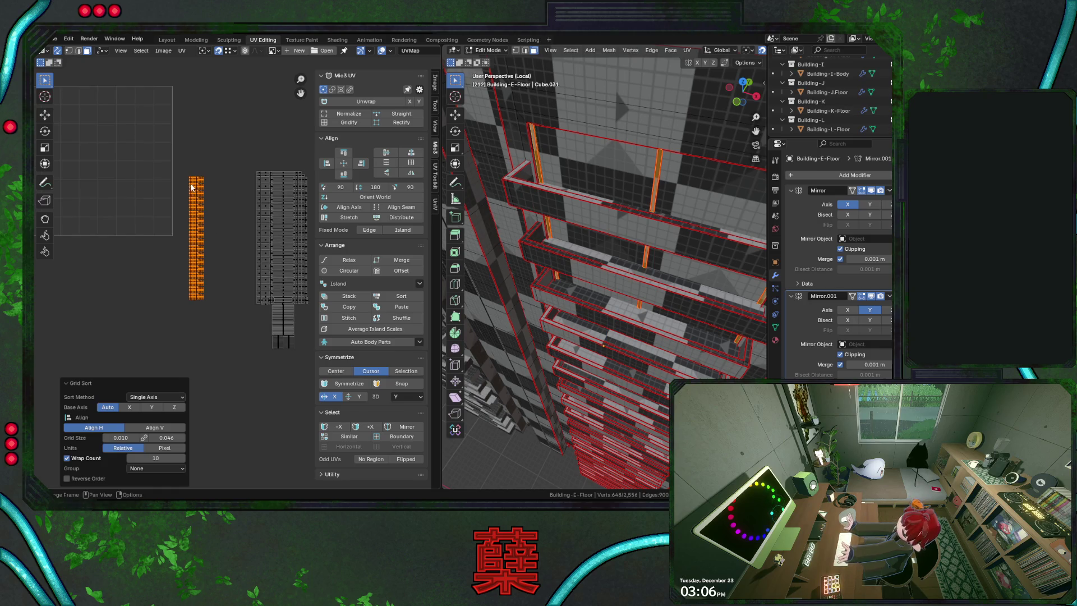
scroll(192, 187, "up", 1)
scroll(198, 189, "up", 1)
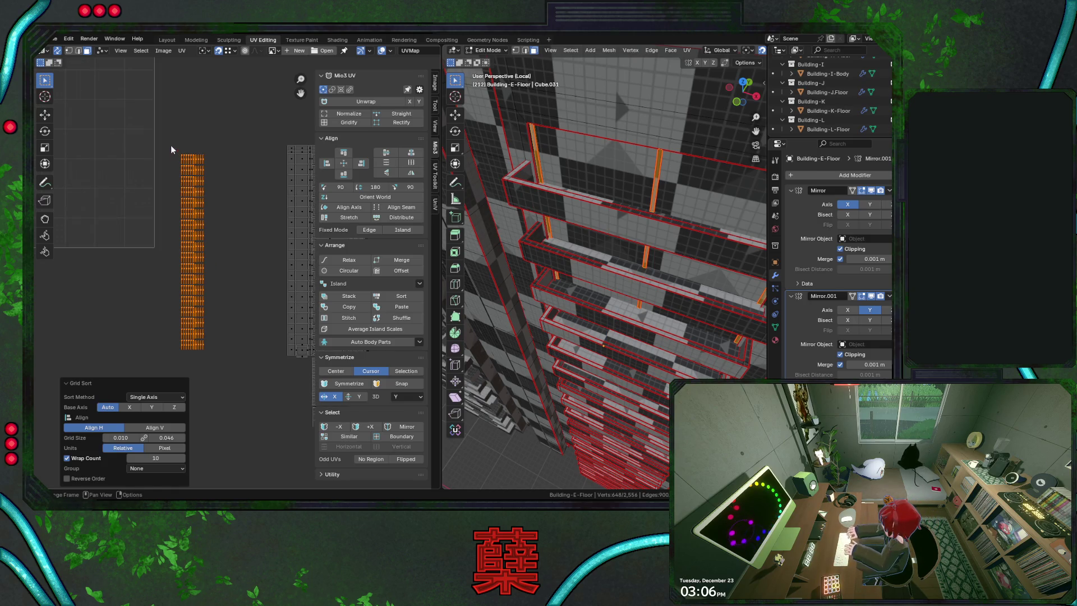
left_click_drag(173, 149, 221, 164)
mouse_move(640, 244)
middle_mouse_down()
mouse_move(670, 257)
mouse_move(671, 218)
middle_mouse_up()
key("shift+z")
left_click_drag(180, 167, 223, 172)
key("ctrl+l")
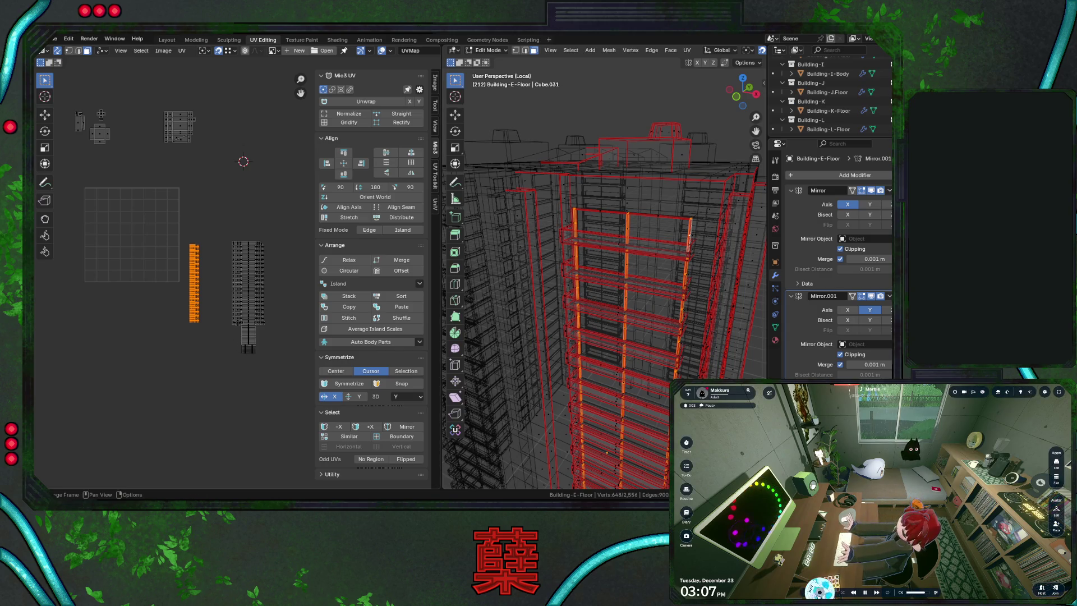
left_click(760, 493)
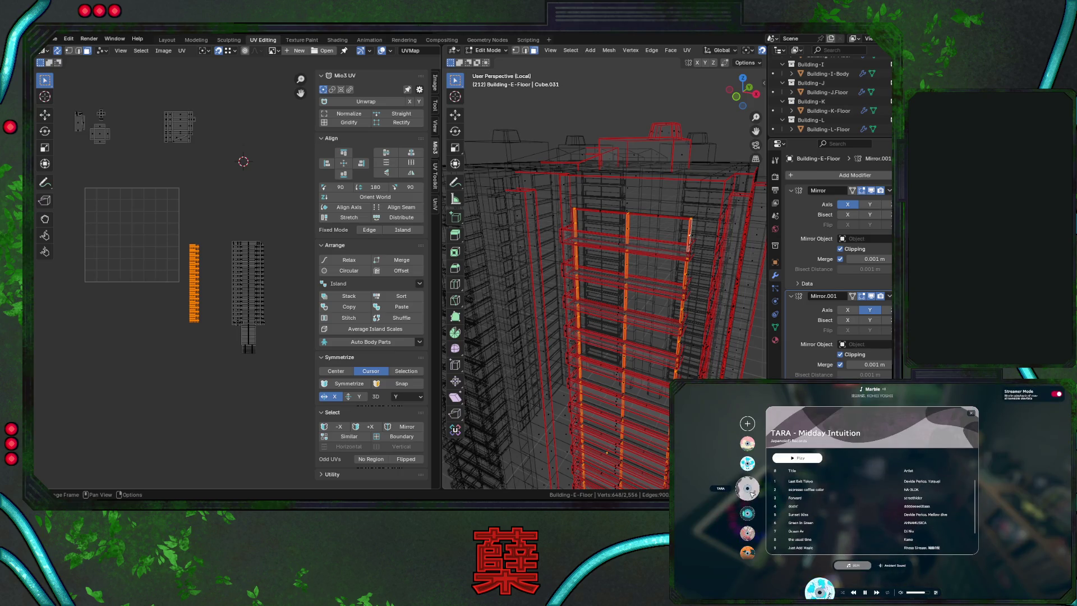
scroll(761, 495, "down", 1)
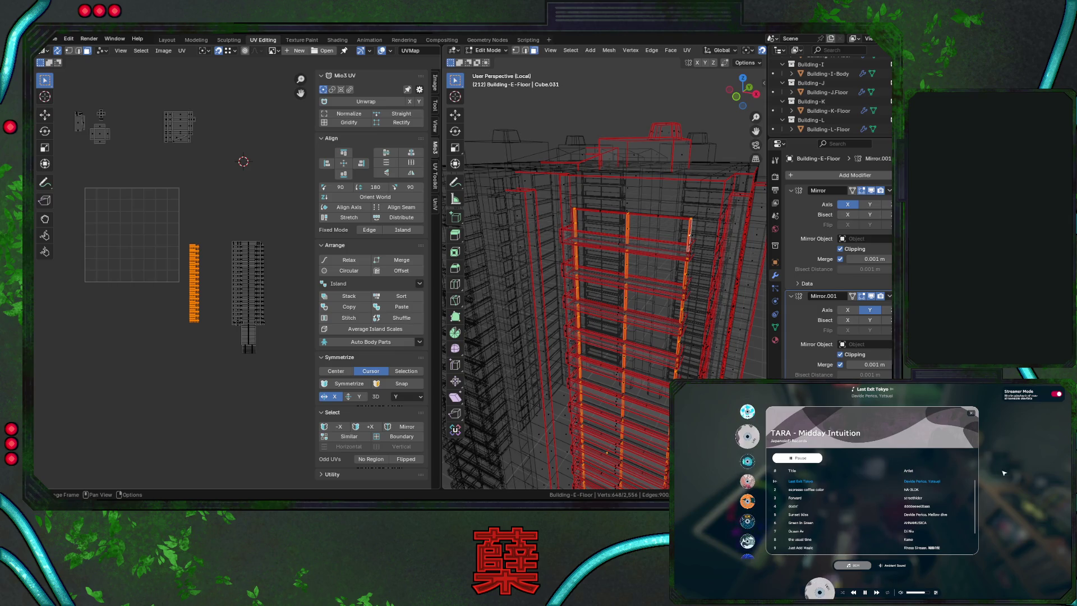
left_click(972, 413)
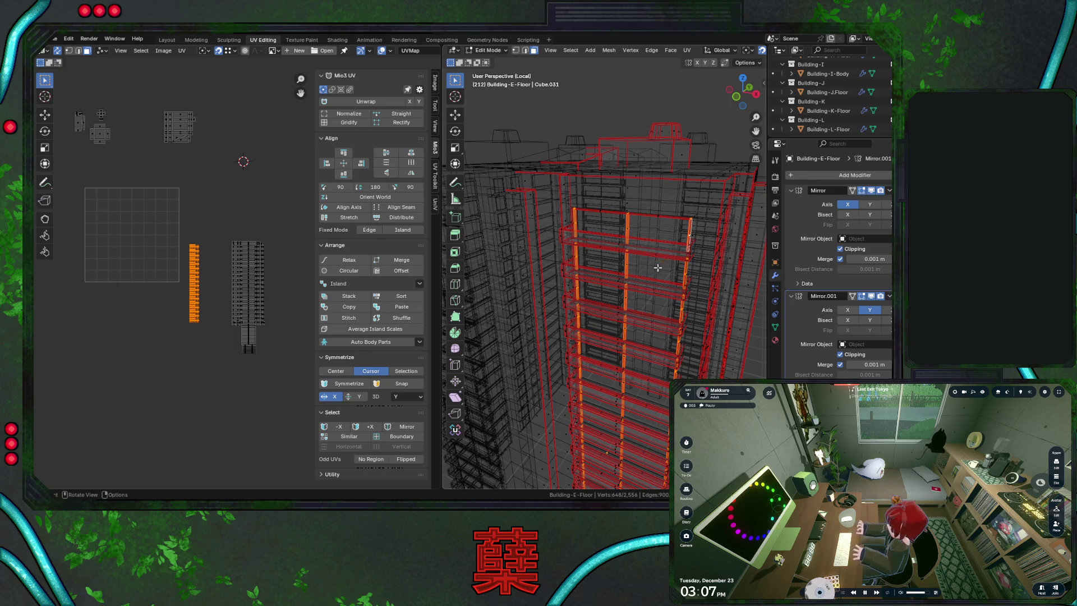
Save City.blend and move the pillar islands onto the grey trim islands
middle_click_drag(540, 228, 482, 255)
key("ctrl+s")
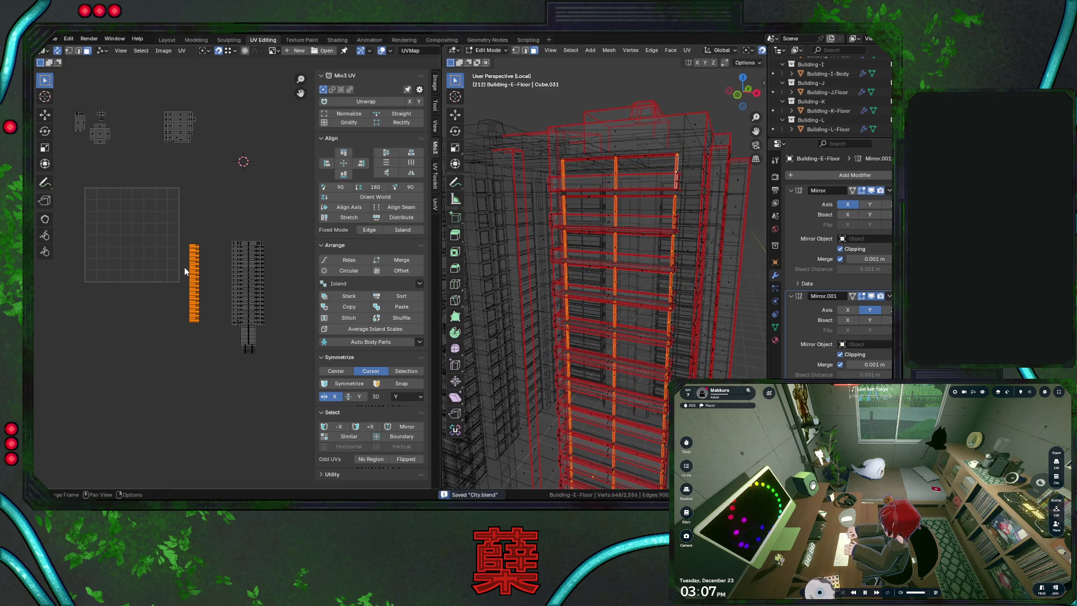
scroll(205, 263, "up", 3)
scroll(196, 257, "up", 3)
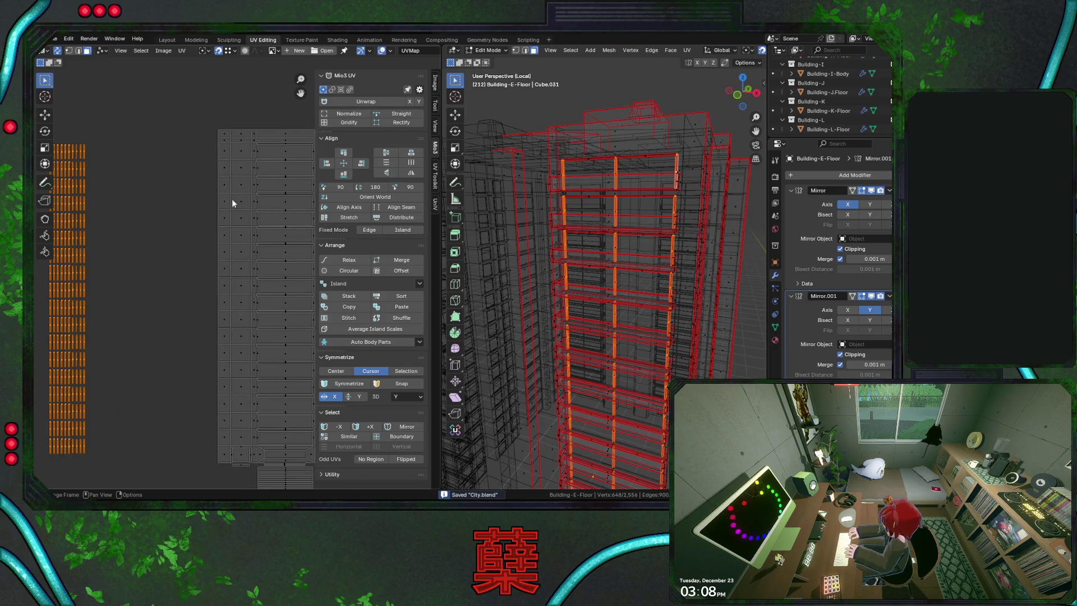
key("g")
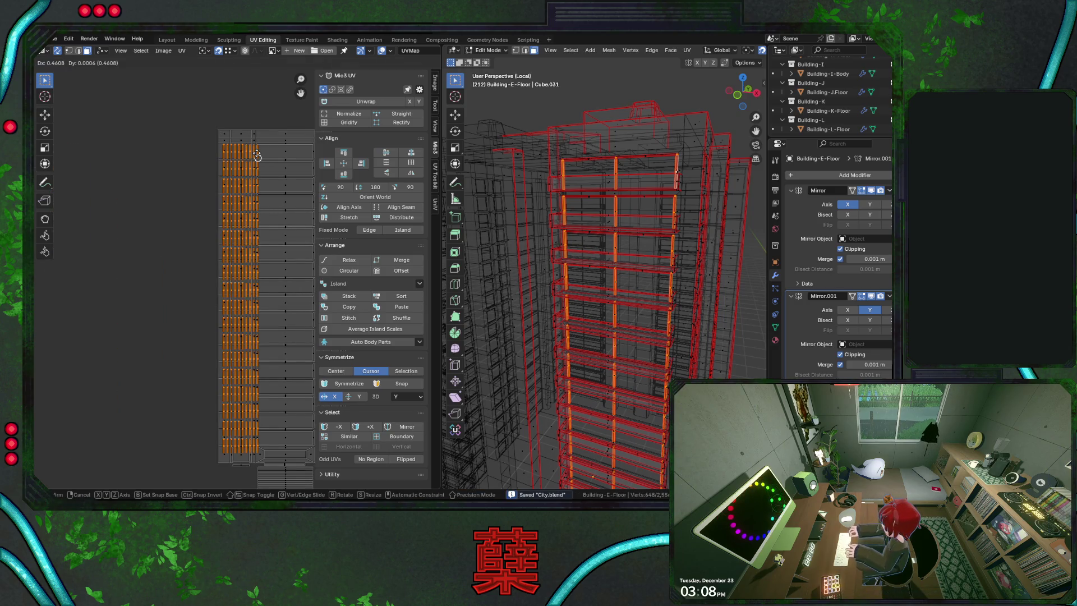
left_click(257, 156)
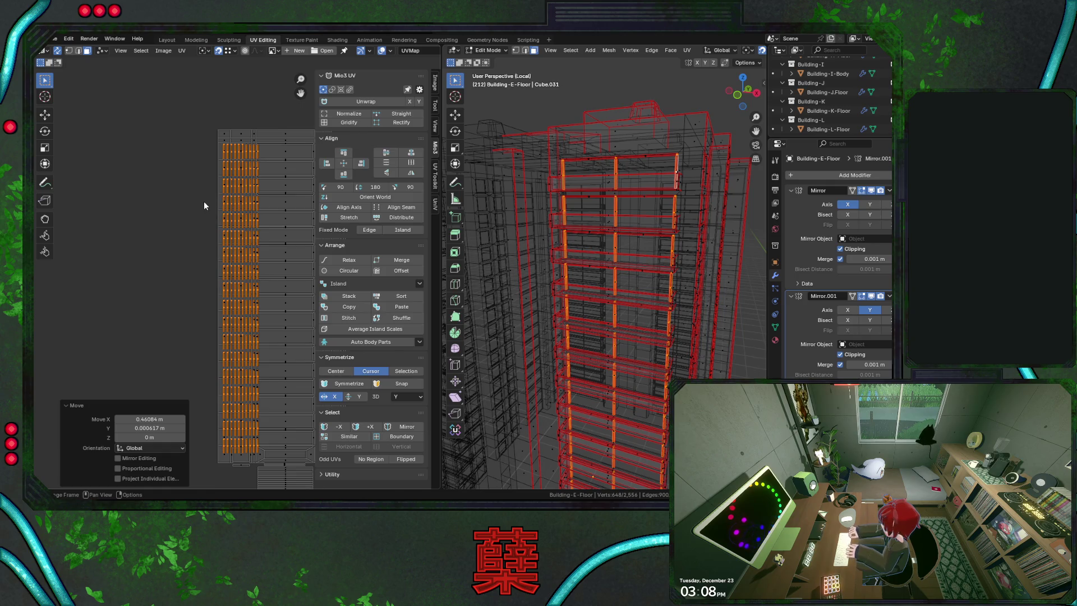
Nudge the pillar islands left along X, then shift them back right over the trims
key("g")
key("x")
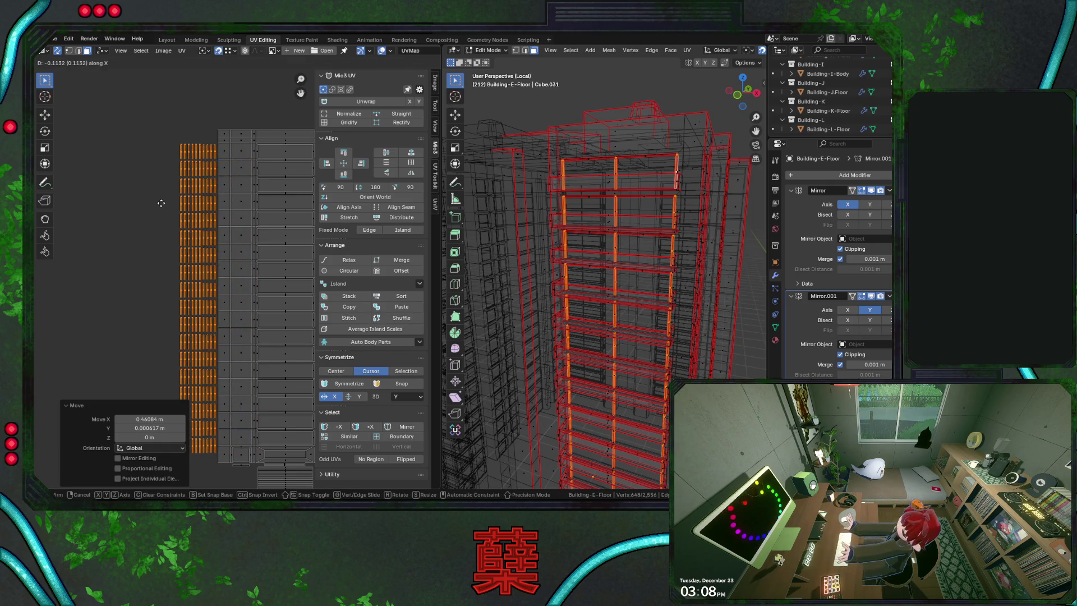
left_click(161, 203)
scroll(261, 185, "up", 1)
scroll(253, 197, "up", 1)
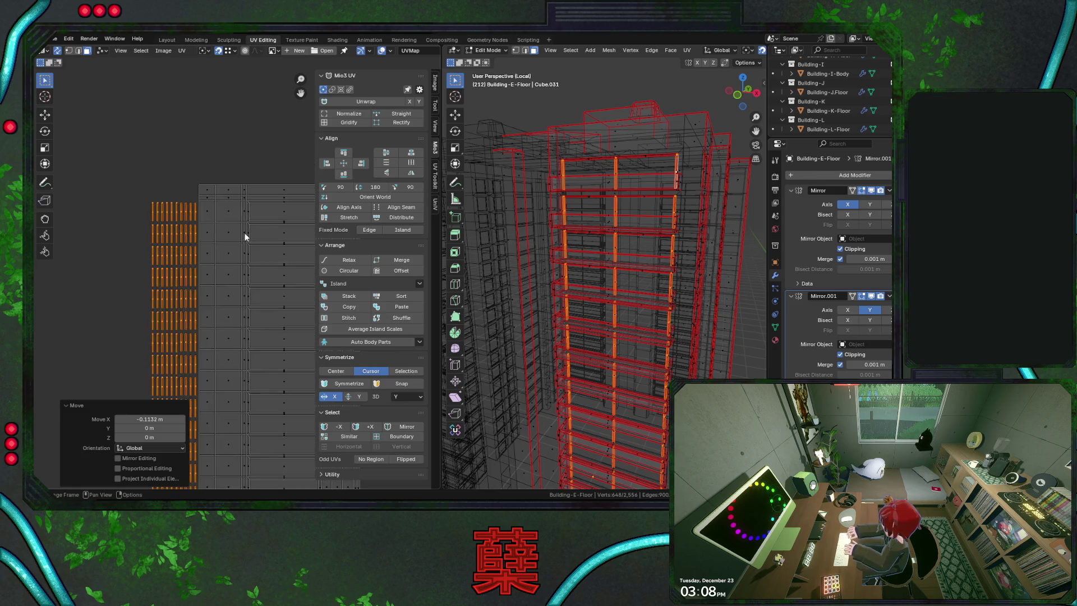
scroll(248, 208, "up", 1)
key("g")
left_click(250, 184)
scroll(253, 210, "up", 2)
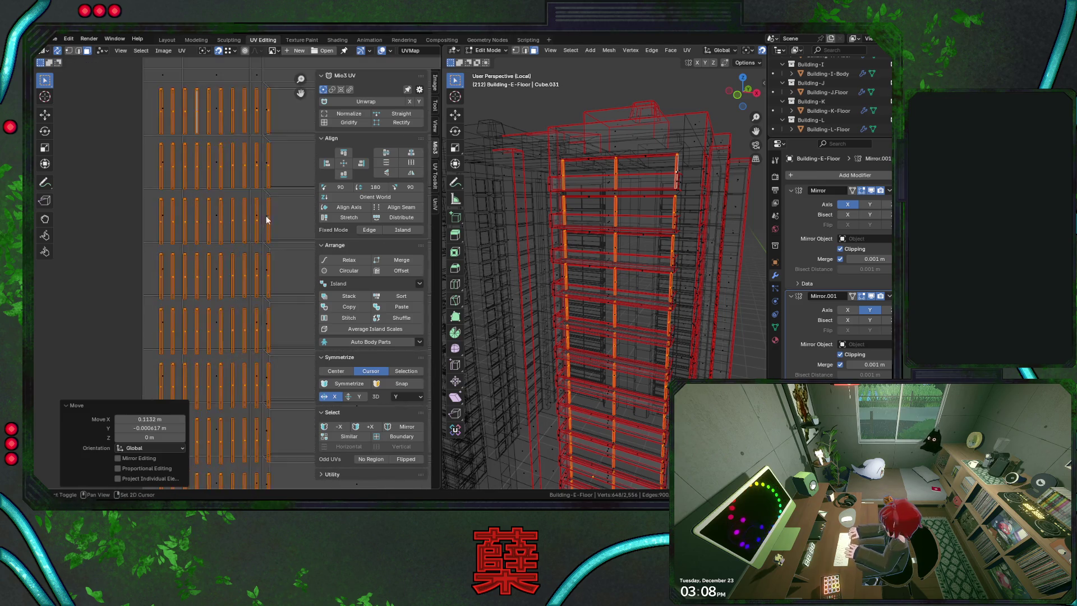
scroll(235, 273, "up", 1)
scroll(247, 249, "up", 1)
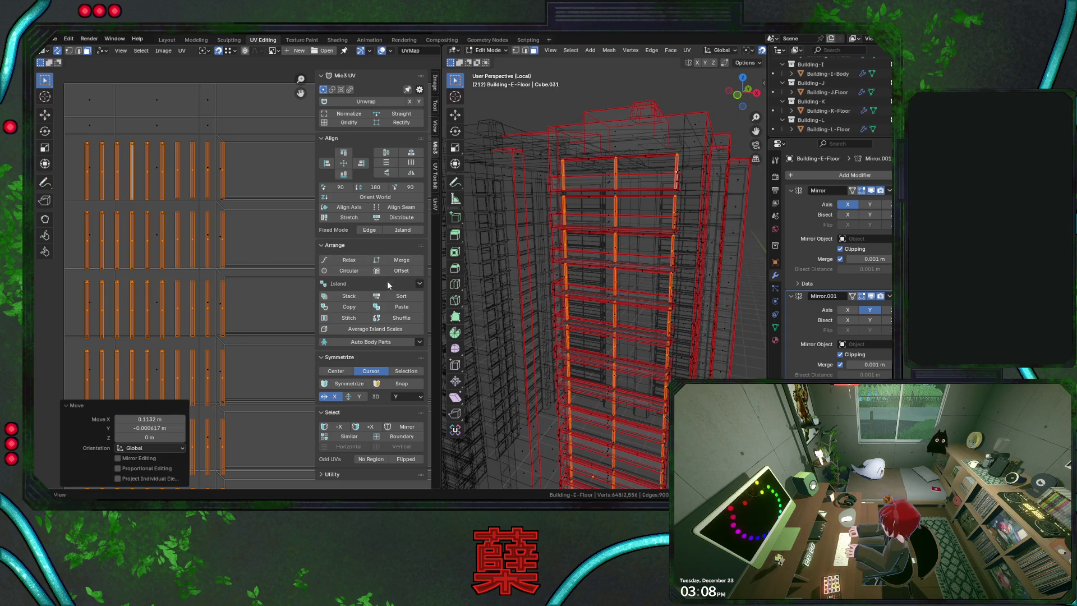
Rerun Grid Sort and lower its Grid Size spacing from 0.045 to 0.044
left_click(421, 283)
left_click(430, 306)
left_click_drag(161, 437, 152, 442)
scroll(239, 236, "up", 2)
scroll(239, 236, "up", 1)
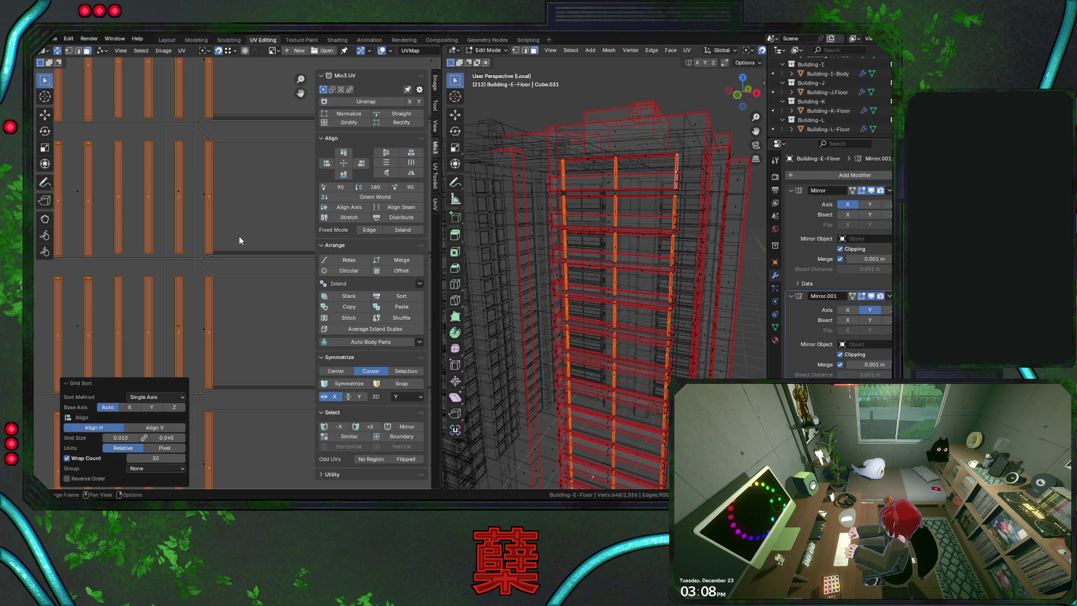
scroll(258, 353, "up", 1)
scroll(259, 336, "up", 1)
scroll(258, 337, "up", 1)
scroll(258, 333, "up", 1)
scroll(259, 333, "down", 3)
scroll(259, 332, "down", 1)
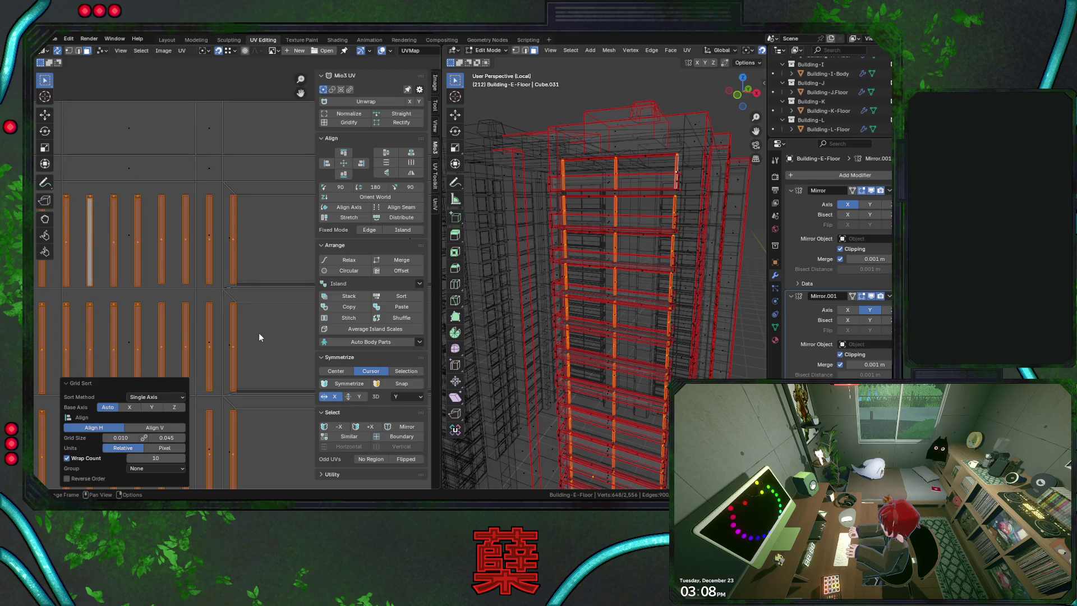
scroll(253, 270, "down", 1)
scroll(247, 224, "up", 3)
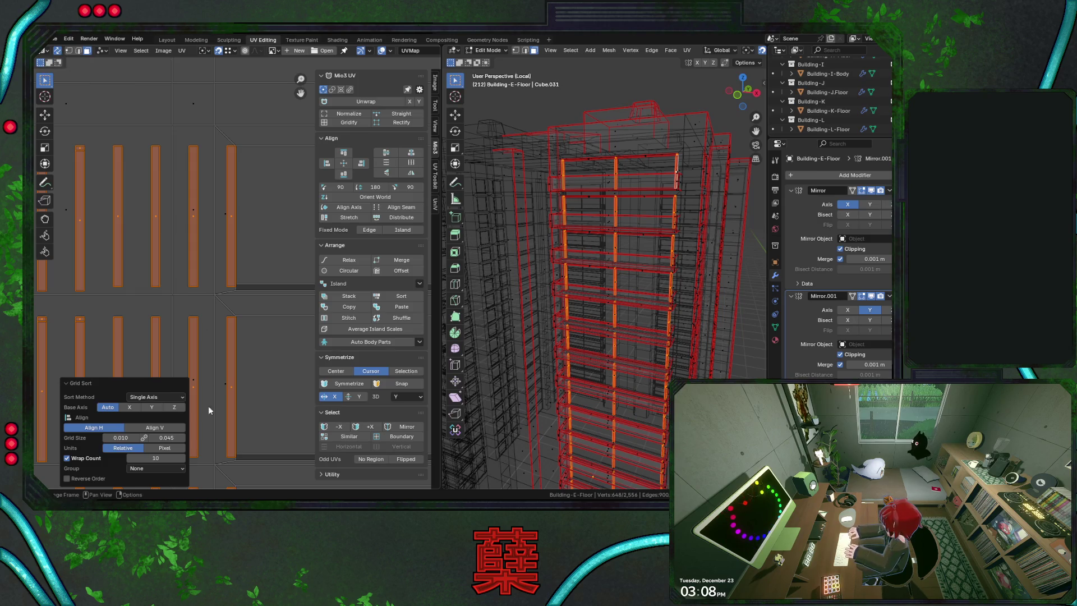
left_click(153, 441)
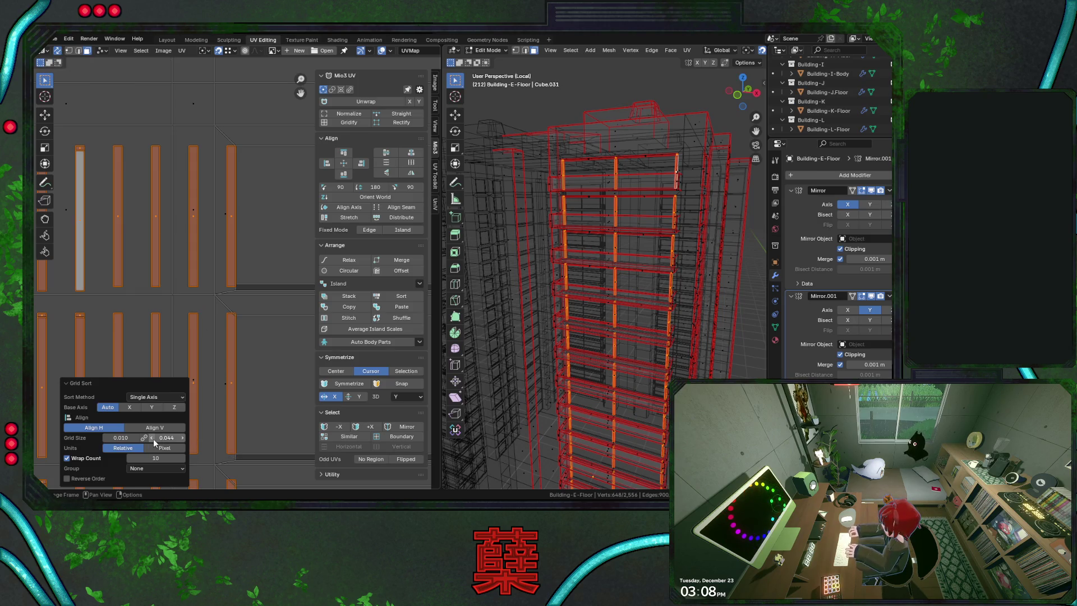
scroll(242, 182, "down", 1)
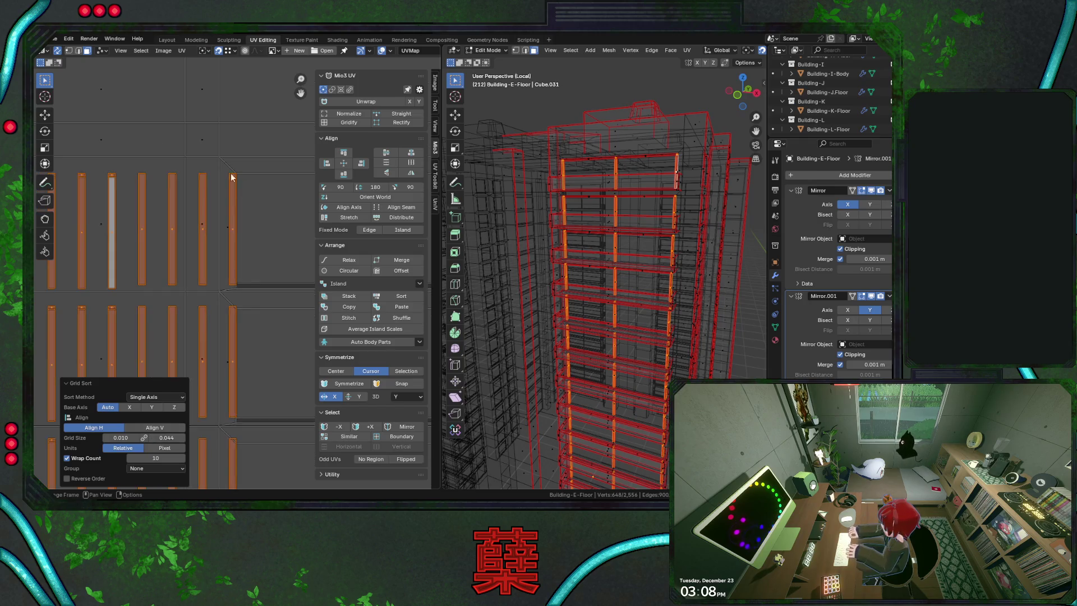
left_click(234, 178)
Snap the 2D cursor to a strip corner vertex, enable UV sync selection and try resizing the islands
key("shift+s")
left_click(263, 242)
left_click(59, 52)
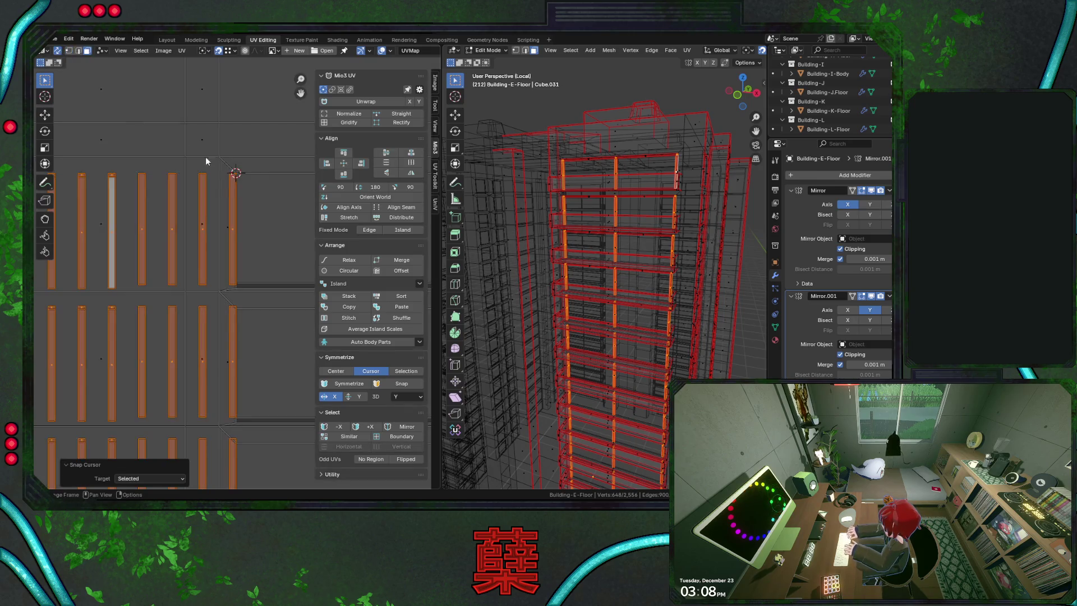
key("s")
left_click(241, 270)
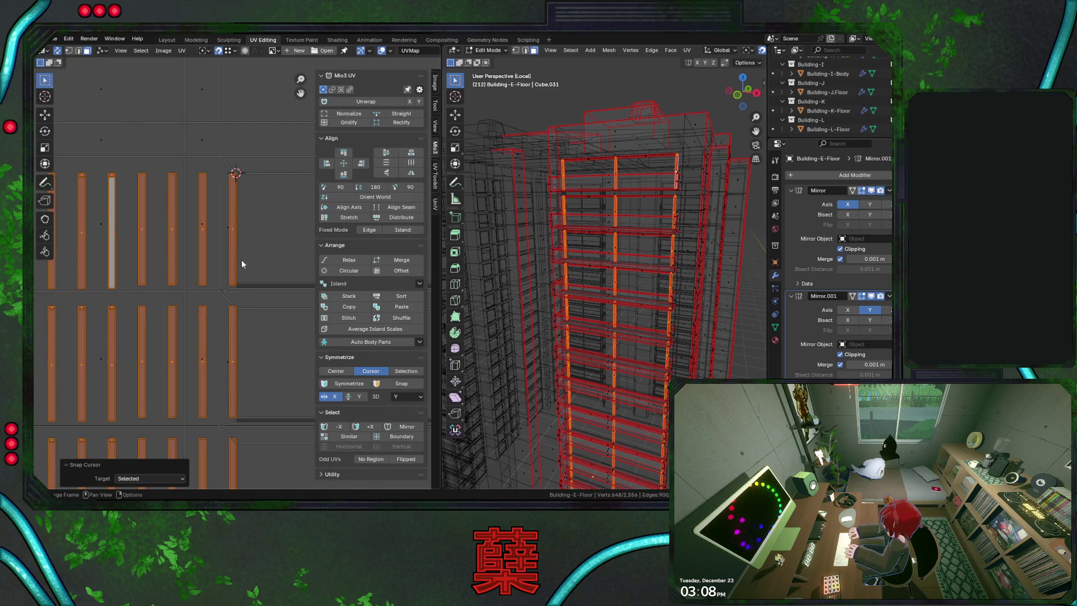
scroll(235, 192, "down", 1)
scroll(231, 234, "down", 1)
scroll(231, 233, "up", 1)
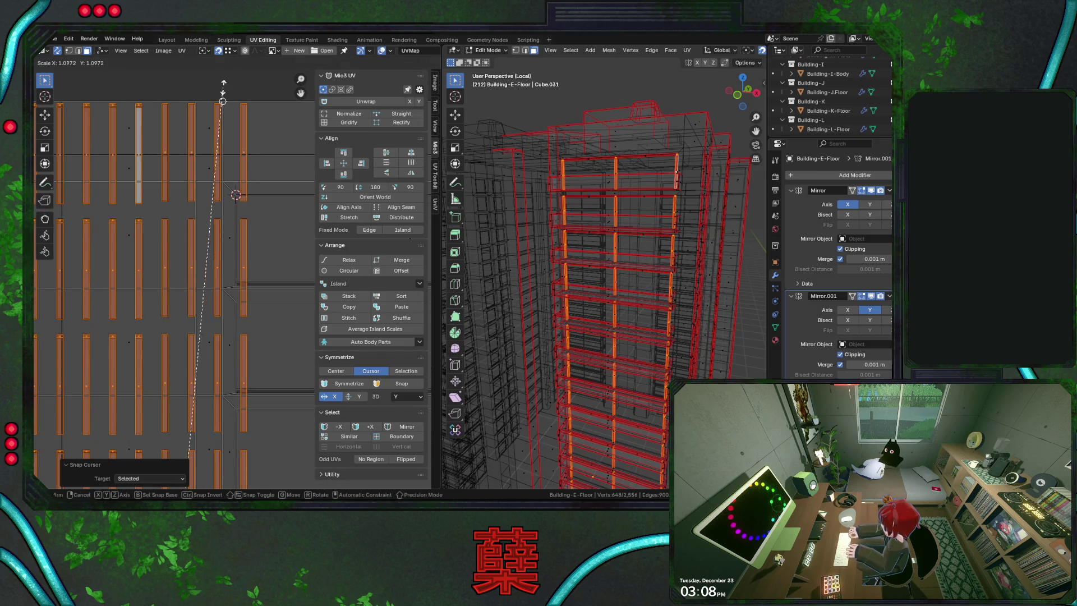
key("s")
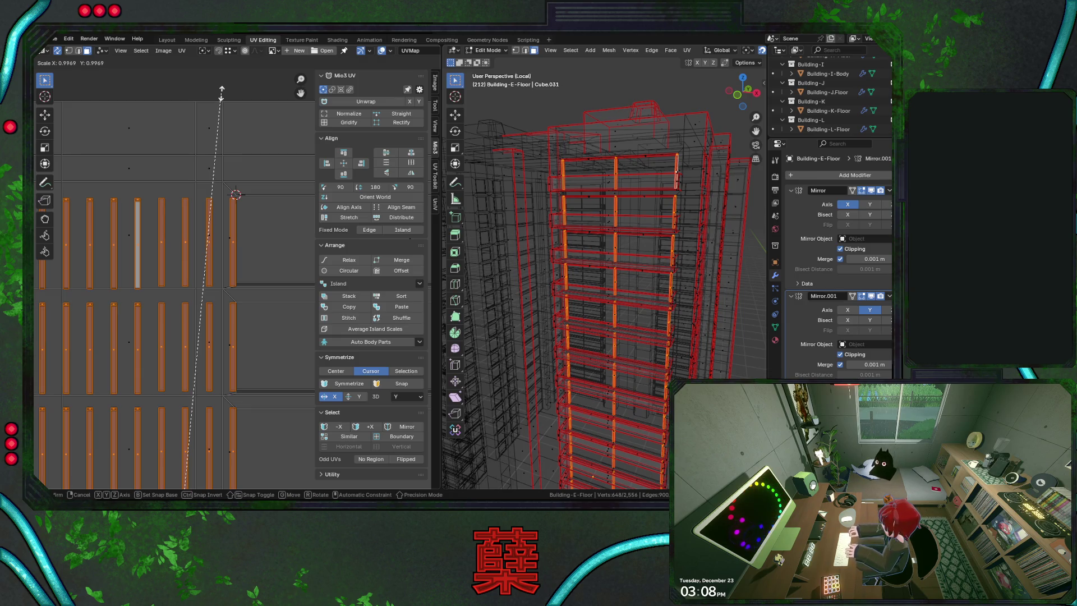
left_click(221, 90)
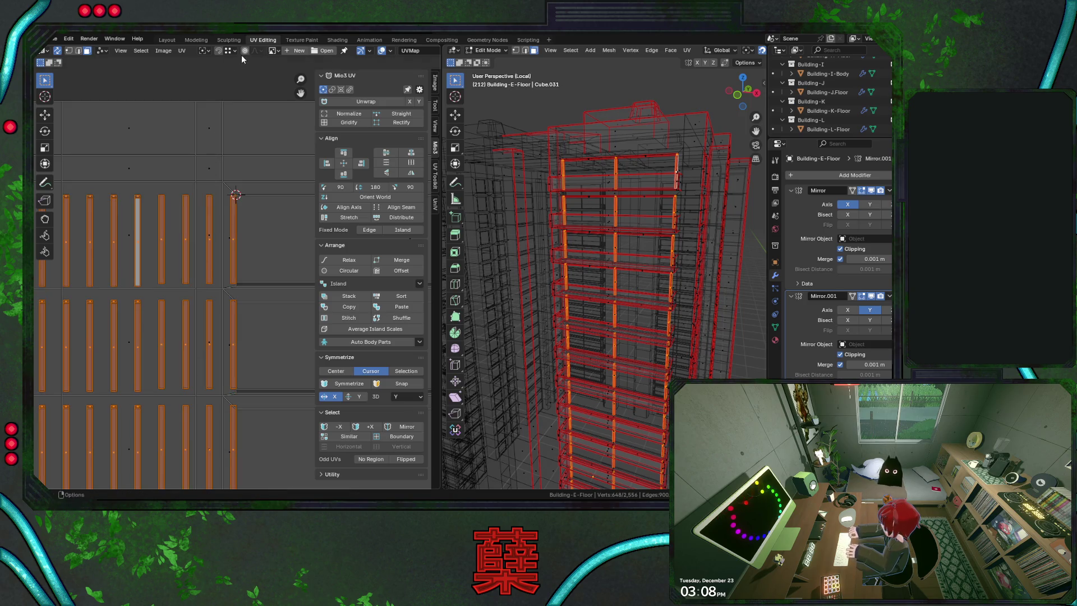
Set the pivot to 2D Cursor and scale all pillar islands up to about 1.029
left_click(210, 52)
left_click(229, 80)
key("s")
right_click(229, 79)
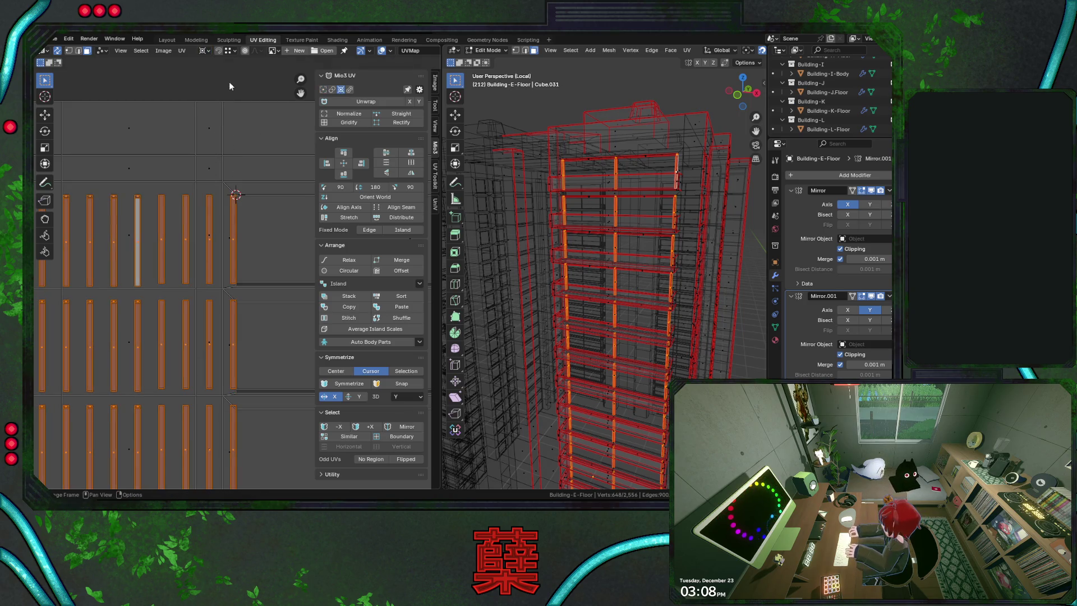
scroll(235, 287, "down", 1)
key("s")
right_click(236, 287)
scroll(235, 105, "up", 3)
scroll(239, 106, "down", 1)
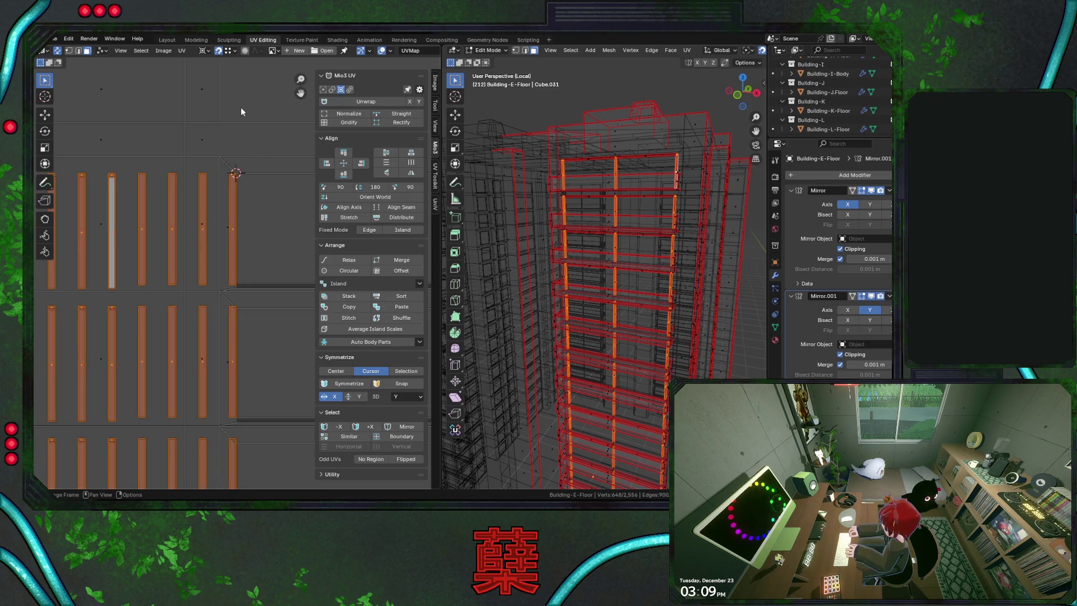
middle_click_drag(232, 108, 240, 87)
key("s")
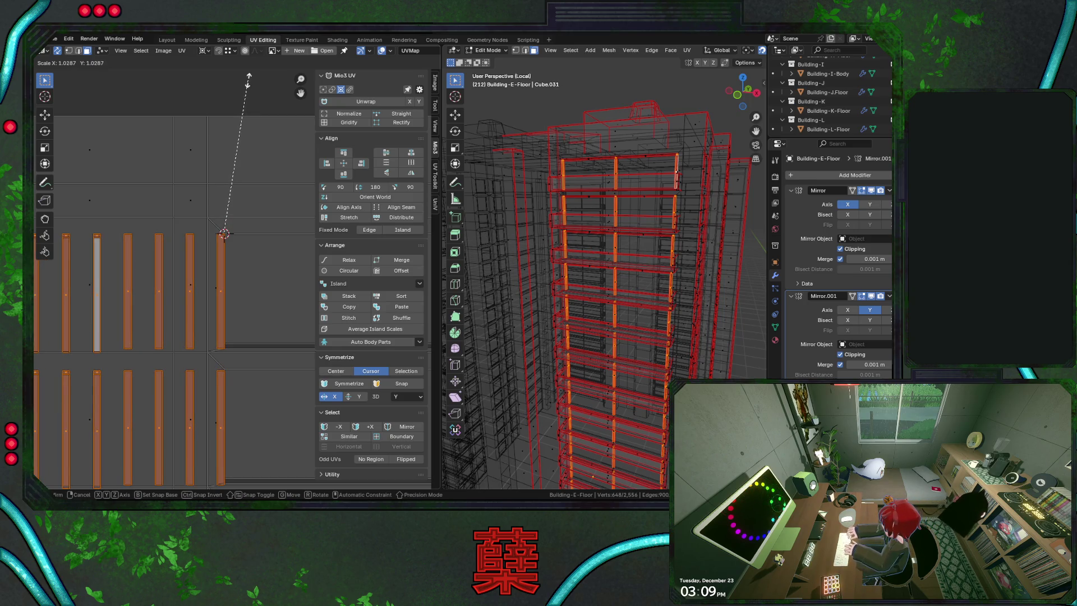
left_click(247, 77)
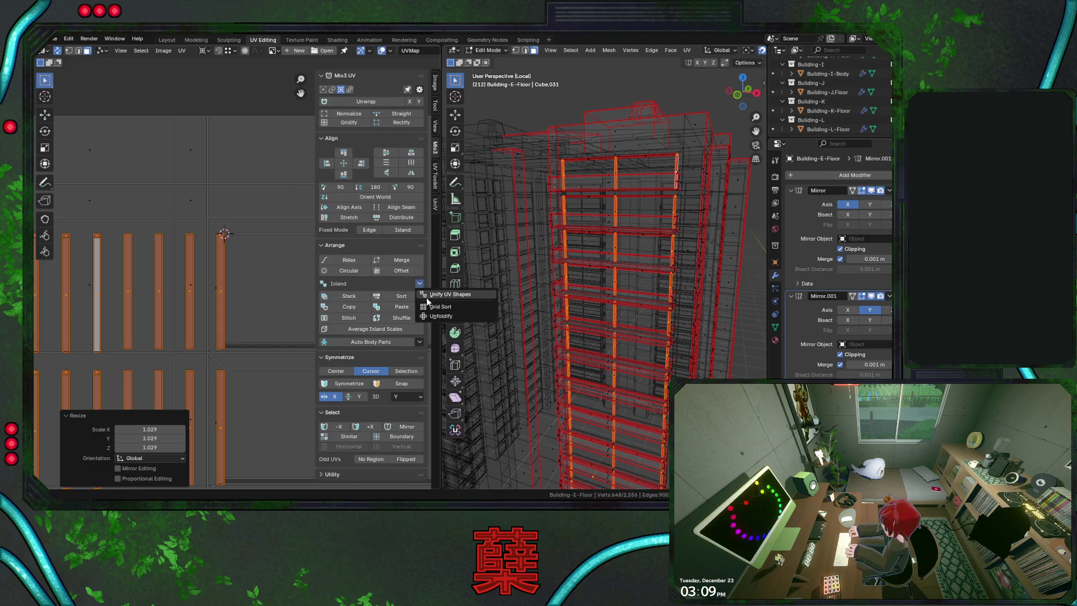
Grid-sort the enlarged islands and nudge the block sideways slightly
left_click(413, 296)
scroll(251, 261, "down", 1)
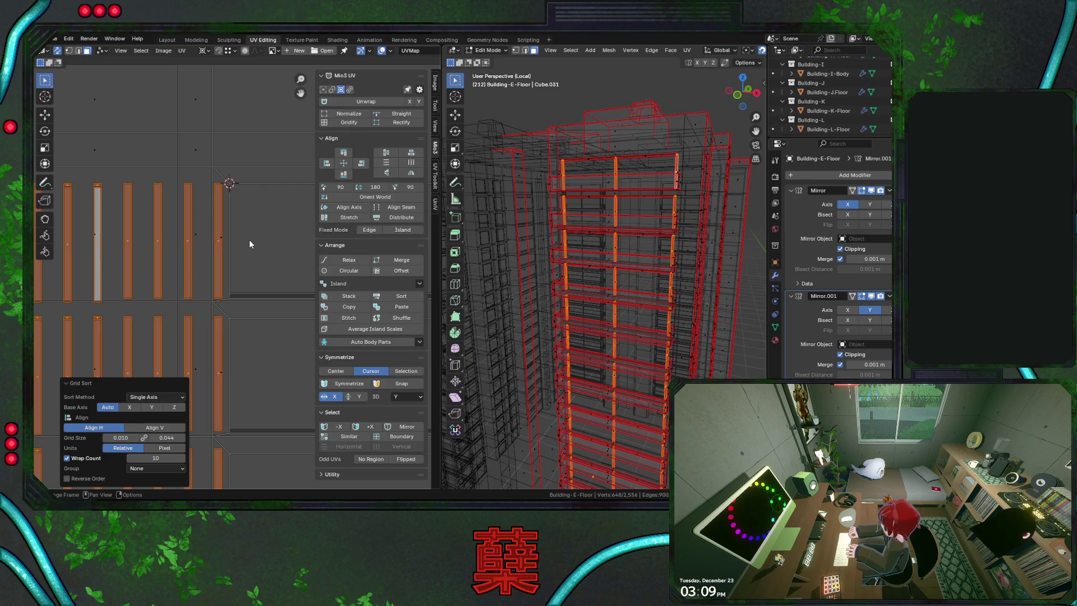
scroll(240, 222, "up", 2)
key("g")
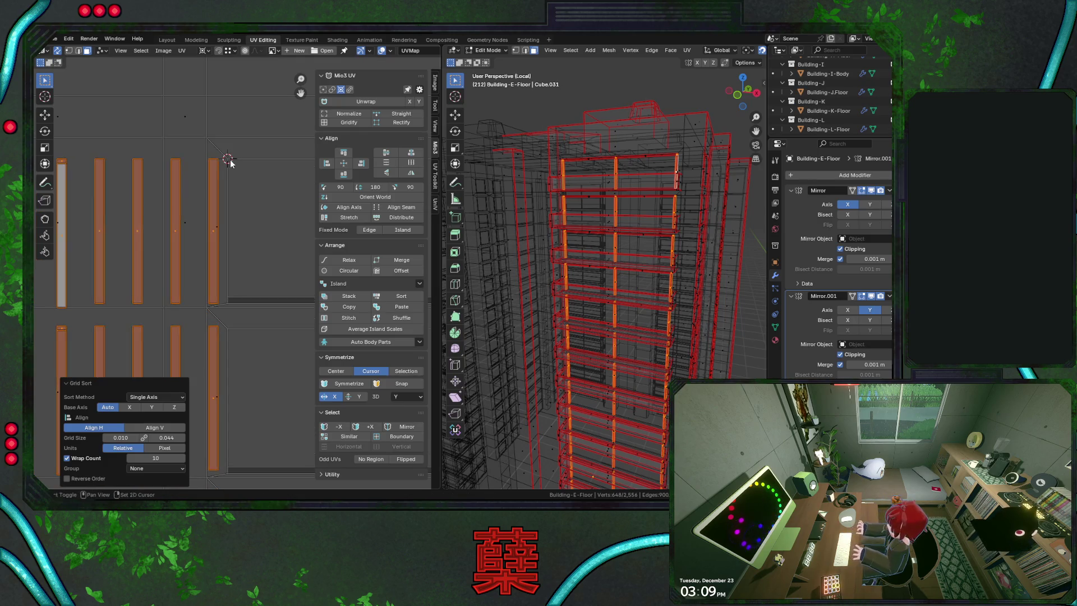
left_click(228, 160)
middle_click_drag(246, 334, 252, 247)
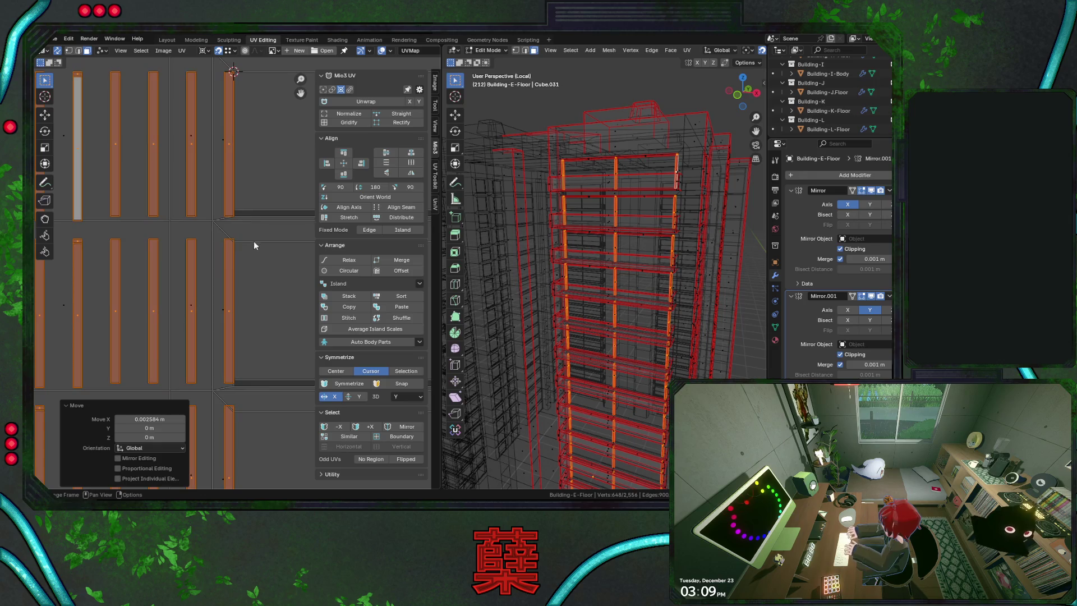
middle_click_drag(237, 197, 273, 207)
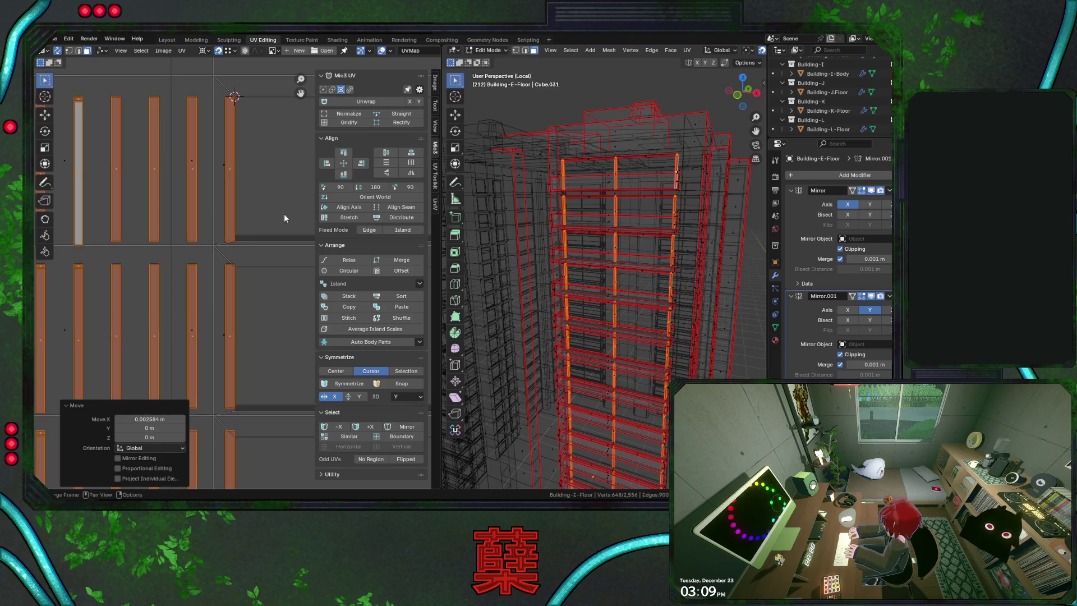
Rerun Grid Sort, settle Grid Size at 0.045 after trying 0.0444, and start an X-constrained move
left_click(419, 285)
left_click(439, 302)
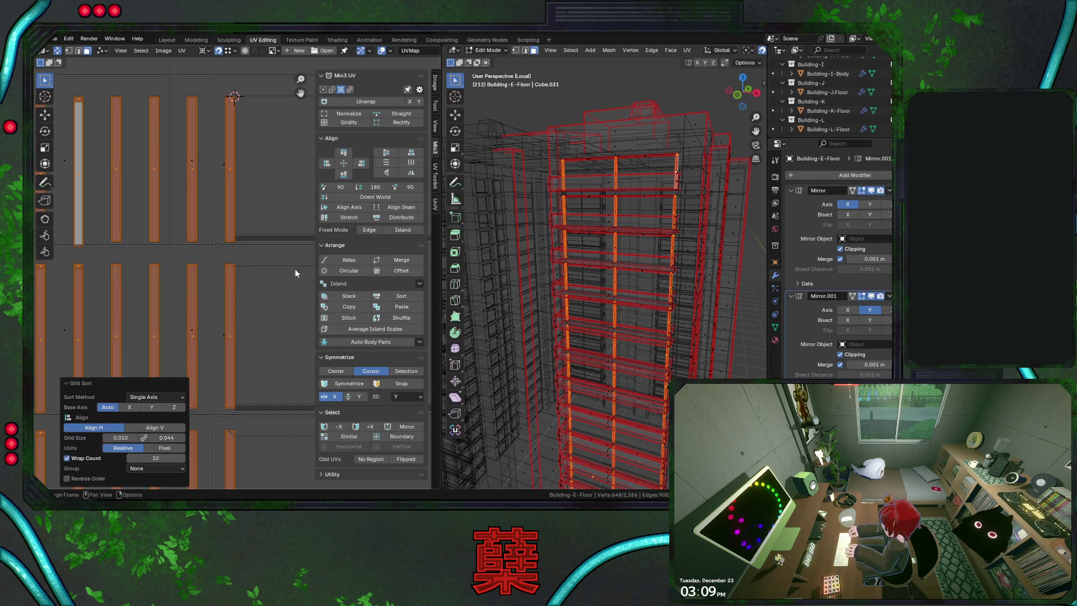
left_click(182, 437)
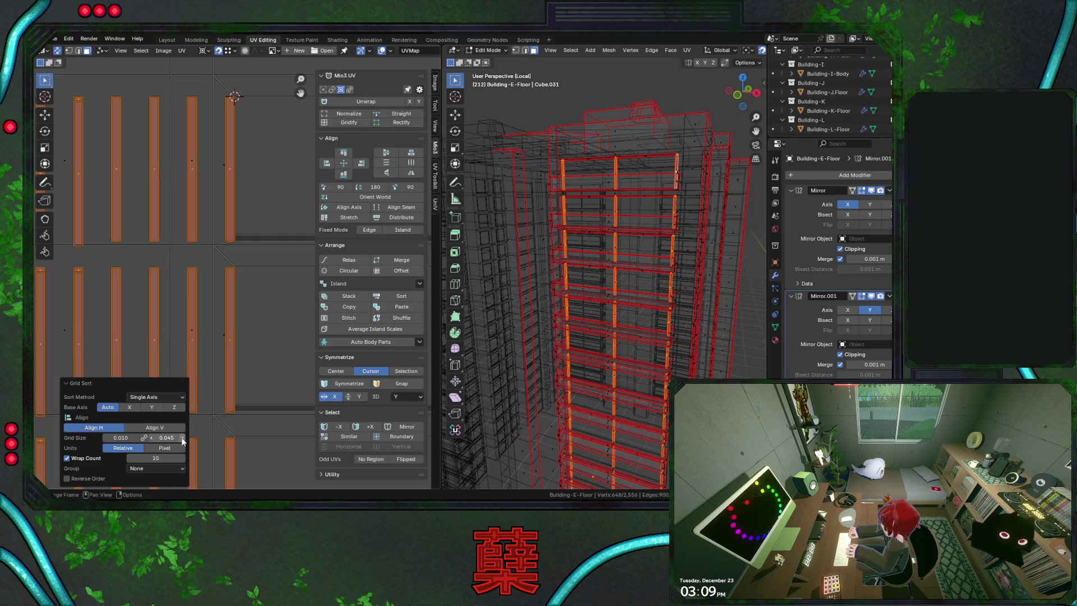
left_click(173, 438)
type("0.0444")
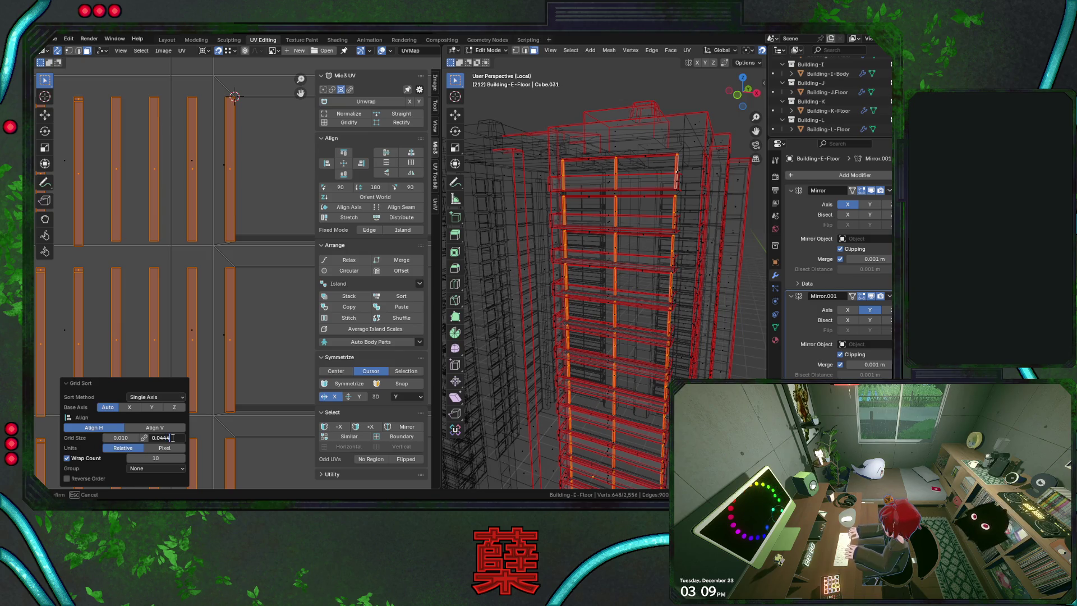
key("Return")
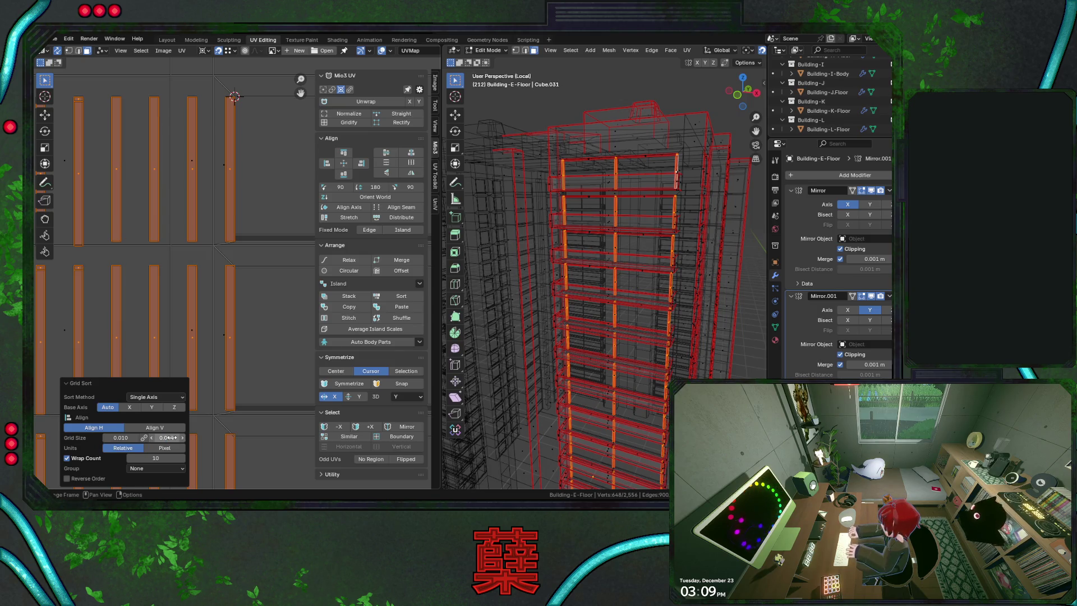
left_click(170, 438)
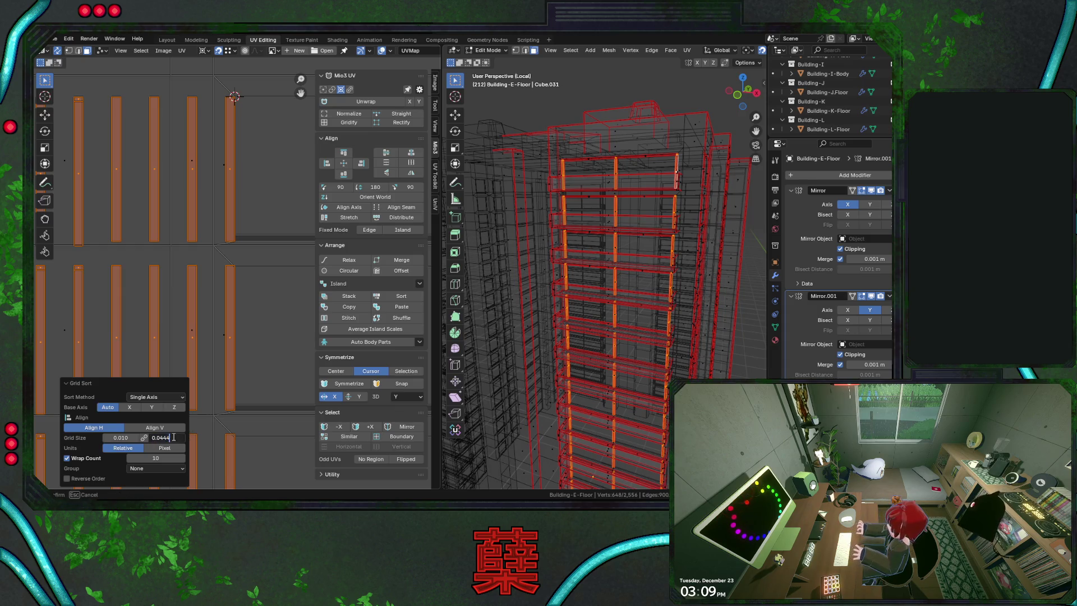
type("0.0445")
key("Return")
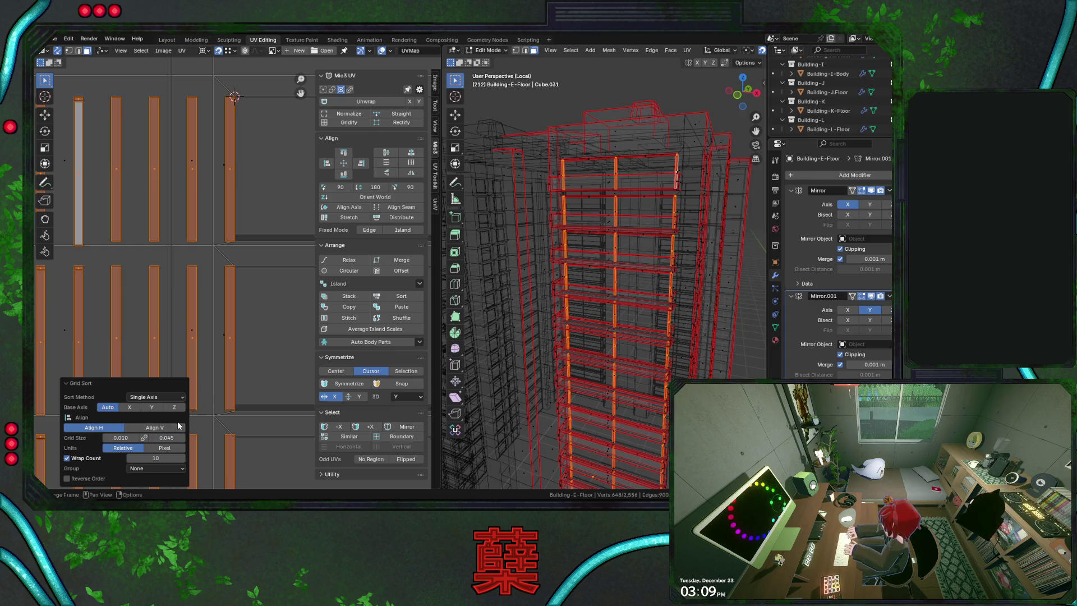
left_click(171, 439)
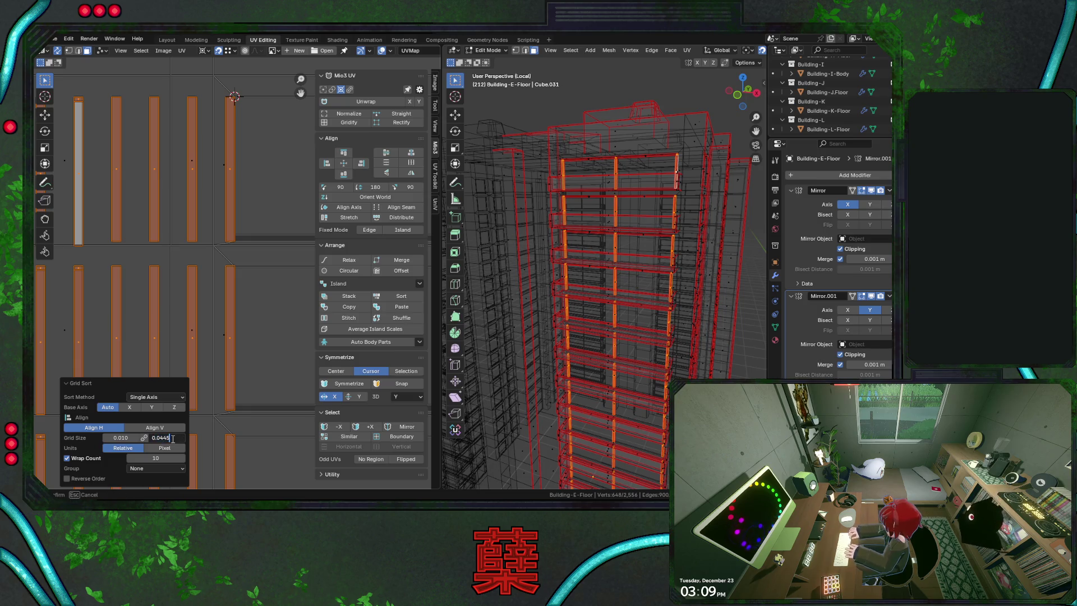
key("Return")
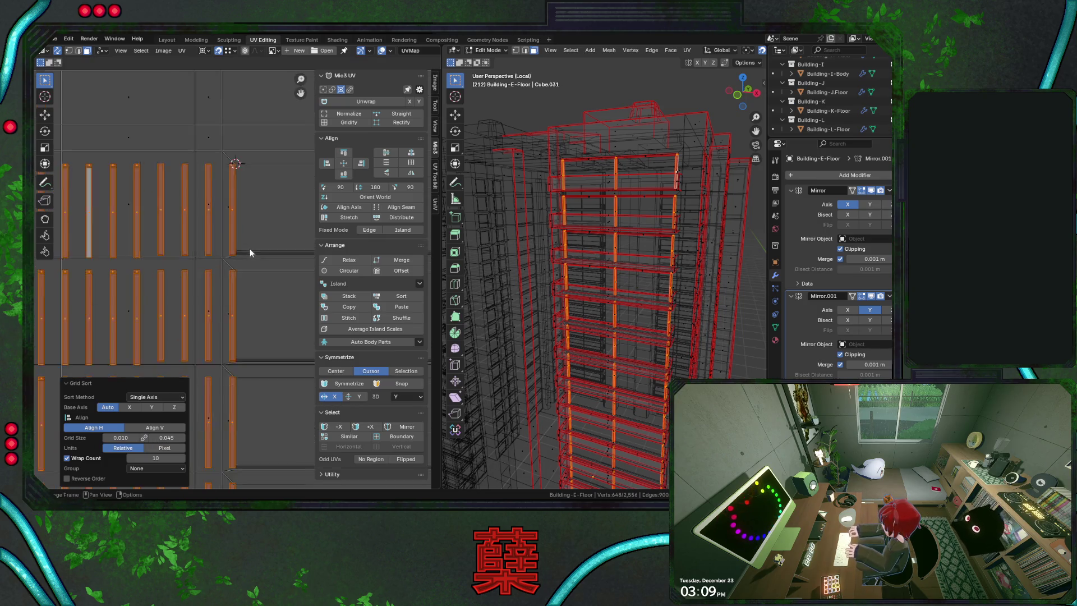
scroll(250, 250, "down", 3)
scroll(251, 260, "down", 3)
key("g")
key("x")
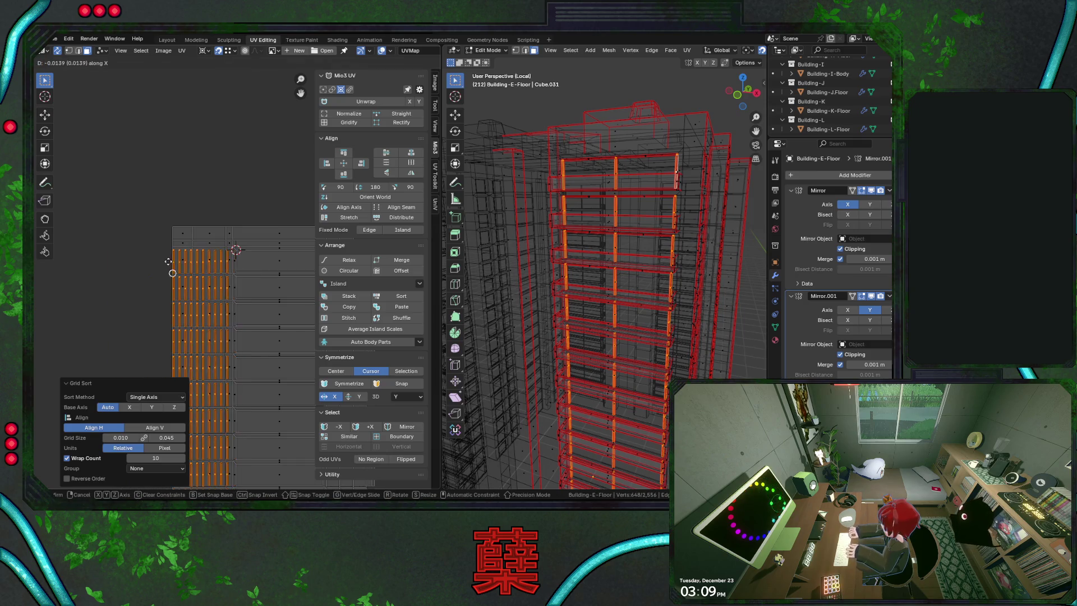
Drop the pillar block slightly left, then nudge the first island columns slightly right along X
left_click(100, 179)
scroll(191, 271, "down", 3)
scroll(191, 271, "down", 2)
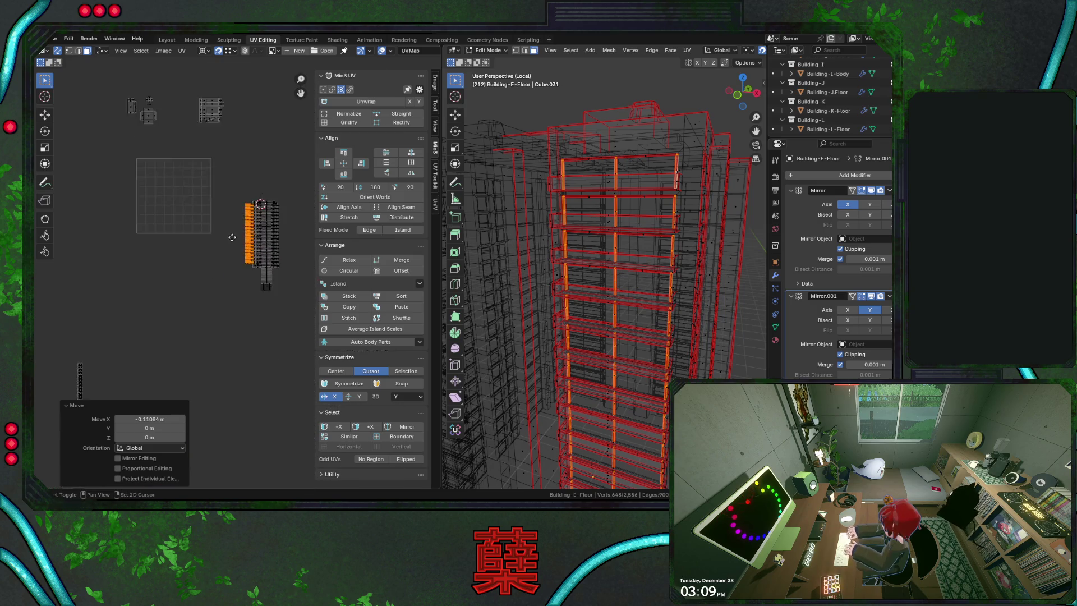
middle_click_drag(239, 252, 247, 243)
scroll(243, 299, "up", 3)
scroll(193, 310, "up", 3)
middle_click_drag(221, 307, 218, 240)
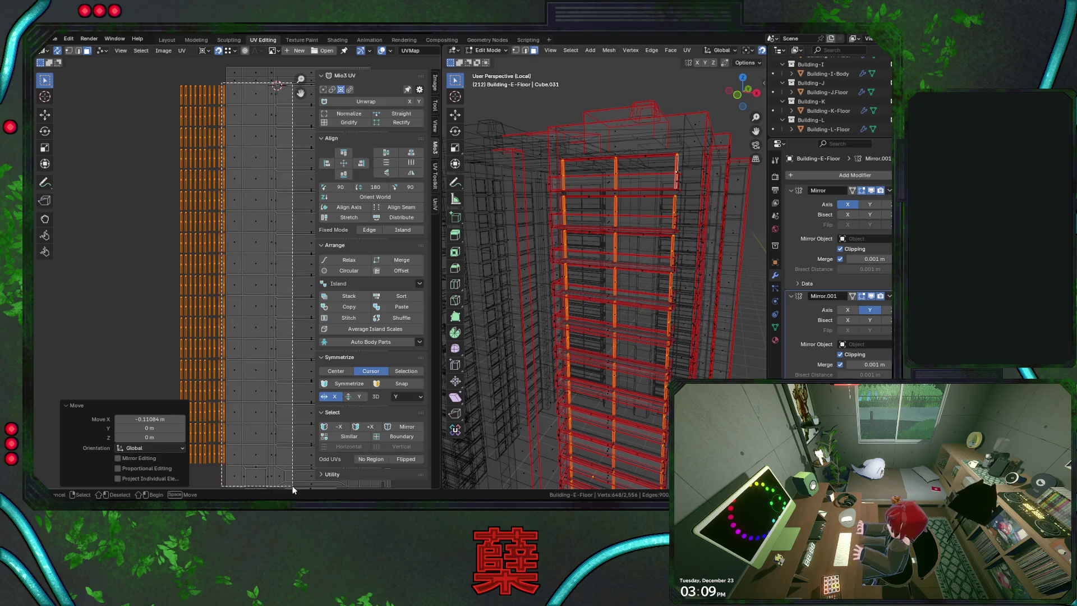
left_click_drag(223, 86, 291, 488)
left_click_drag(224, 87, 265, 419)
left_click_drag(217, 87, 279, 474)
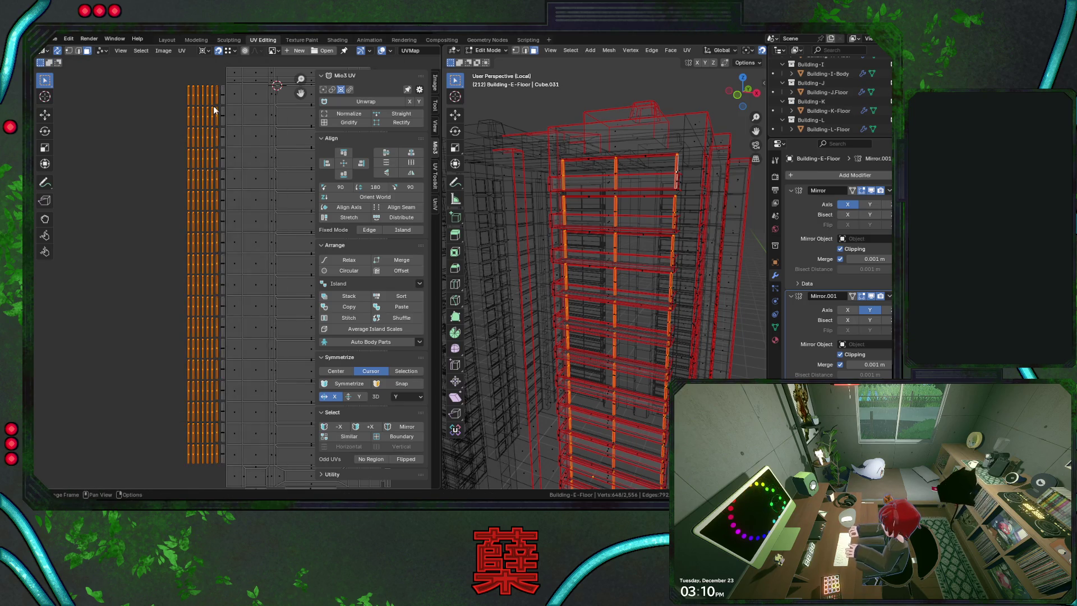
left_click_drag(216, 94, 286, 471)
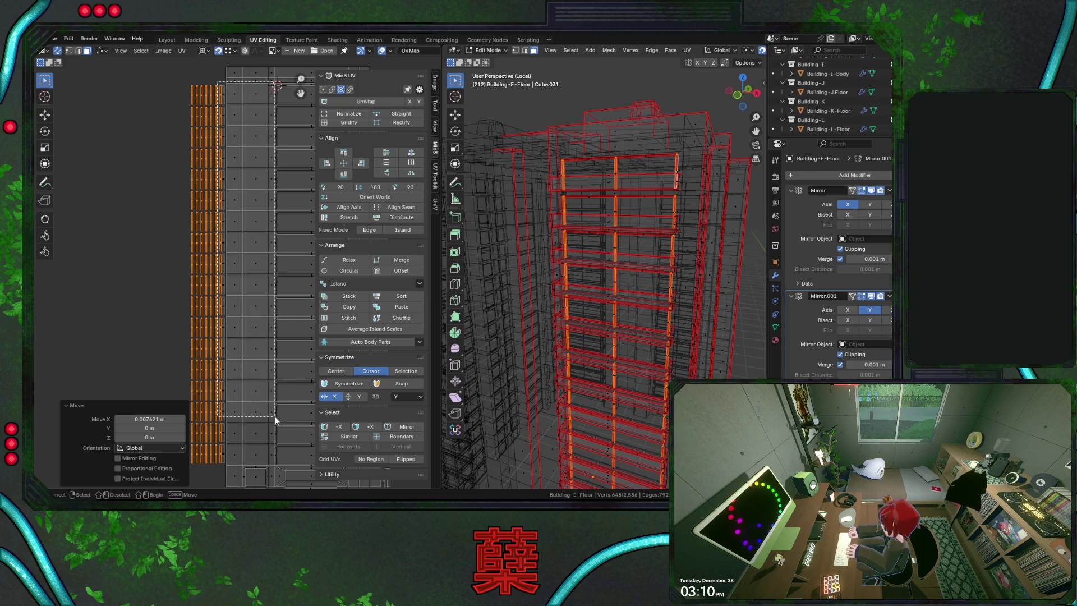
left_click_drag(222, 98, 286, 484)
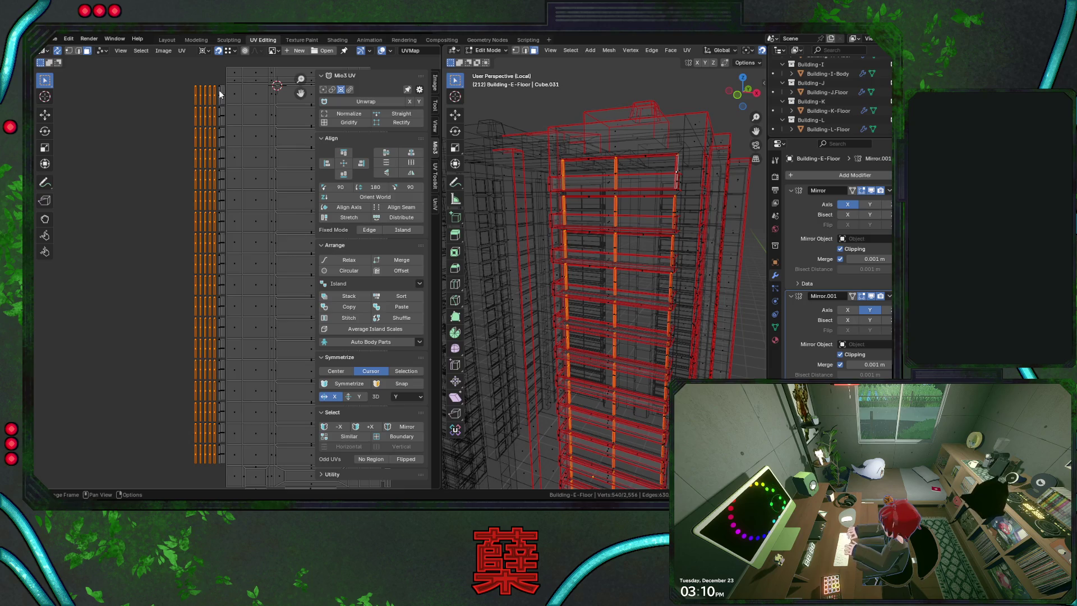
Nudge the remaining pillar islands right batch by batch into line, then deselect everything
left_click_drag(221, 95, 286, 471)
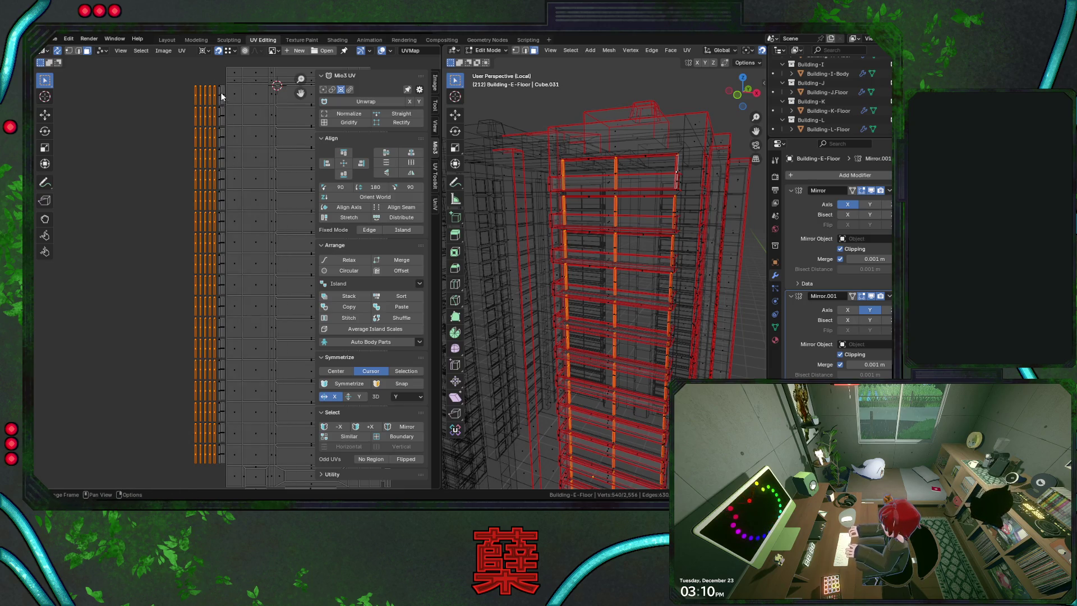
left_click_drag(219, 89, 265, 483)
left_click_drag(214, 88, 263, 488)
left_click_drag(214, 89, 250, 474)
left_click_drag(215, 95, 270, 490)
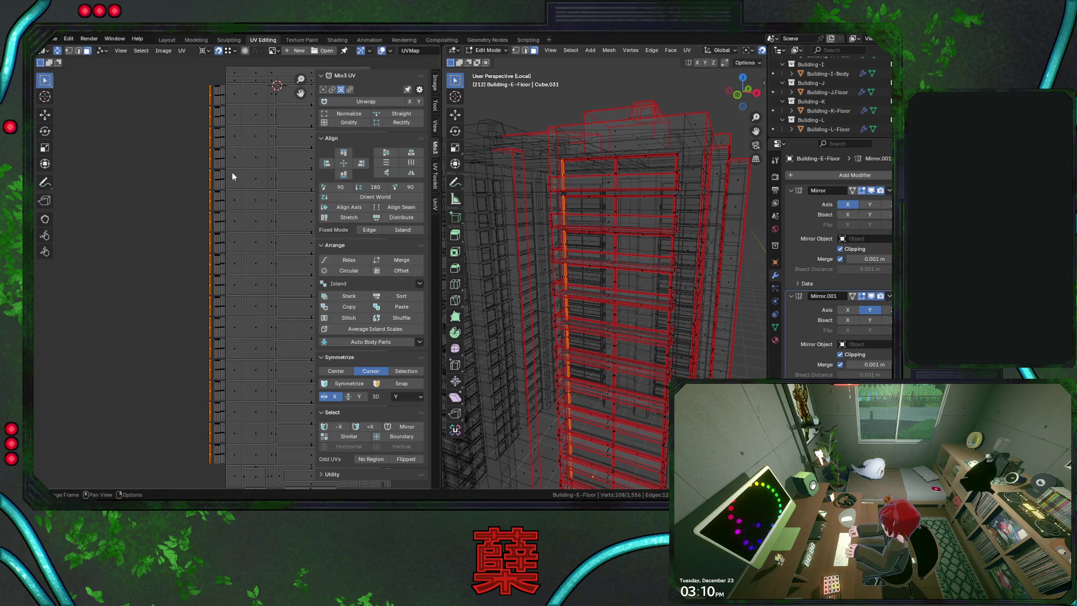
left_click_drag(215, 95, 218, 95)
scroll(188, 216, "down", 3)
key("a")
Save City.blend and pull the small pillar-end island group left toward the floor block
key("alt+a")
scroll(224, 279, "down", 2)
key("ctrl+s")
scroll(219, 249, "down", 1)
scroll(219, 249, "up", 2)
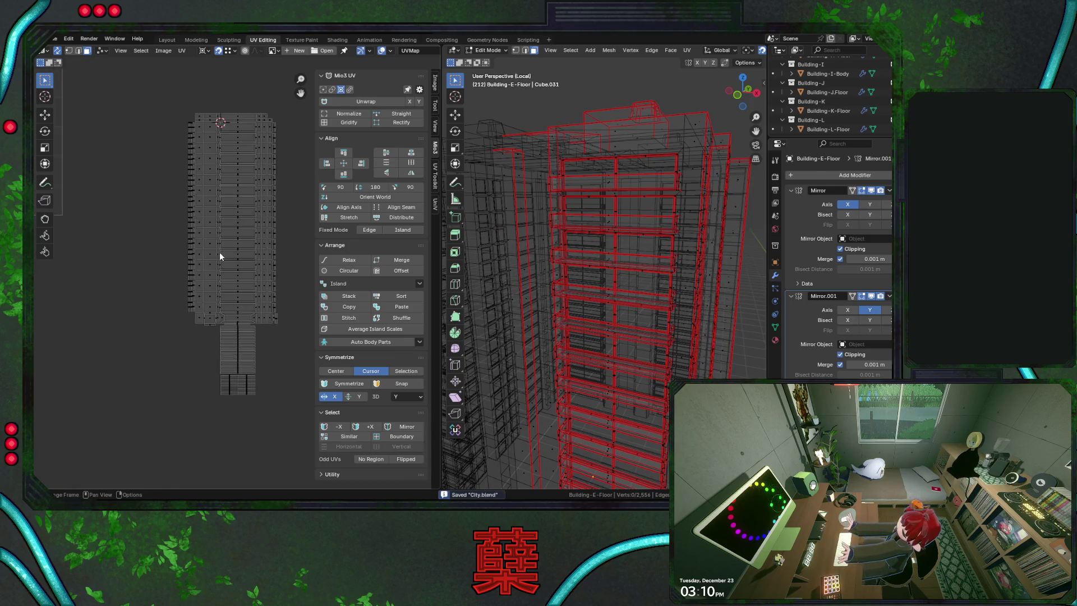
scroll(220, 251, "down", 2)
scroll(220, 254, "down", 3)
scroll(203, 253, "down", 1)
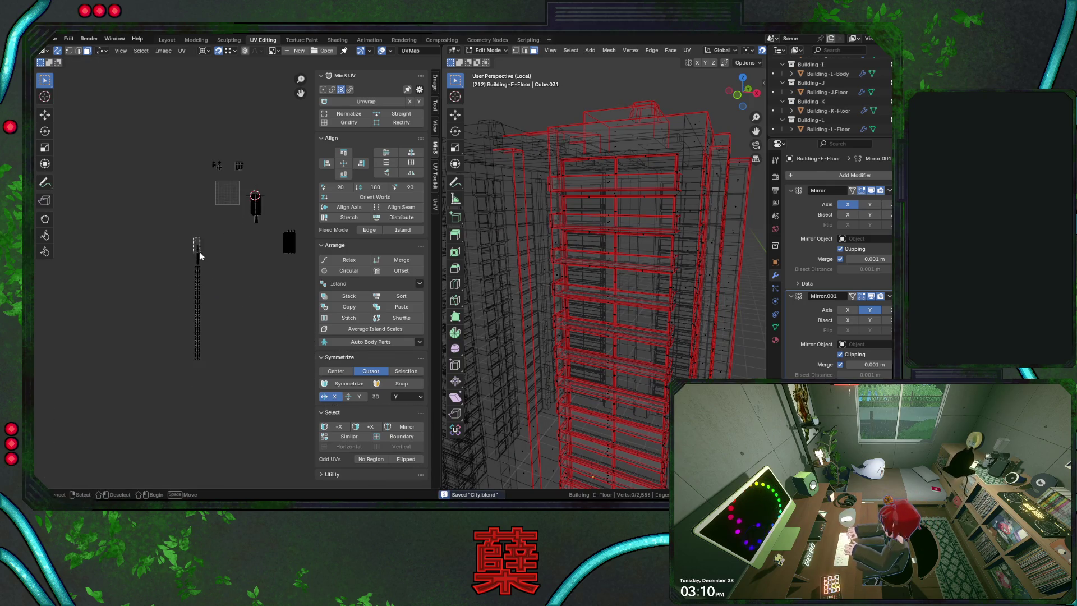
left_click_drag(210, 267, 210, 265)
key("g")
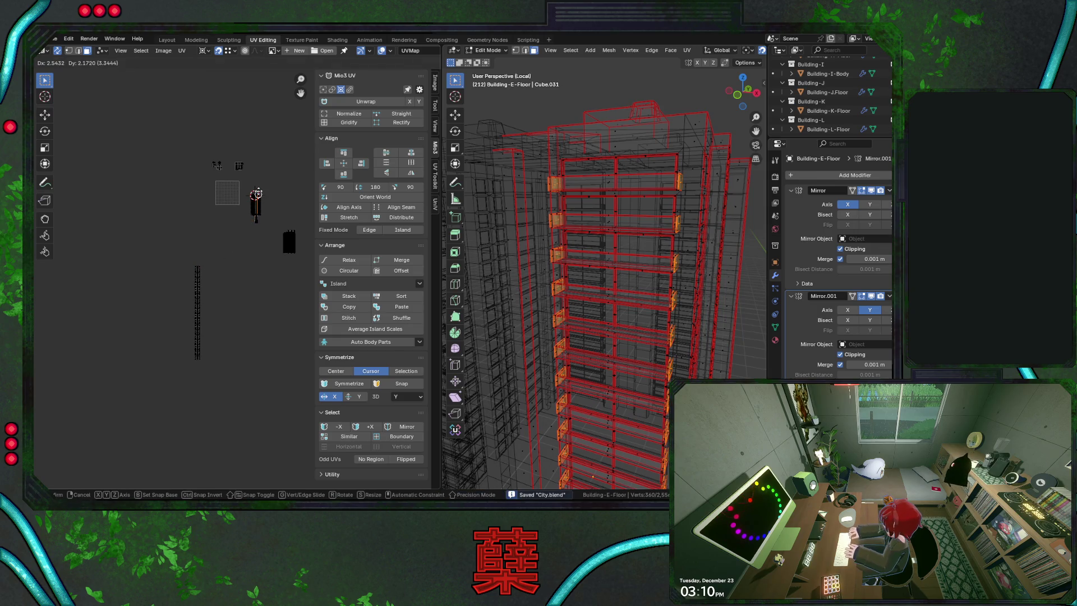
left_click(252, 200)
scroll(228, 320, "up", 4)
scroll(234, 335, "up", 2, "shift")
scroll(244, 259, "up", 1)
scroll(242, 259, "up", 1)
scroll(237, 244, "up", 1)
scroll(231, 227, "up", 1)
Move the pillar-end islands further left into a column just left of the main floor layout
key("g")
left_click(175, 183)
scroll(179, 193, "up", 3)
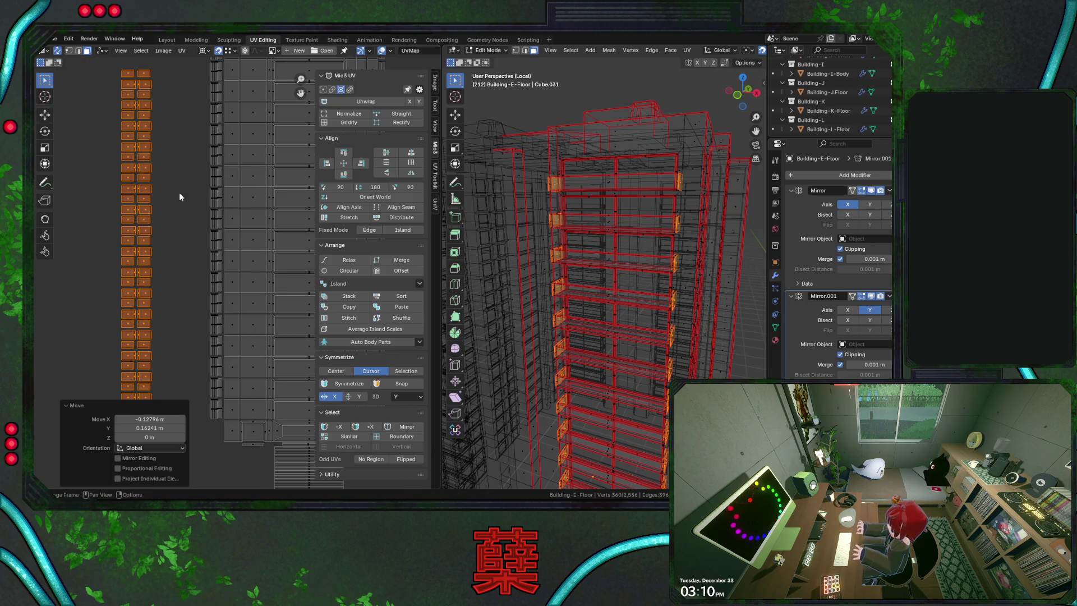
scroll(179, 193, "down", 2)
scroll(192, 194, "down", 1)
scroll(178, 217, "up", 1)
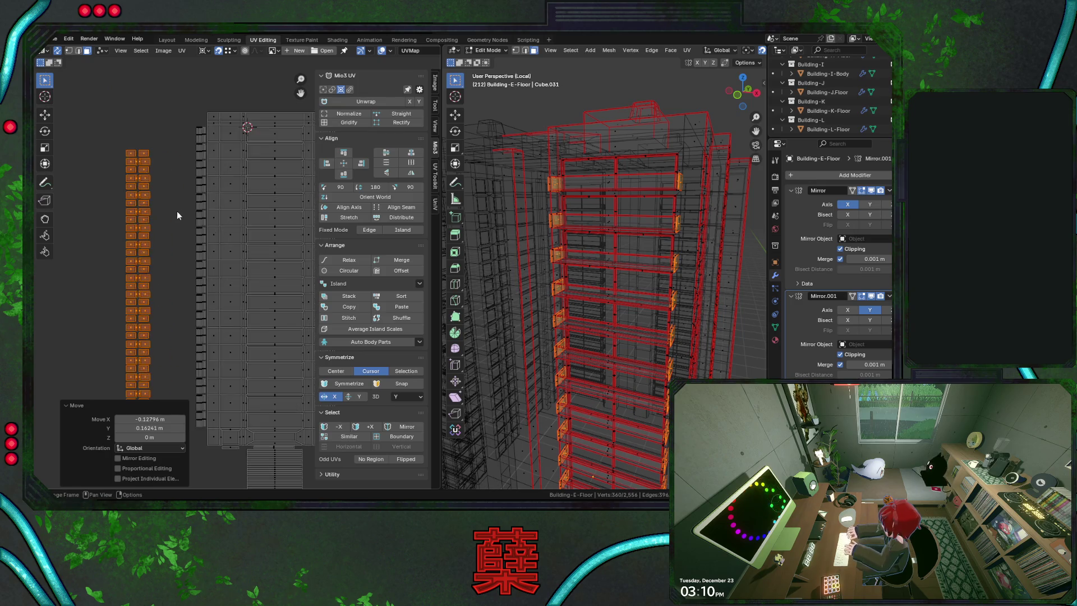
key("g")
left_click(172, 144)
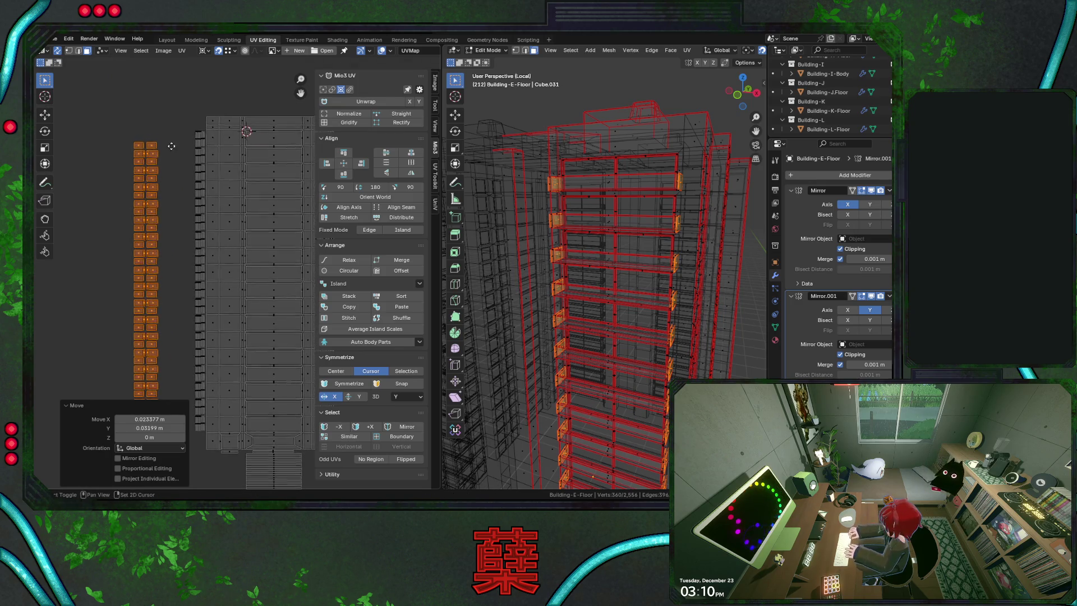
middle_click_drag(172, 145, 168, 155)
scroll(170, 200, "down", 2)
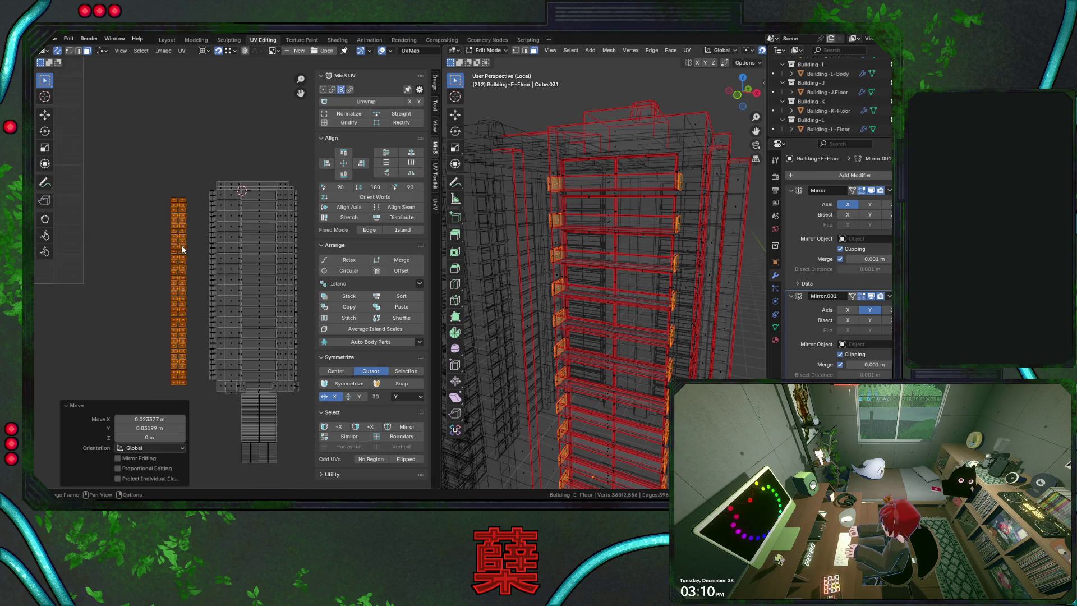
scroll(188, 276, "down", 2)
scroll(188, 276, "down", 2)
Select the balcony slab island column and relocate it beside the layout
middle_click_drag(200, 263, 213, 194)
left_click_drag(144, 157, 166, 237)
key("g")
left_click(272, 159)
Move the balcony slab column up-right (about 0.58 X, 0.76 Y) and pick up the pillar-end column
key("g")
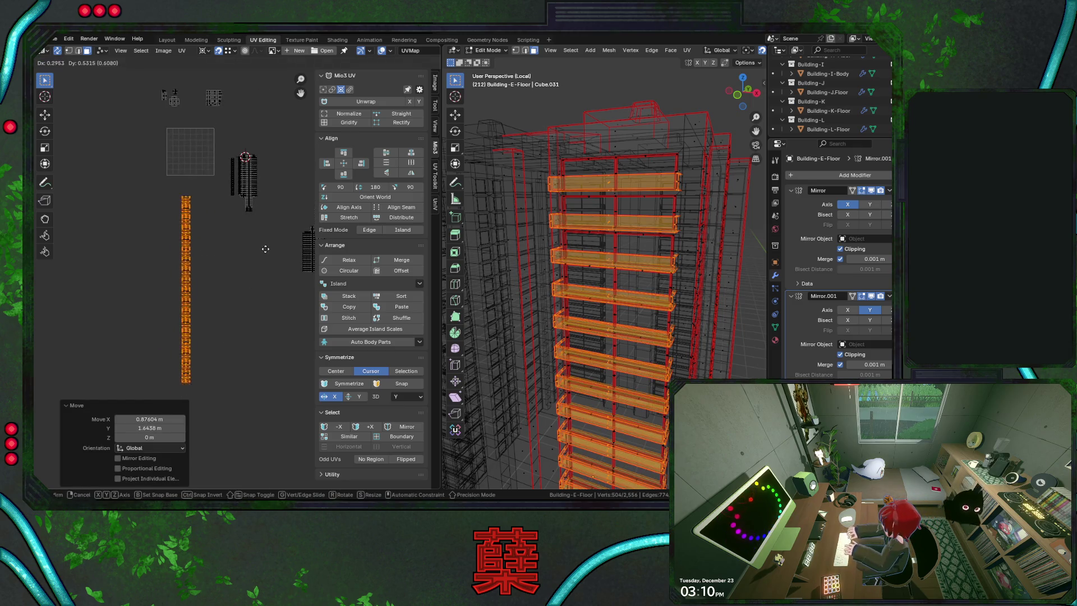
left_click(277, 243)
scroll(225, 238, "up", 3)
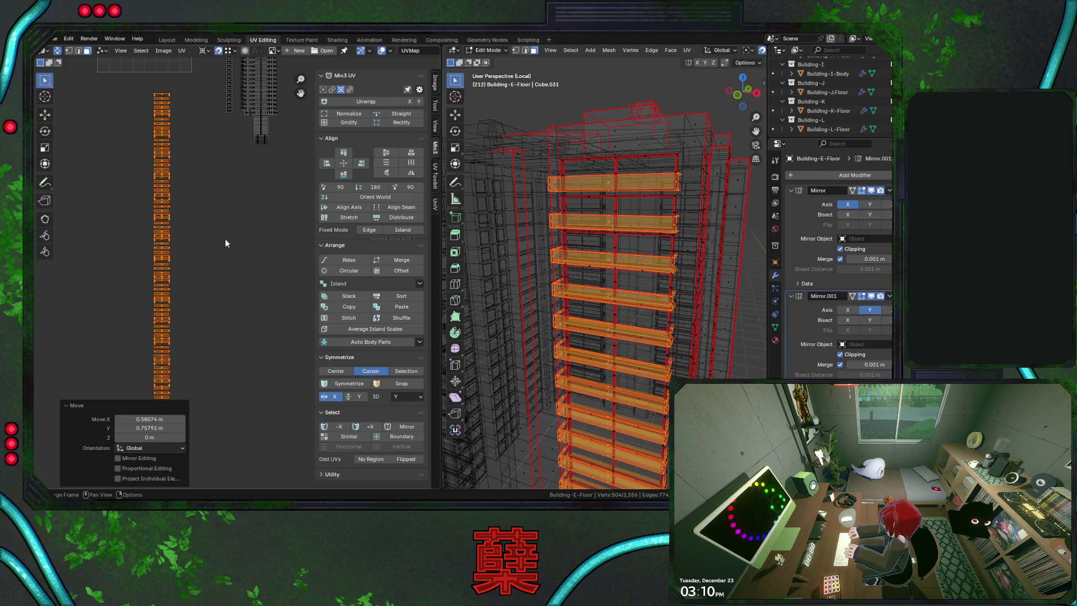
scroll(224, 175, "up", 2)
middle_click_drag(187, 159, 241, 227)
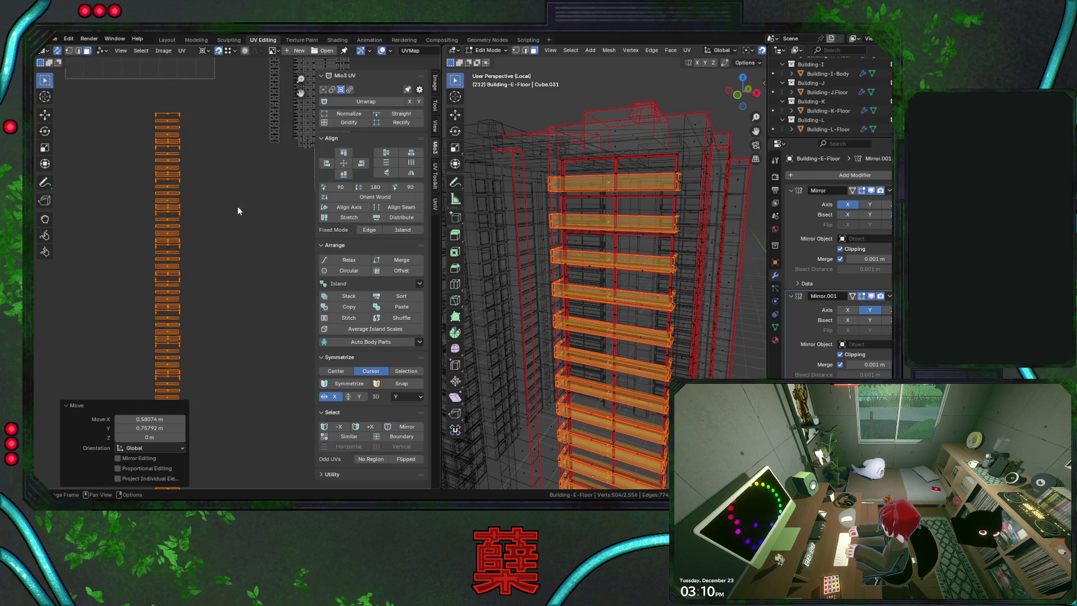
scroll(211, 193, "up", 2)
scroll(213, 187, "up", 2)
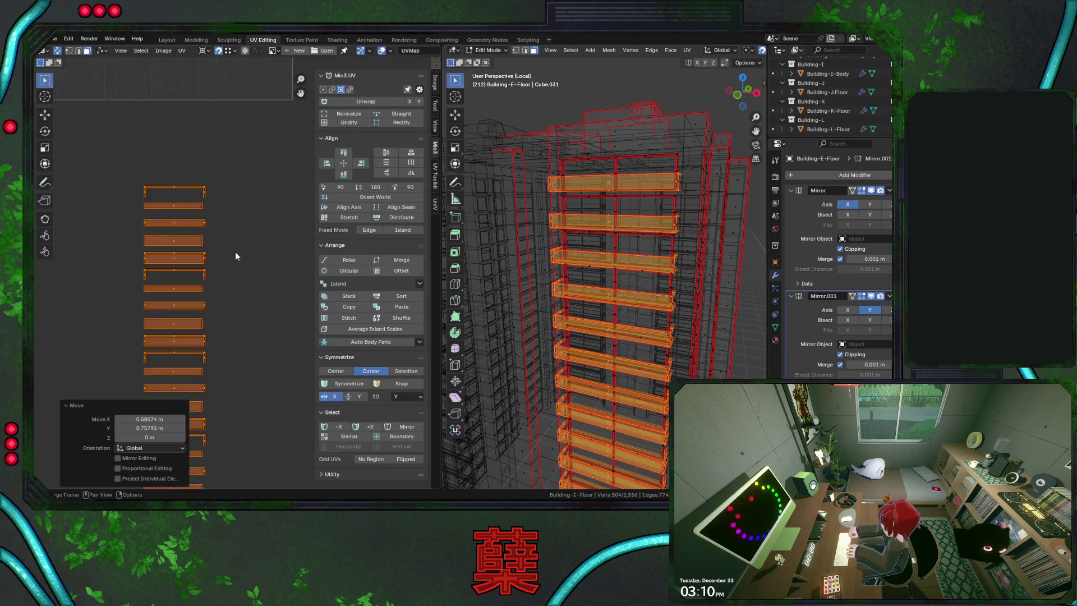
scroll(235, 252, "up", 2)
scroll(225, 235, "down", 2)
scroll(255, 239, "down", 2)
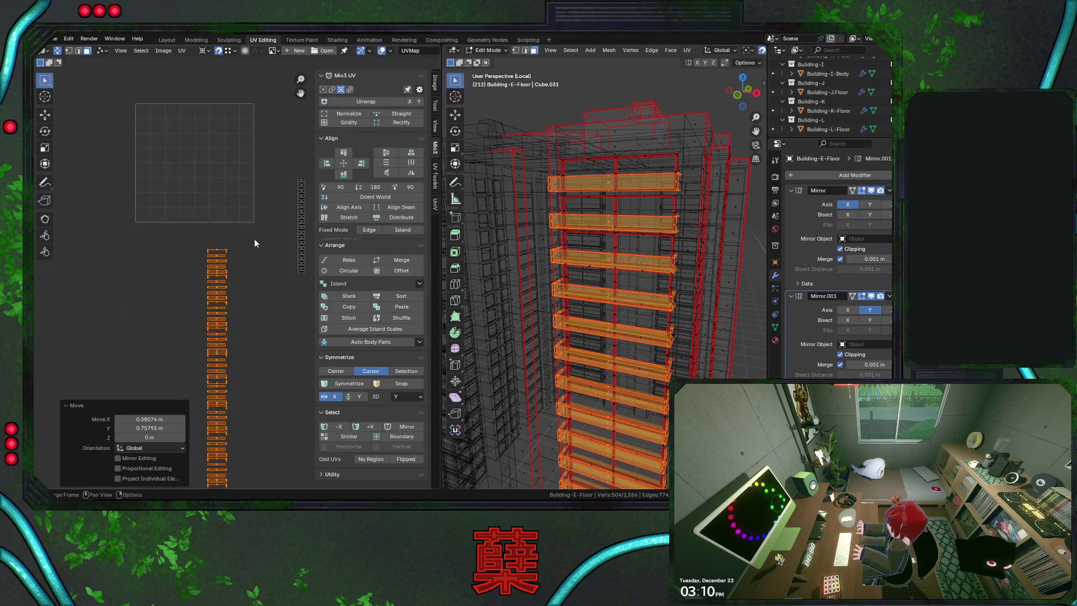
middle_click_drag(254, 238, 229, 186)
left_click_drag(261, 121, 283, 260)
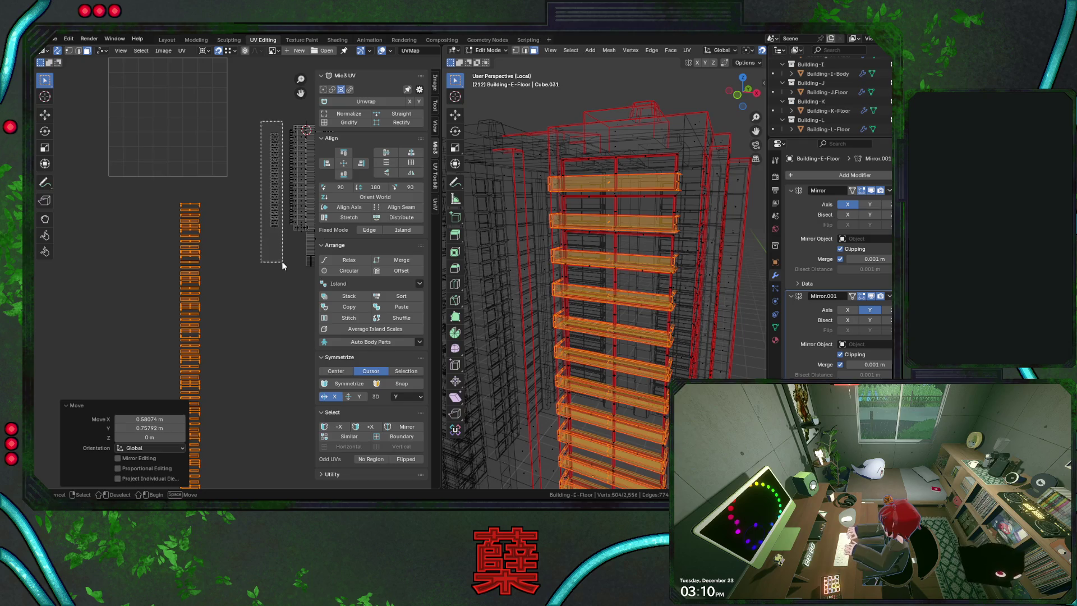
key("g")
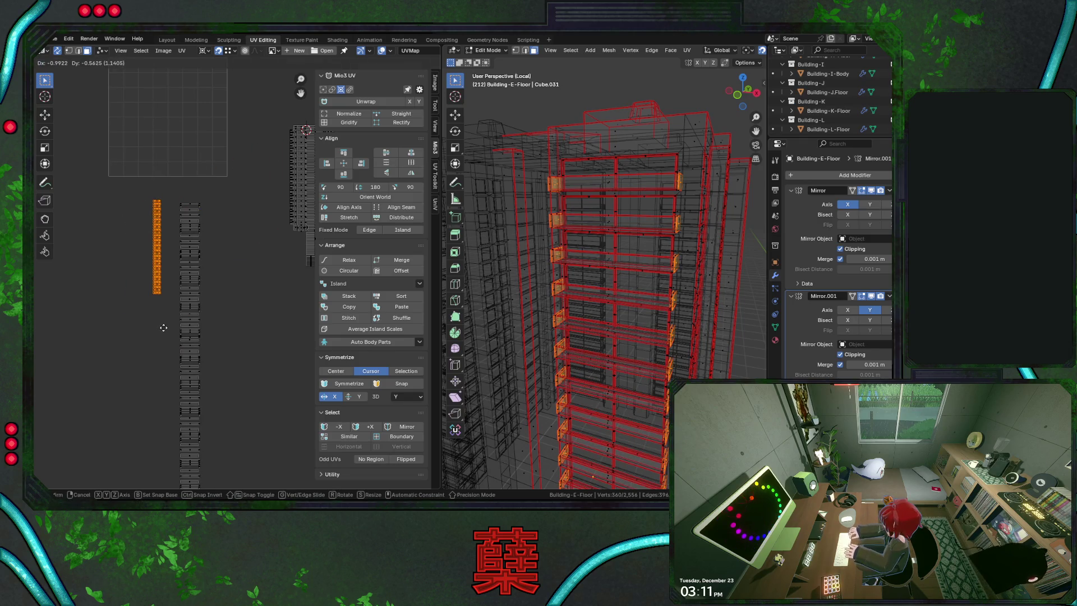
Drop the pillar-end column left of the slab stack (about −0.99 X, −0.56 Y) and select a slab island
left_click(164, 327)
scroll(187, 233, "up", 1)
scroll(188, 233, "up", 2)
scroll(188, 211, "up", 1)
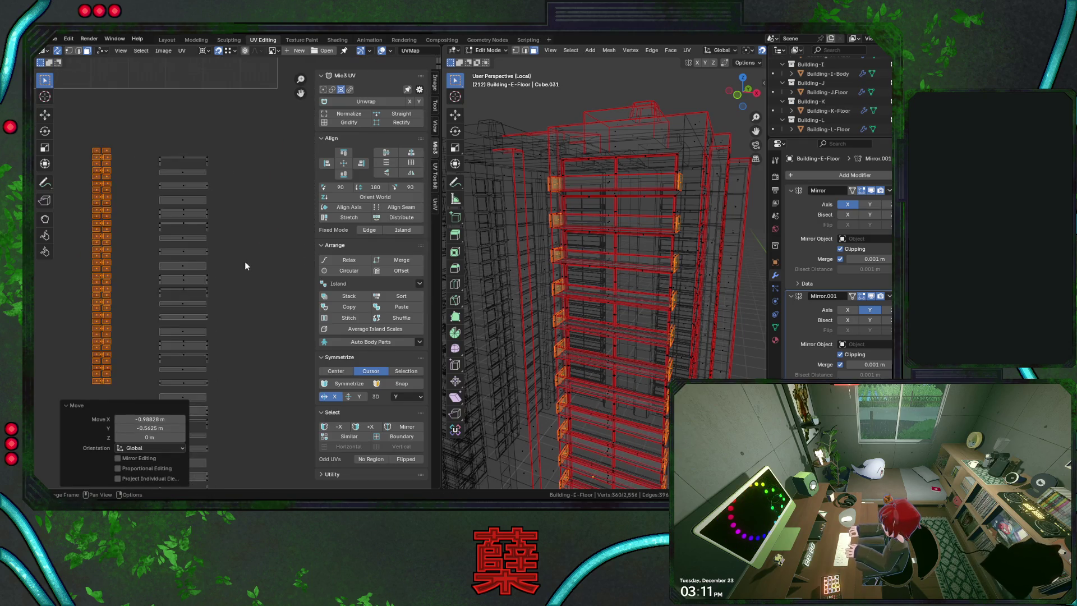
scroll(259, 287, "up", 1)
scroll(262, 287, "down", 2)
scroll(261, 295, "down", 5)
middle_click_drag(266, 324, 264, 273)
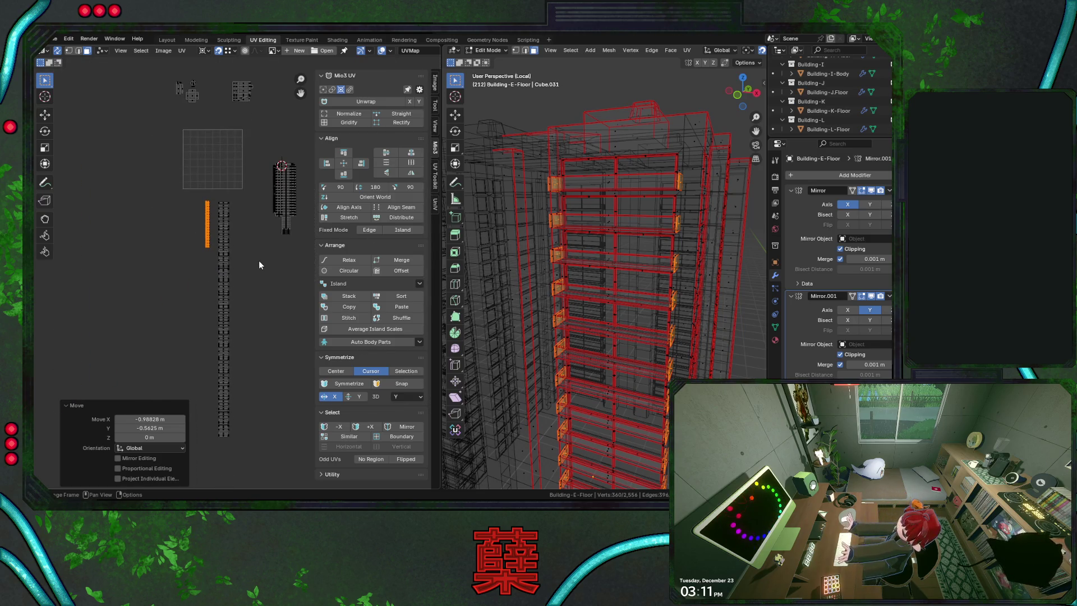
scroll(216, 199, "up", 2)
scroll(222, 179, "up", 1)
middle_click_drag(223, 179, 267, 299)
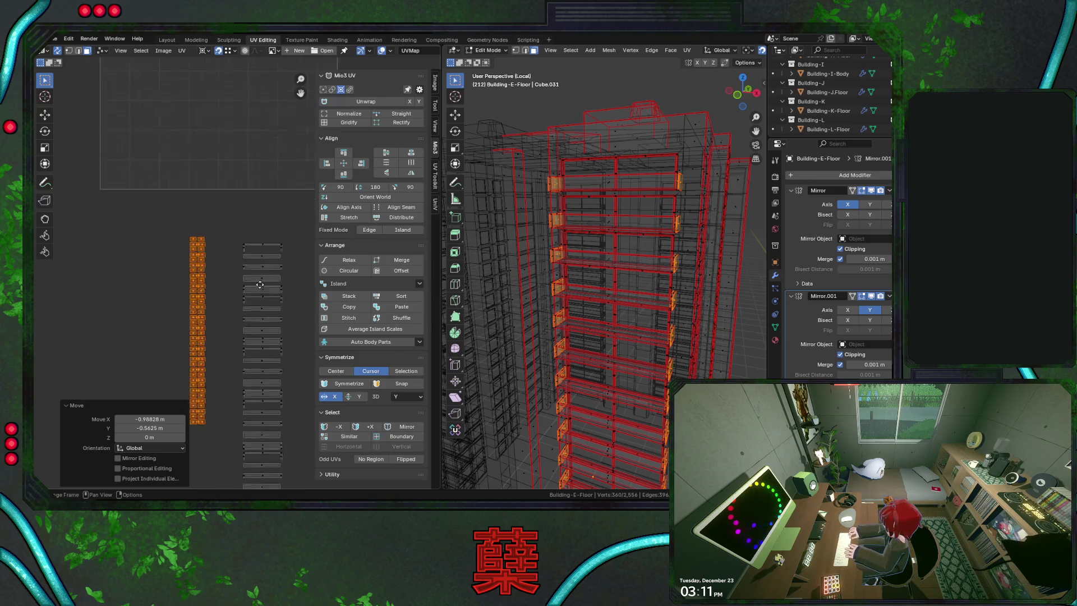
scroll(238, 283, "up", 3)
left_click(244, 227)
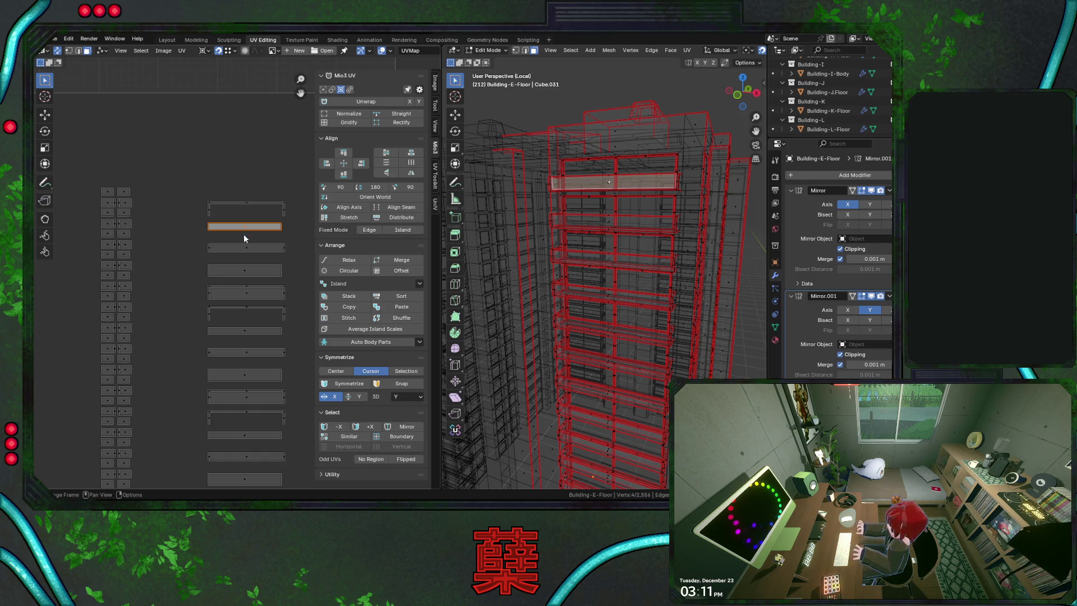
Select the balcony slab UV islands one by one down the column to identify each slab
left_click(273, 238)
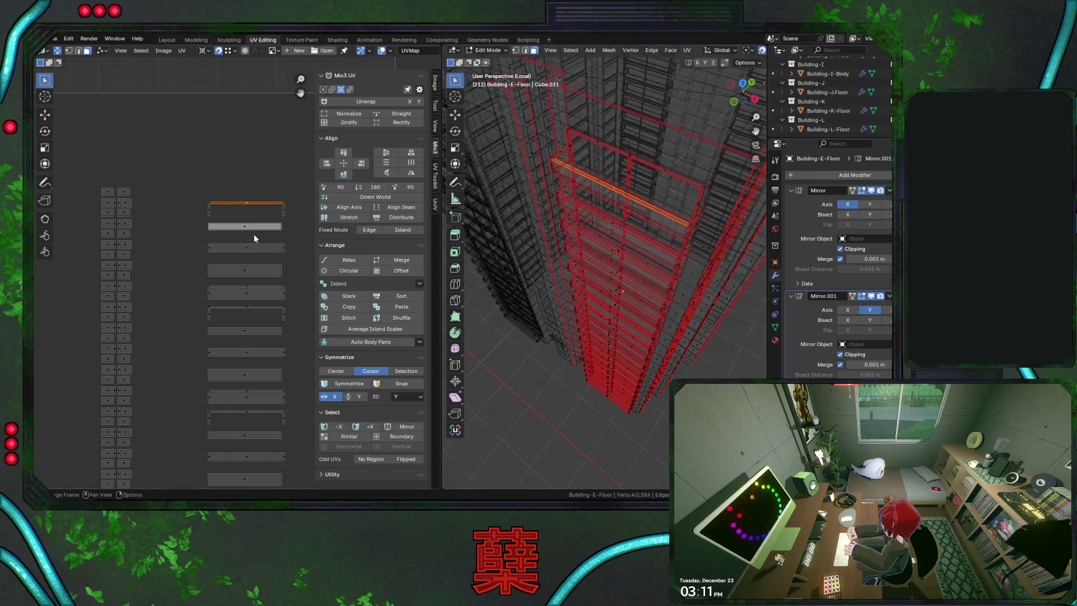
left_click(246, 249)
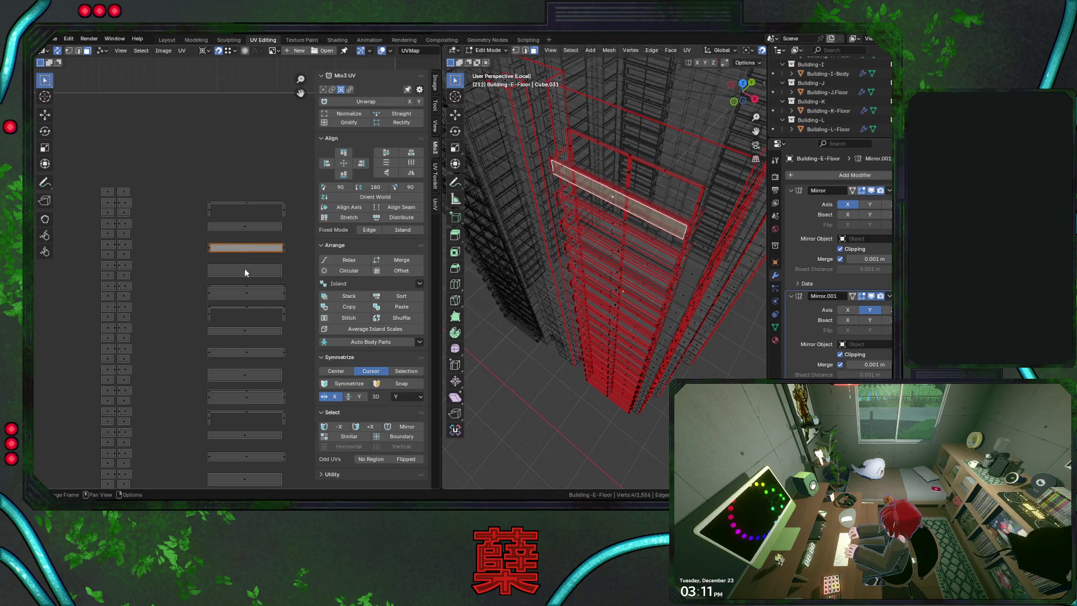
left_click(245, 272)
left_click(245, 290)
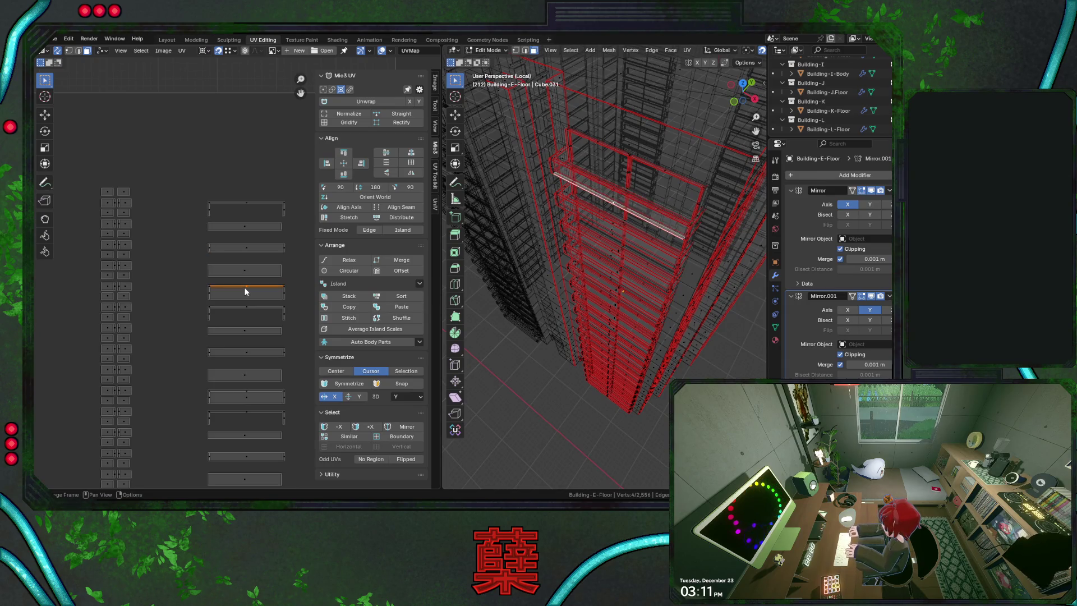
left_click(242, 295)
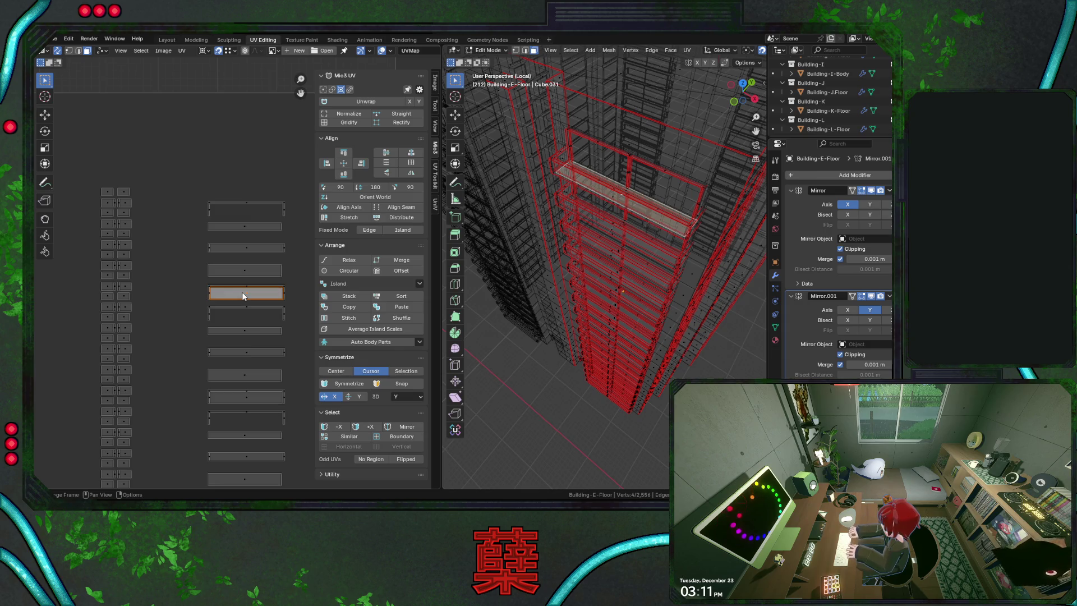
left_click(239, 308)
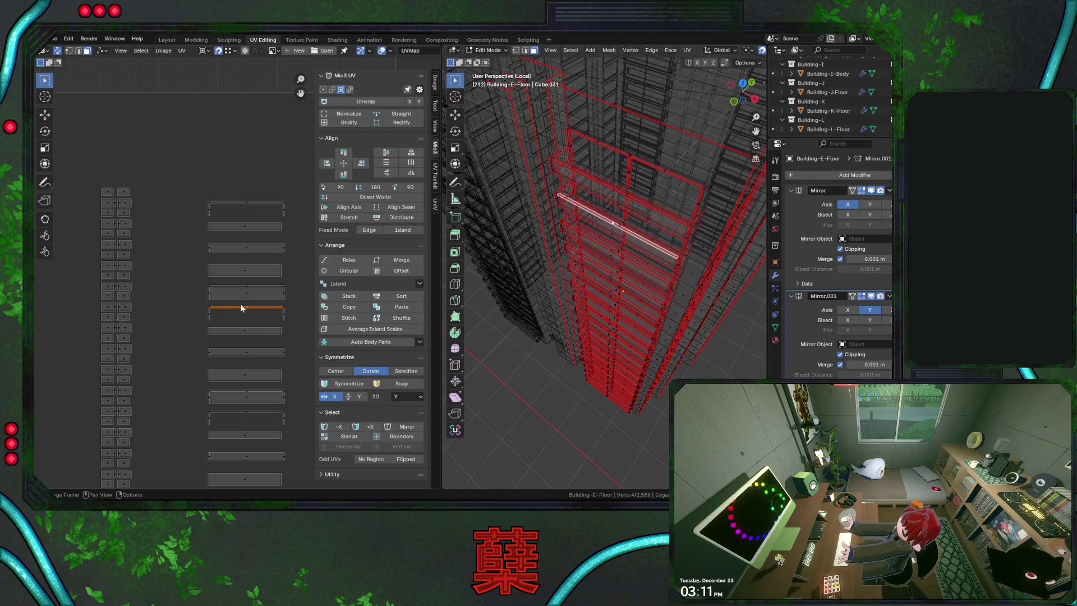
left_click_drag(196, 189, 293, 299)
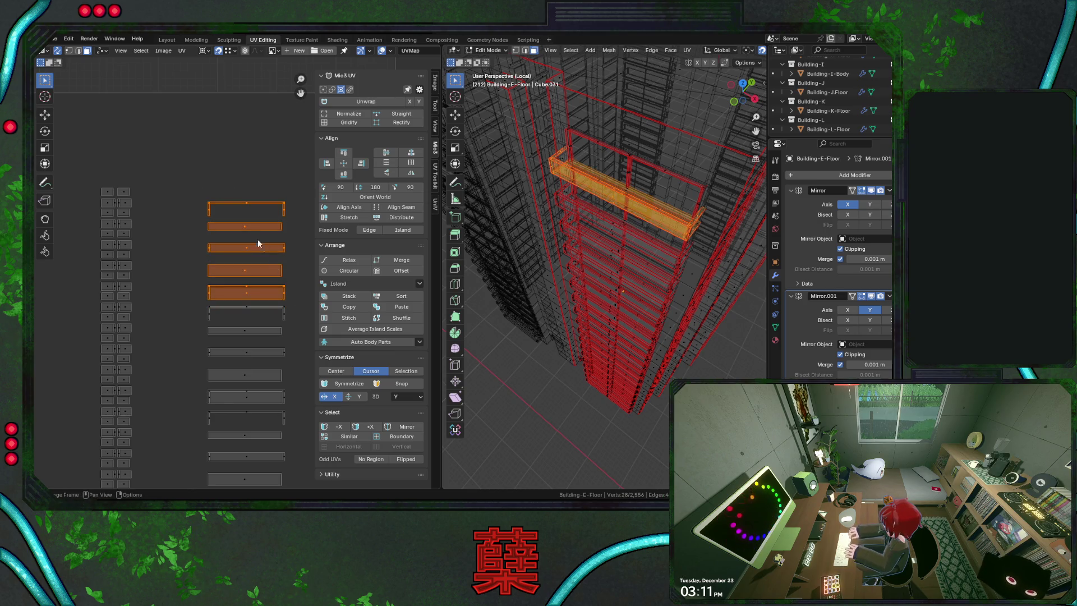
left_click(223, 226)
left_click(246, 247)
Orbit to a side view, show the building solid with the checker texture, and pick a balcony face
mouse_move(589, 253)
middle_mouse_down()
mouse_move(627, 215)
mouse_move(627, 200)
middle_mouse_up()
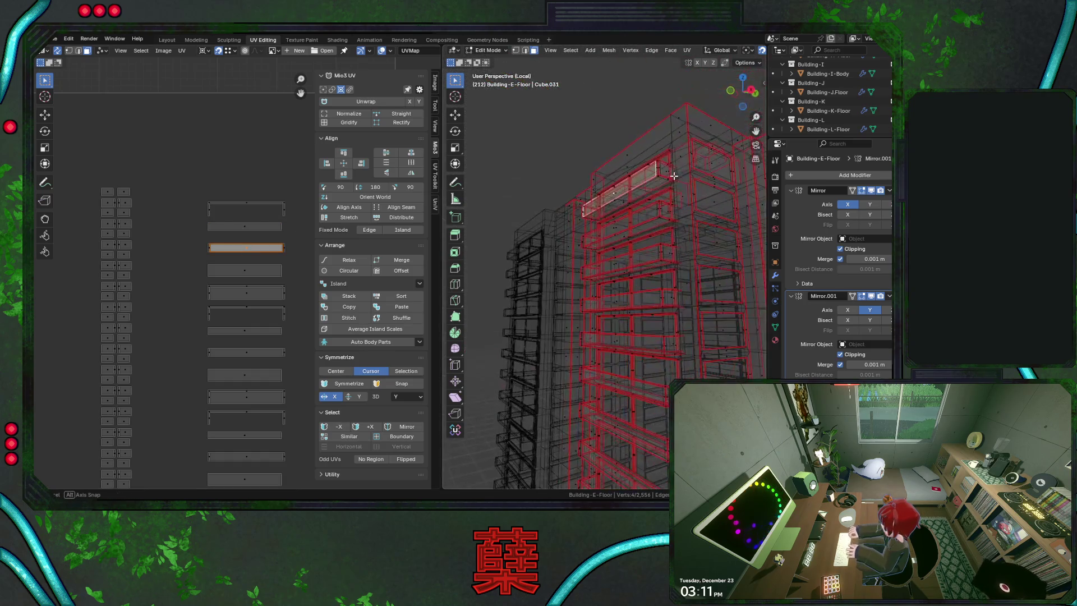
left_click(627, 200)
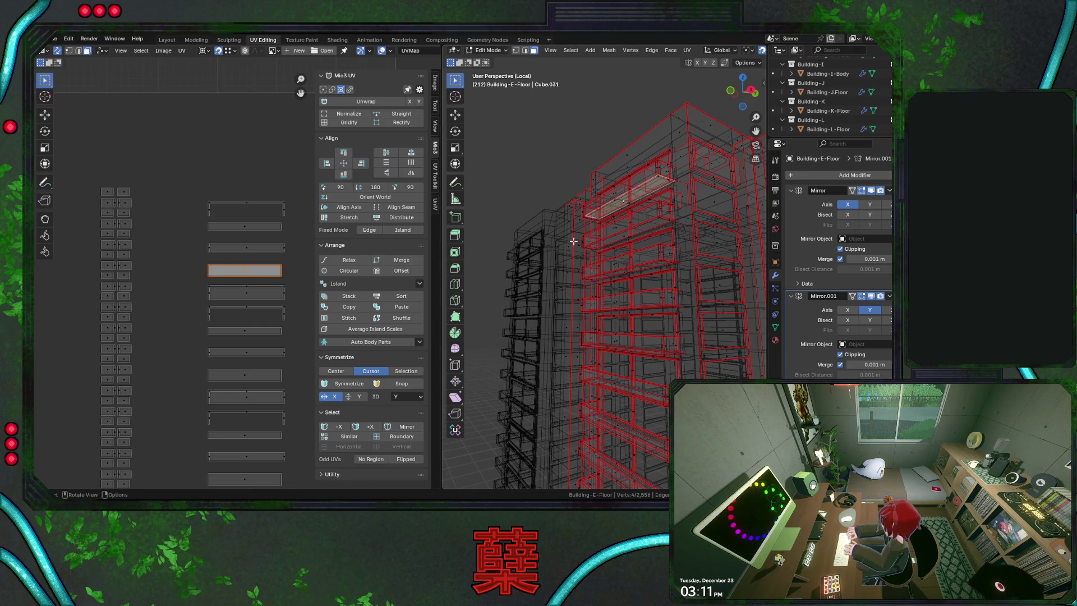
key("shift+z")
left_click(623, 203)
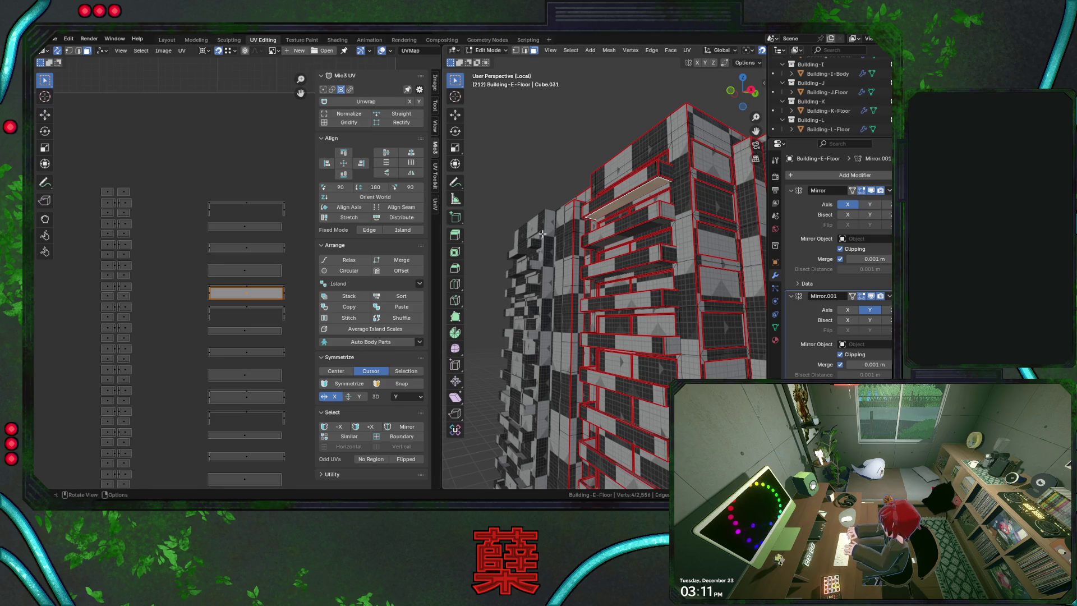
Pick the balcony slab face on the building and move its UV island about 0.13 up to the column top
middle_click_drag(530, 227, 618, 232)
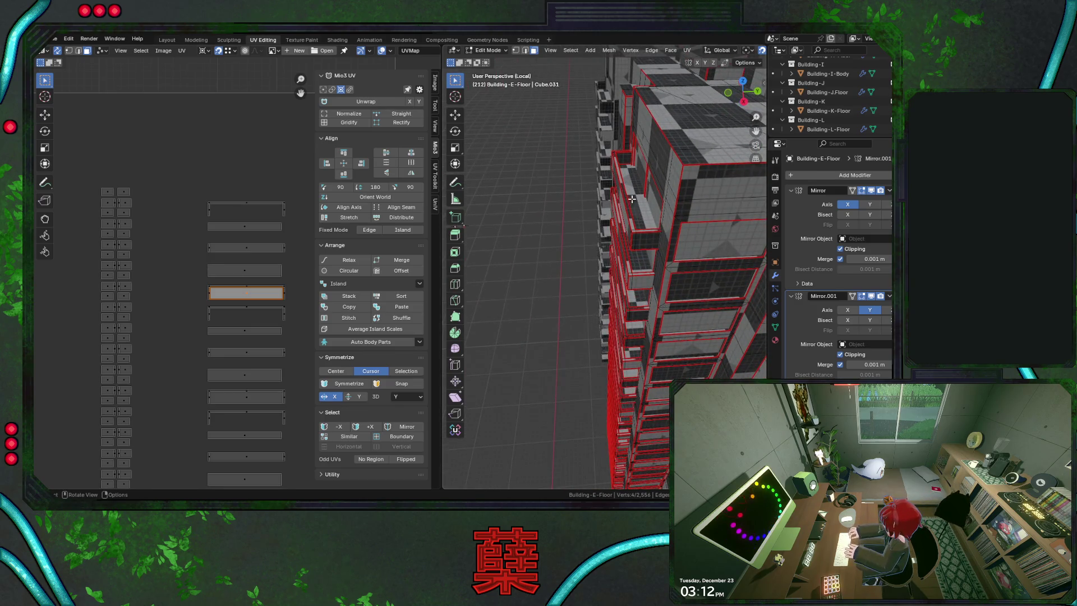
left_click(632, 198)
key("g")
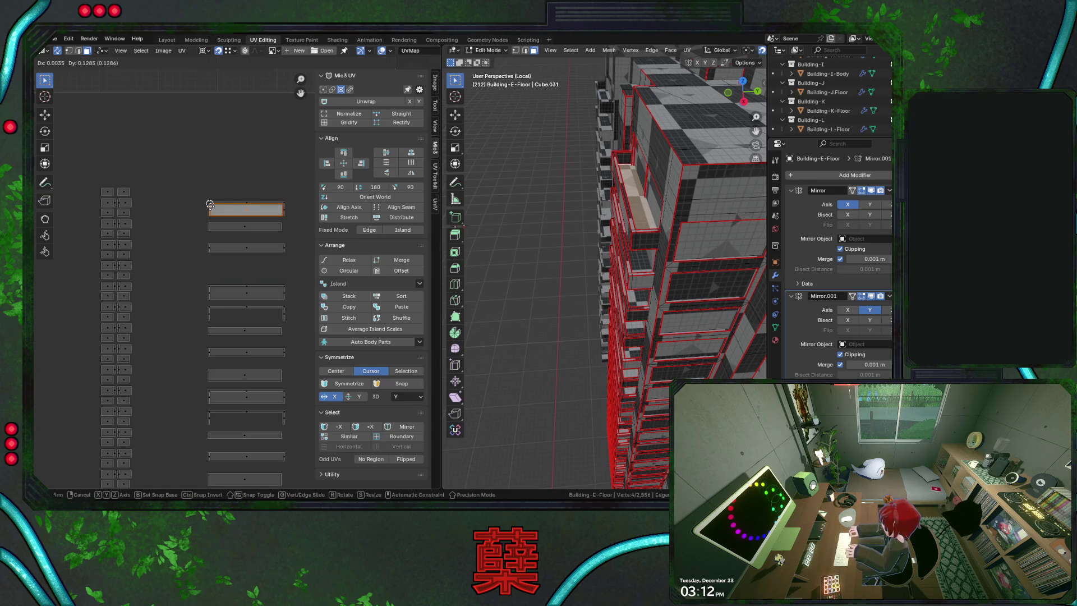
left_click(210, 205)
middle_click_drag(261, 232, 250, 234)
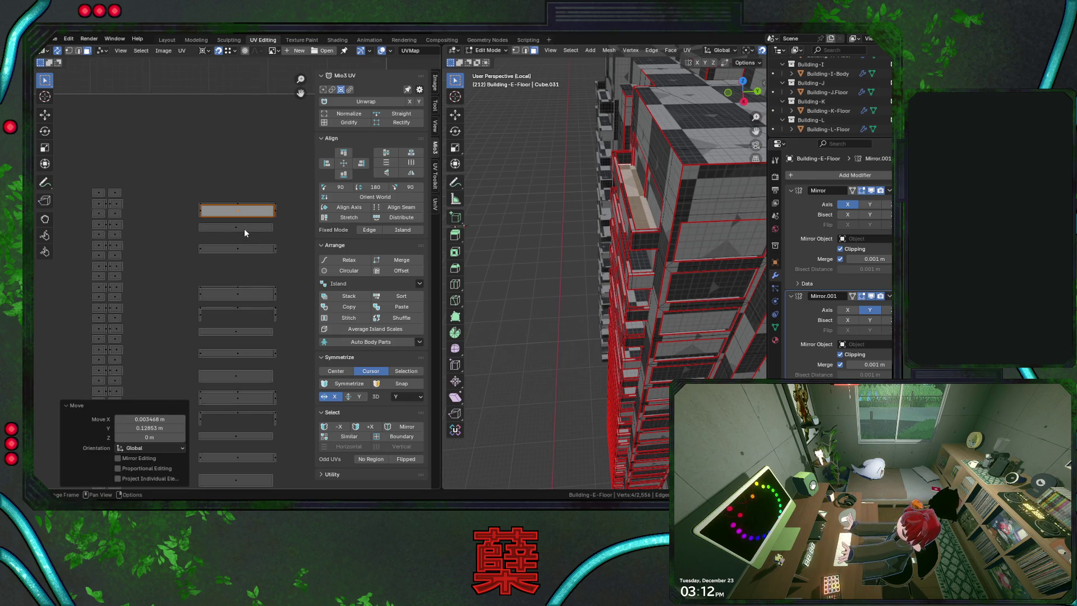
left_click(244, 228)
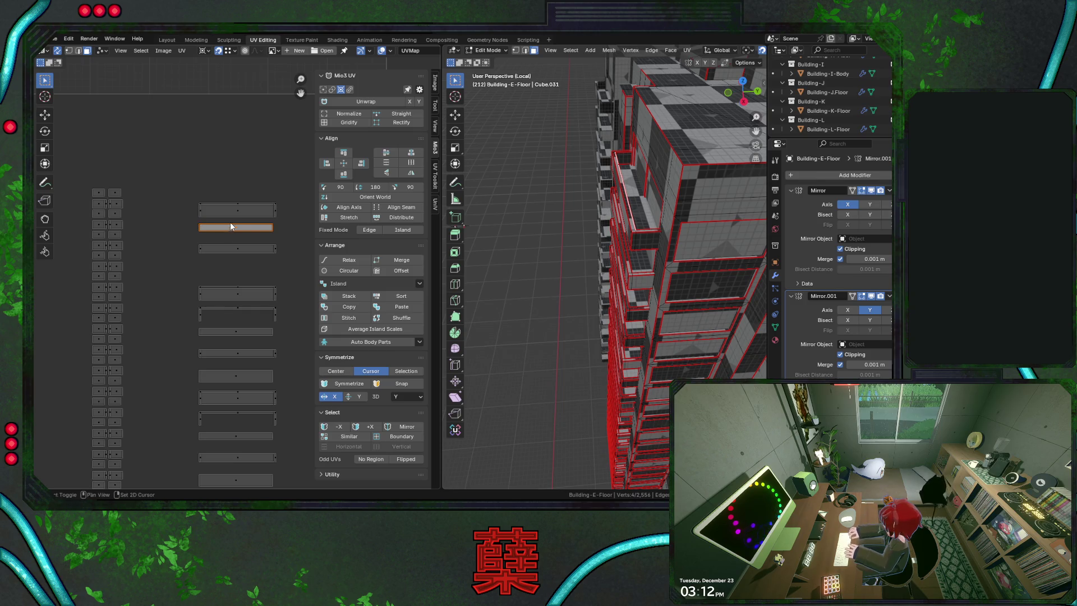
scroll(202, 224, "up", 4)
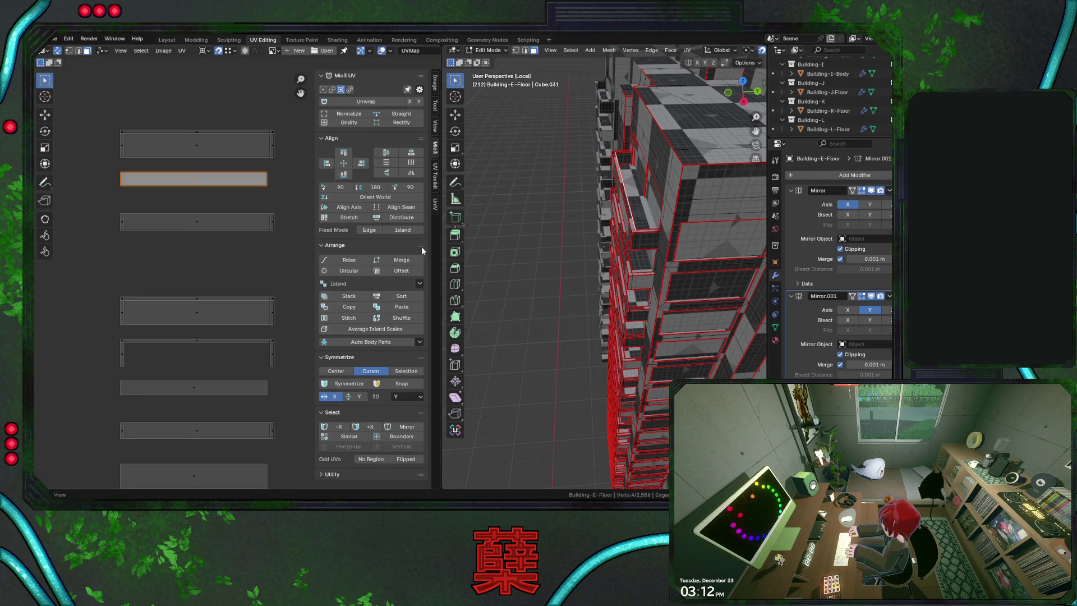
Move the second and third slab islands up flush beneath the top island
left_click(196, 143)
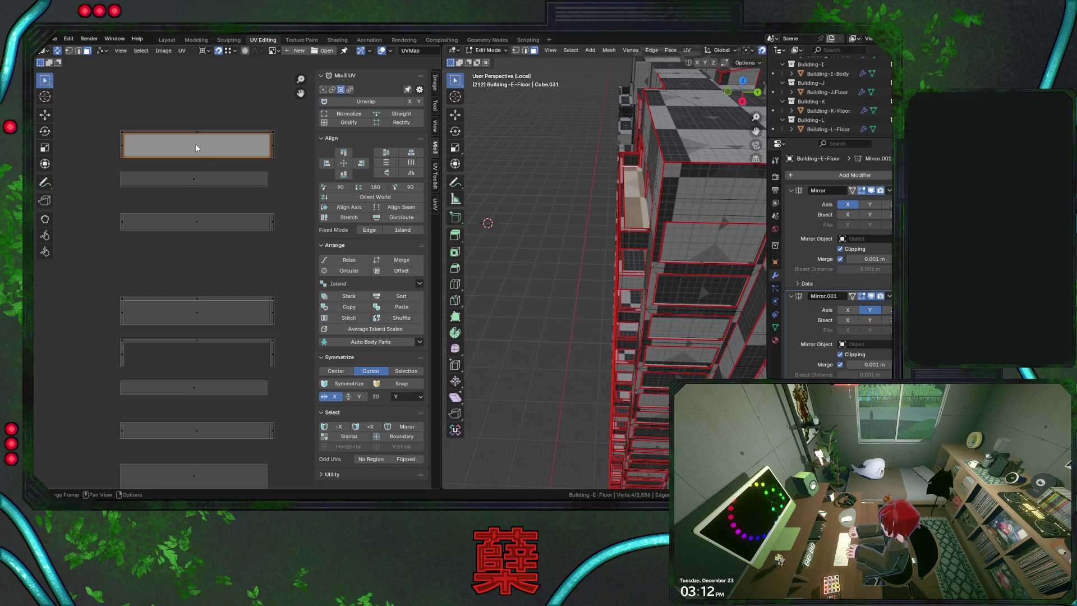
left_click(199, 180)
key("g")
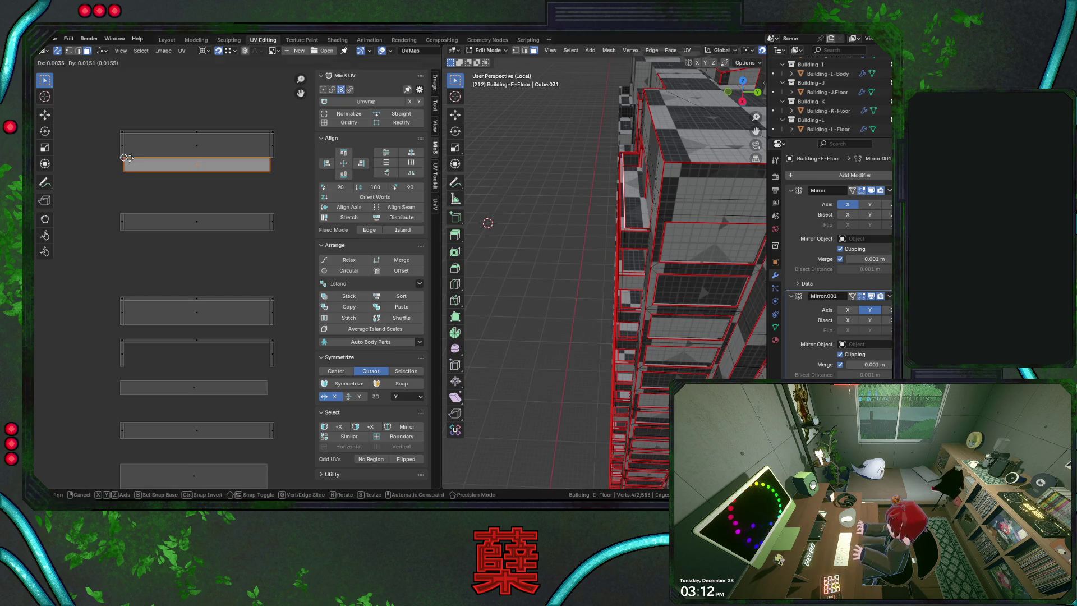
left_click(176, 206)
left_click(219, 223)
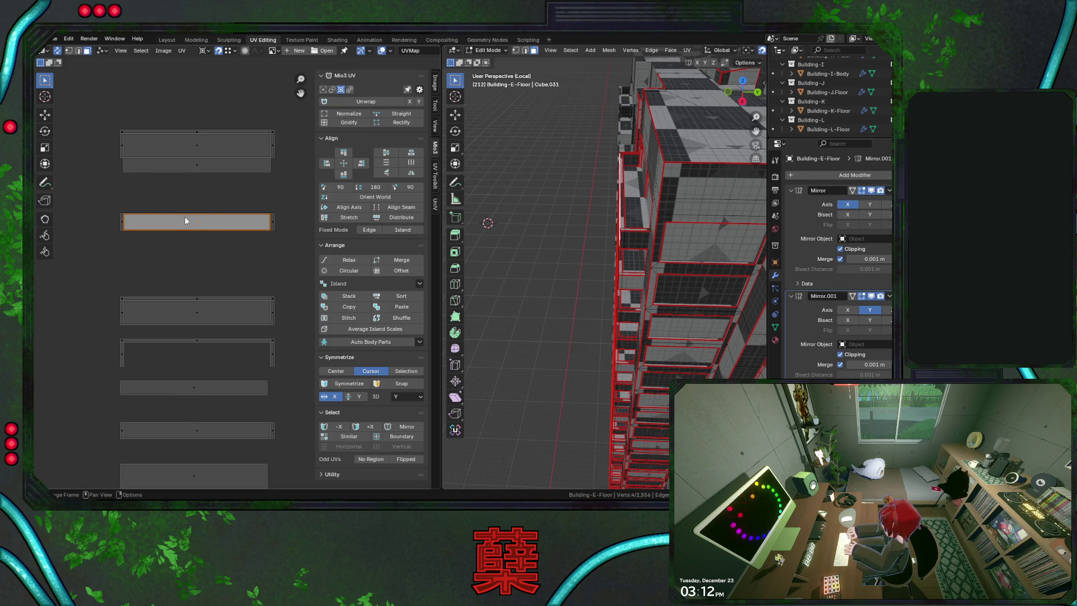
key("g")
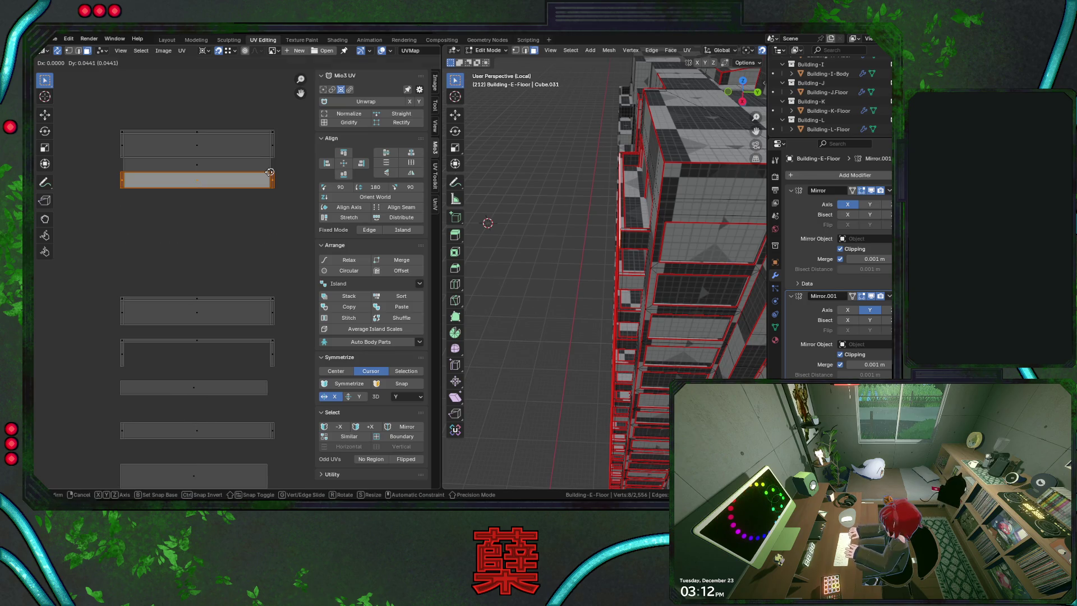
left_click(270, 174)
Move the orange slab island up to sit directly under the light-grey one
left_click_drag(127, 283, 279, 330)
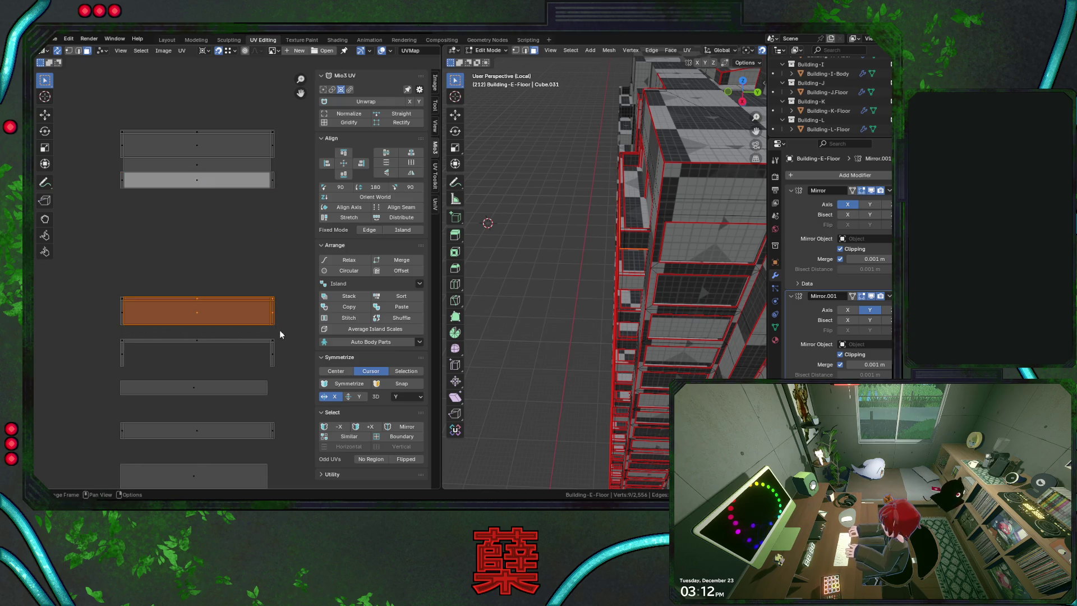
left_click_drag(97, 282, 278, 336)
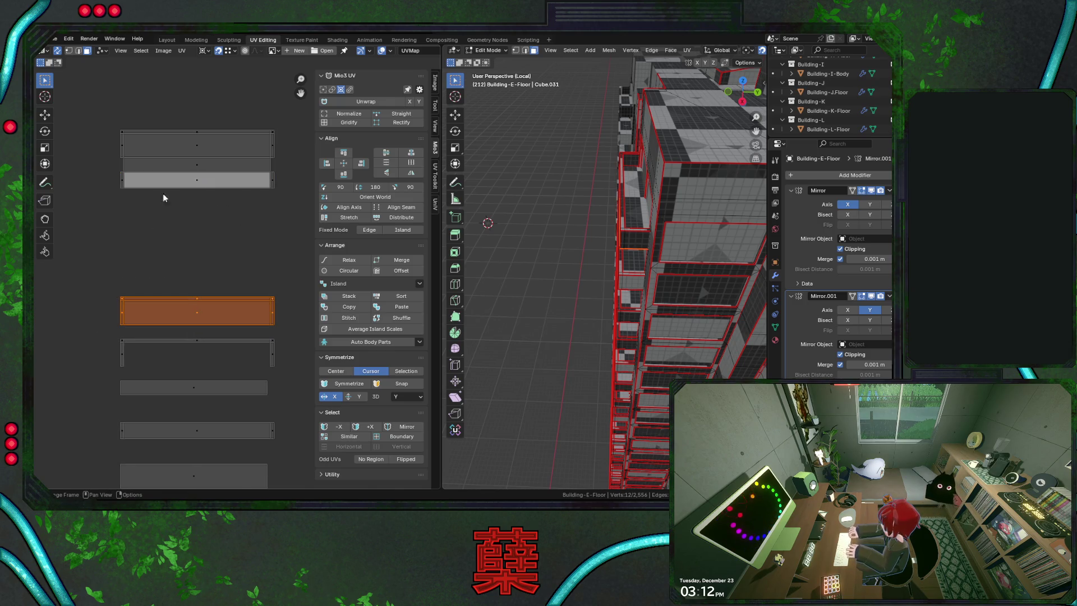
key("g")
left_click(134, 195)
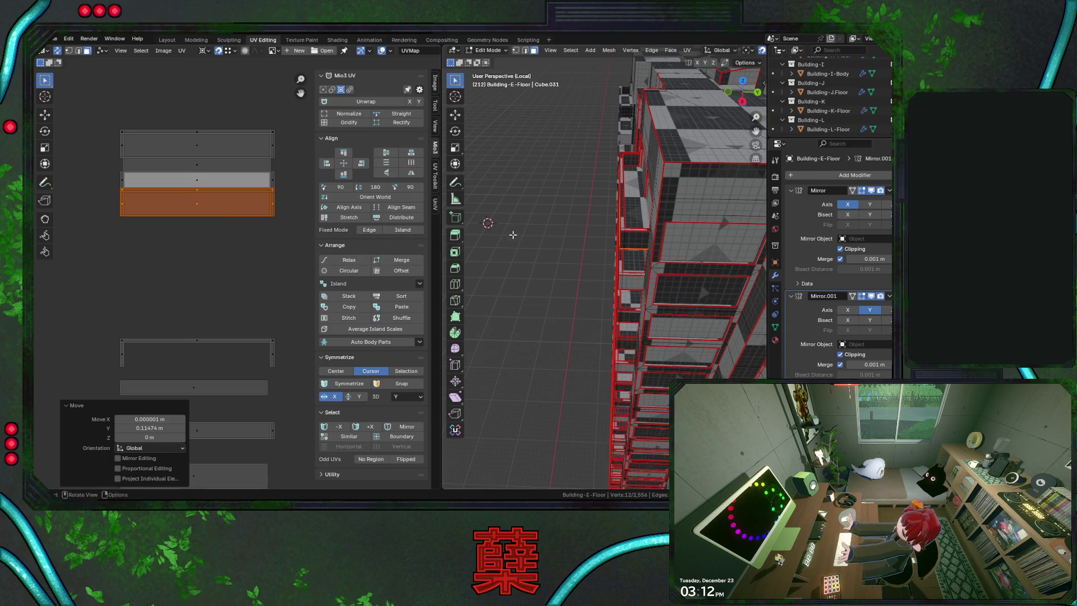
left_click(209, 182)
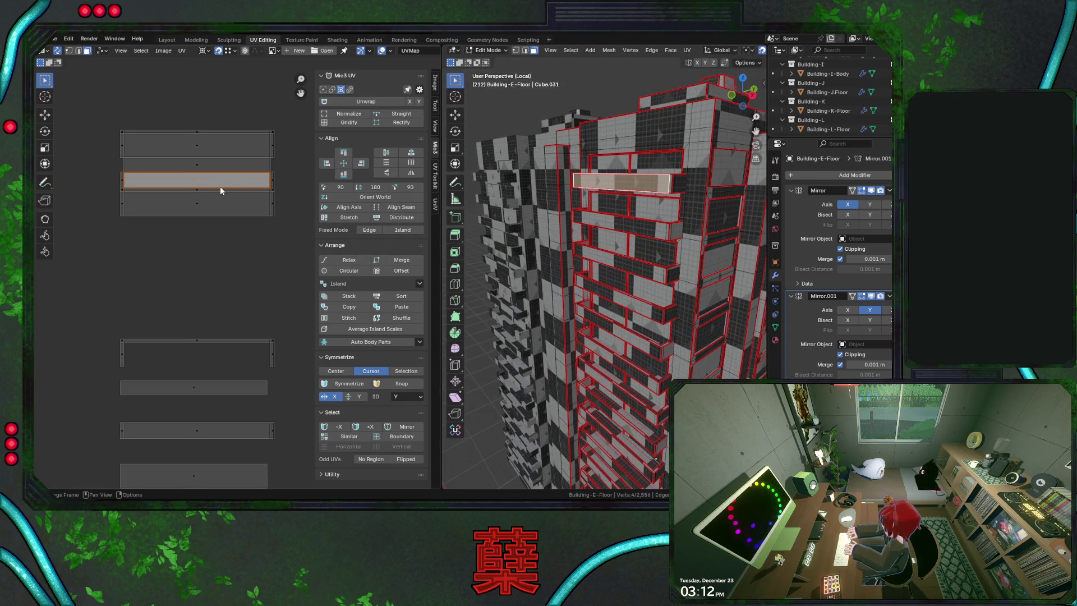
Check the matching slab on the building and select the right edges of the stacked islands
mouse_move(572, 253)
middle_mouse_down()
mouse_move(591, 140)
mouse_move(233, 238)
middle_mouse_up()
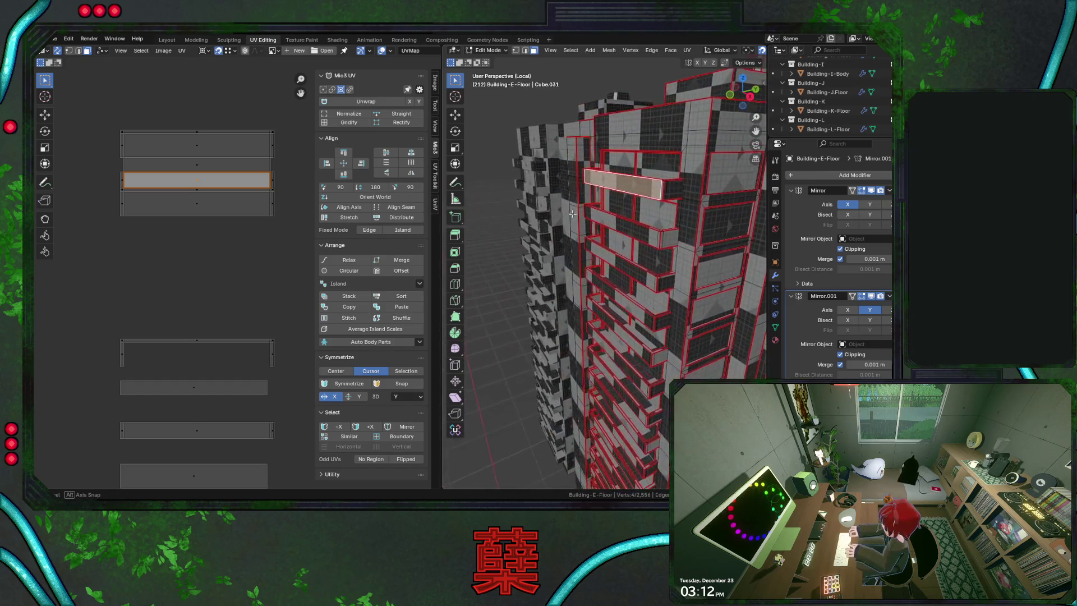
left_click_drag(102, 113, 306, 233)
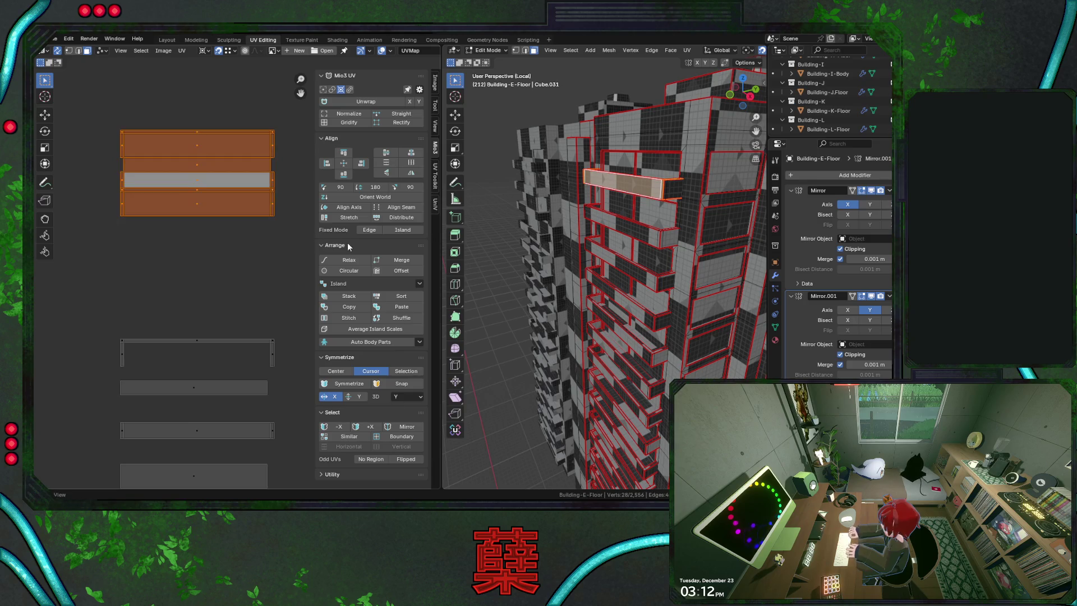
left_click(270, 218)
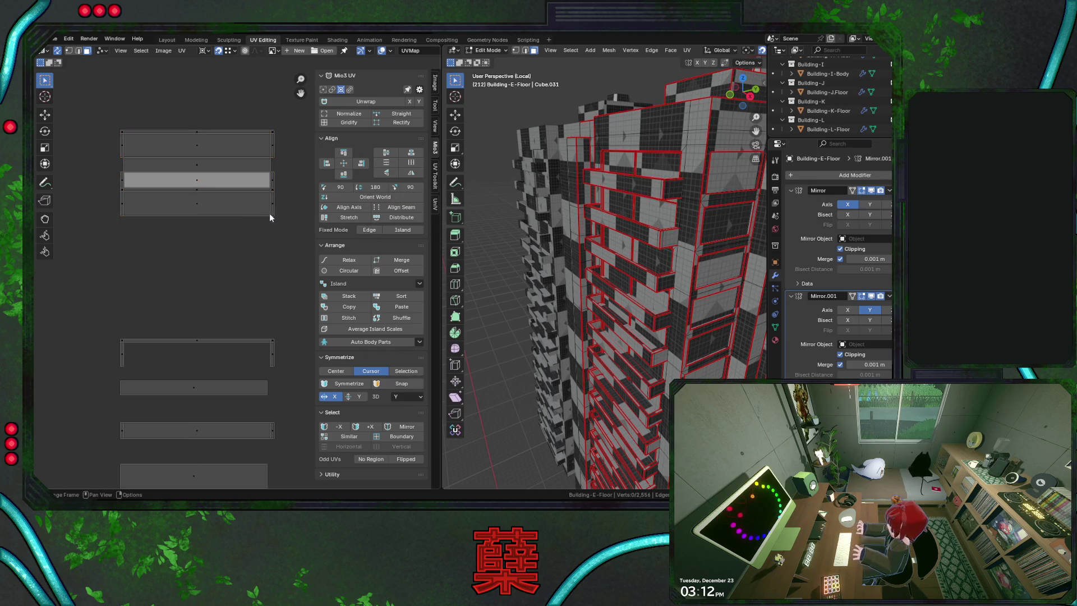
left_click(273, 211)
left_click(124, 206)
left_click(272, 191)
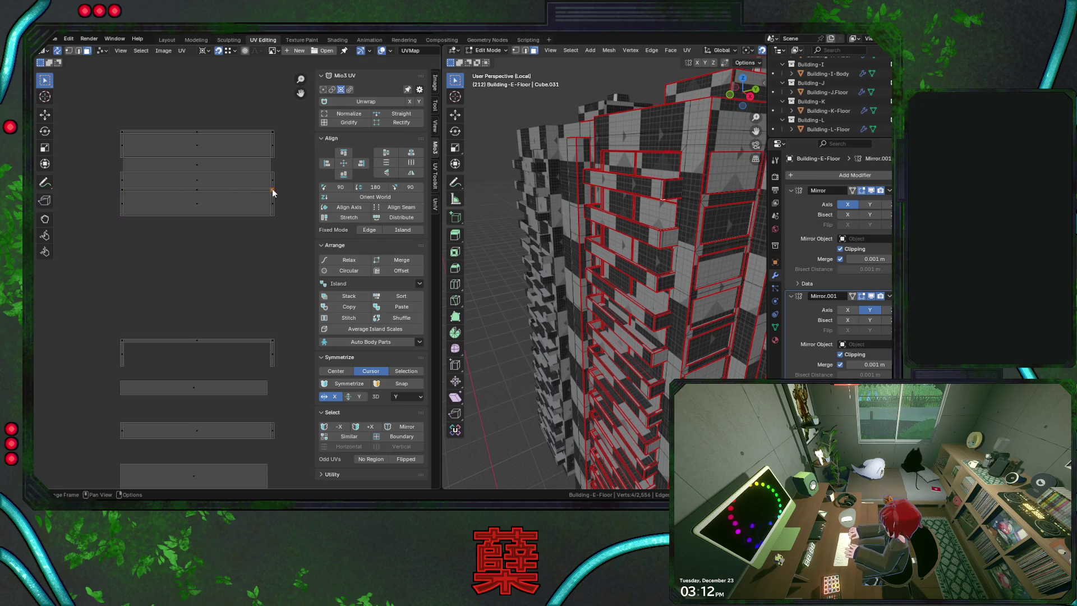
left_click_drag(268, 120, 291, 252)
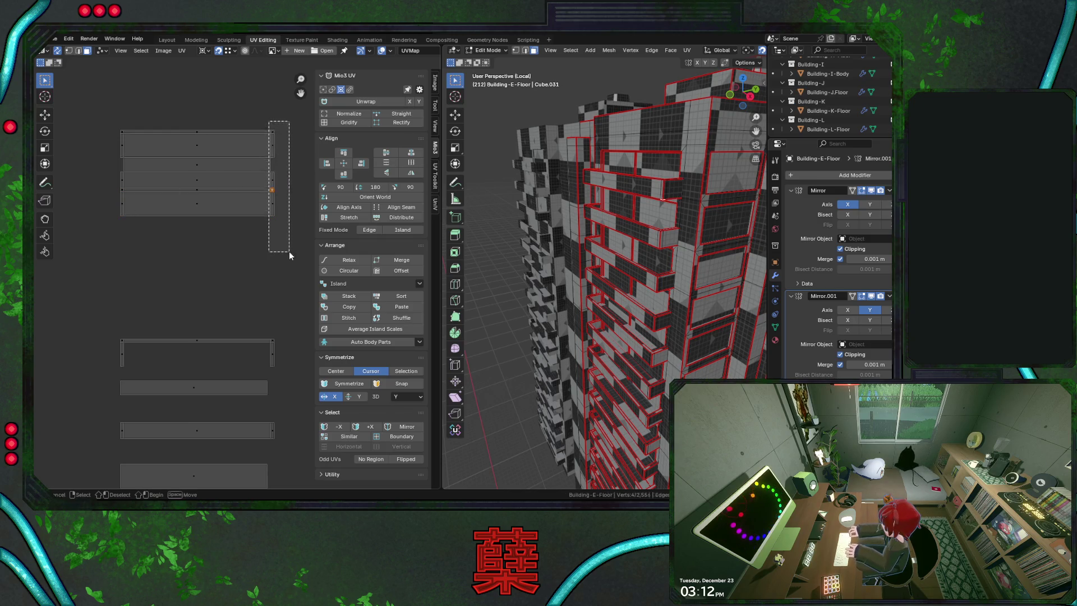
Select the whole top slab island and rotate it 180 degrees to match the stack below
middle_click_drag(522, 219, 579, 174)
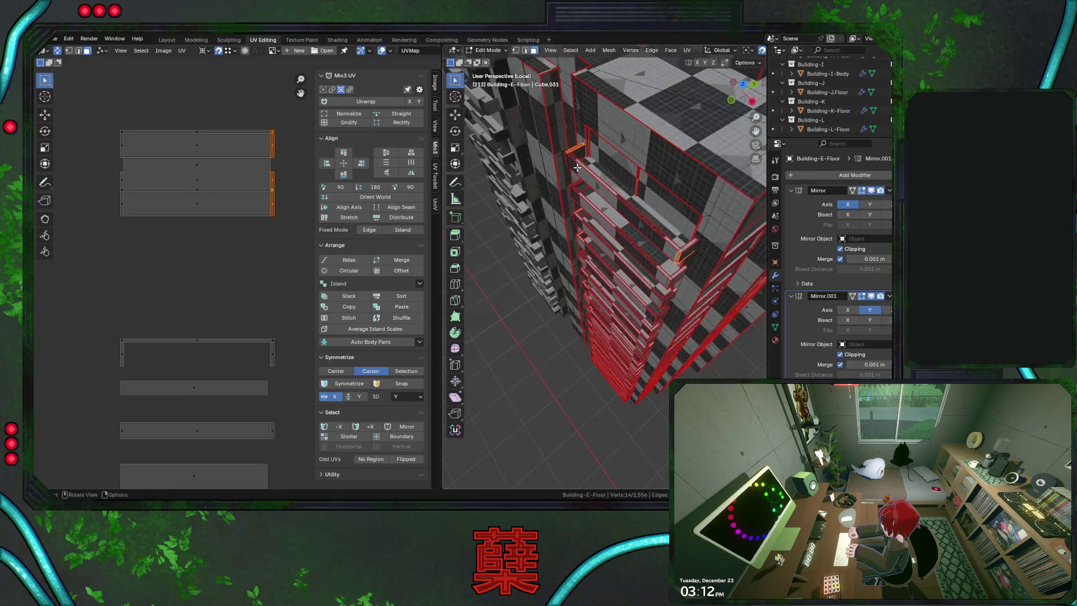
left_click(270, 144)
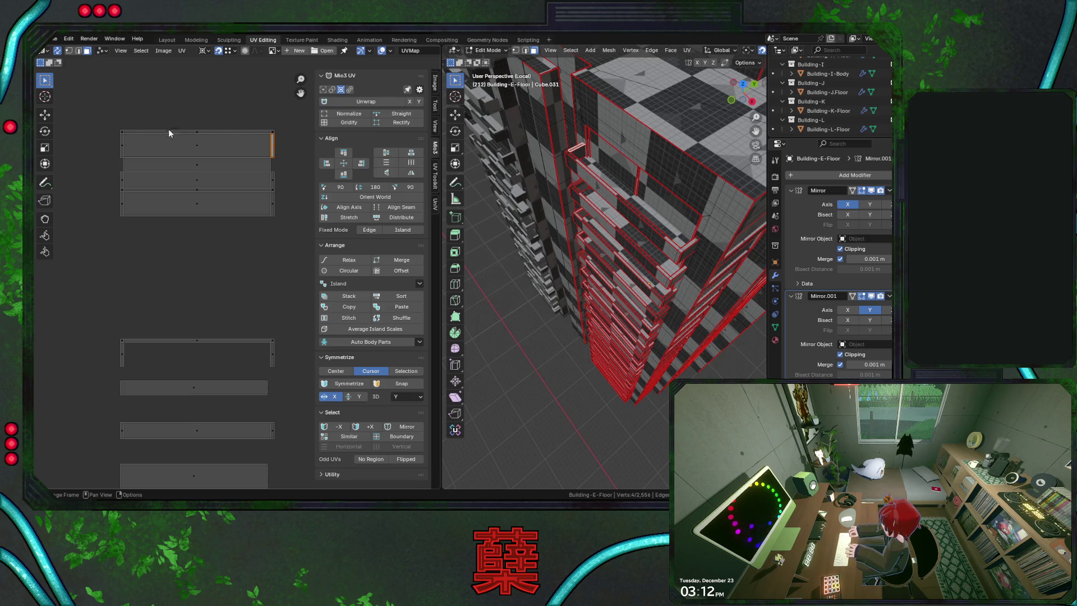
left_click_drag(127, 112, 297, 158)
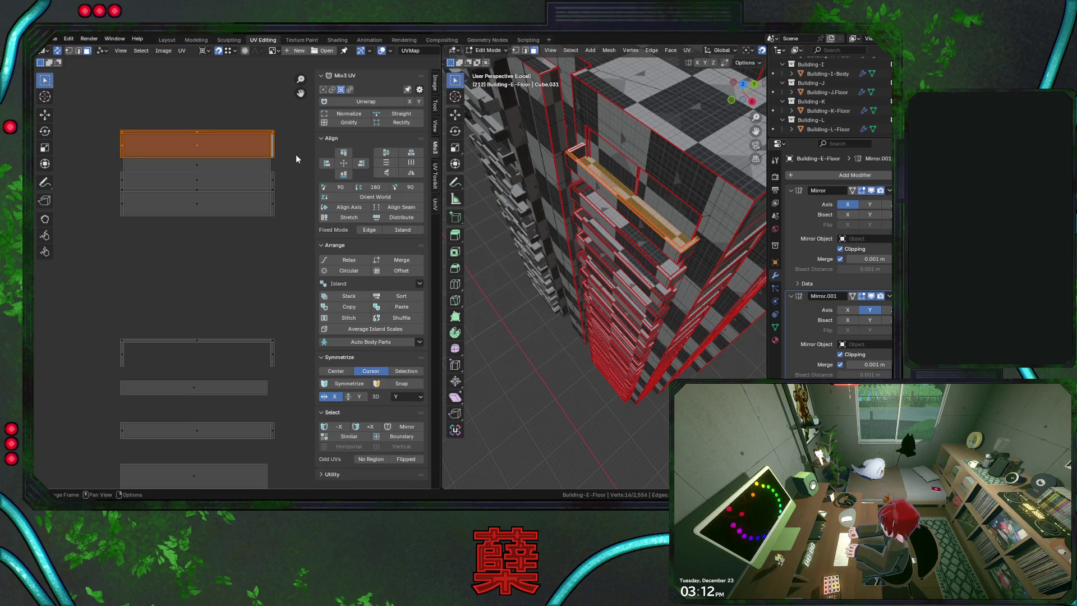
key("alt+a")
key("ctrl+z")
left_click(207, 54)
left_click(219, 99)
type("r180")
key("Return")
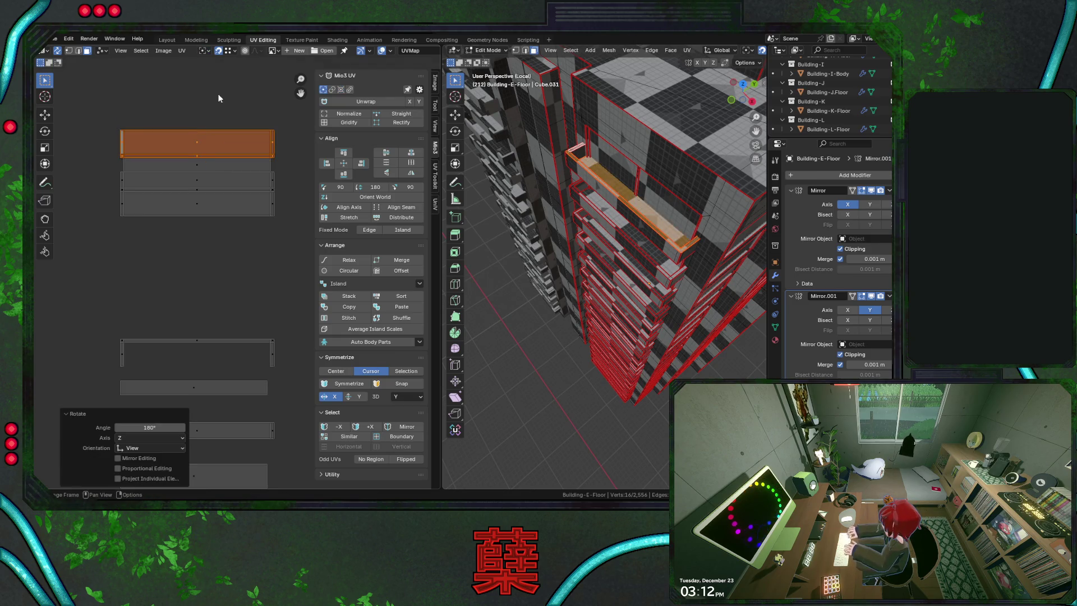
Select the right edges of the stacked slab islands again
key("g")
left_click(284, 158)
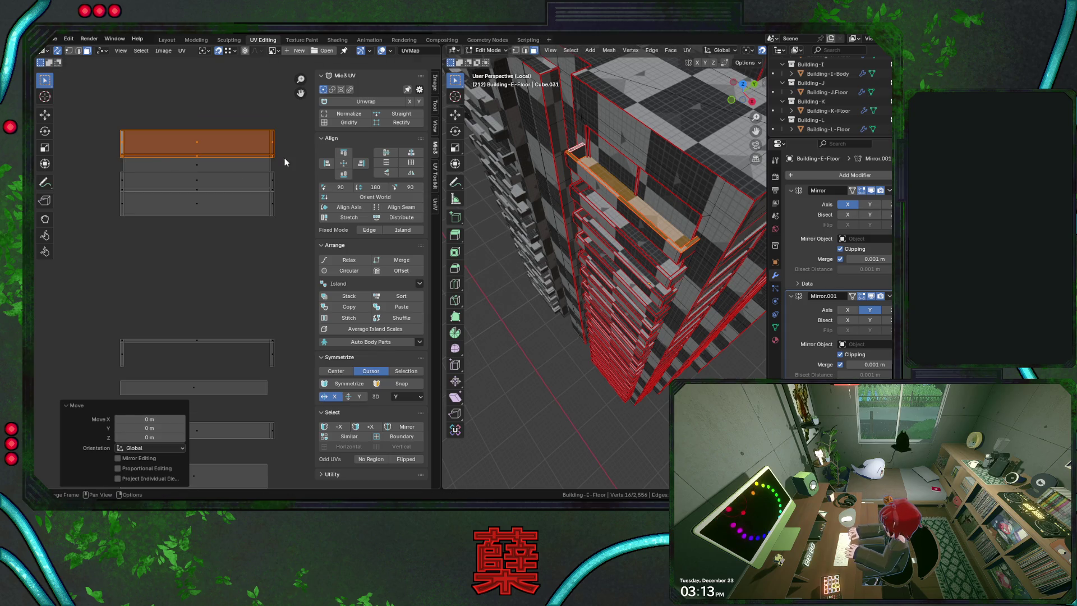
left_click_drag(263, 118, 285, 259)
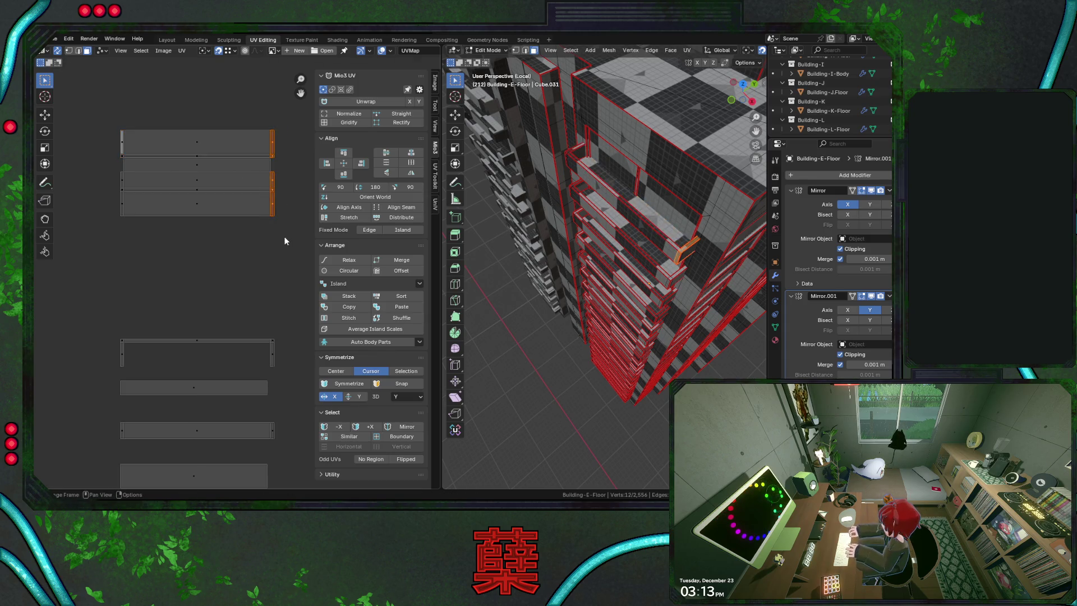